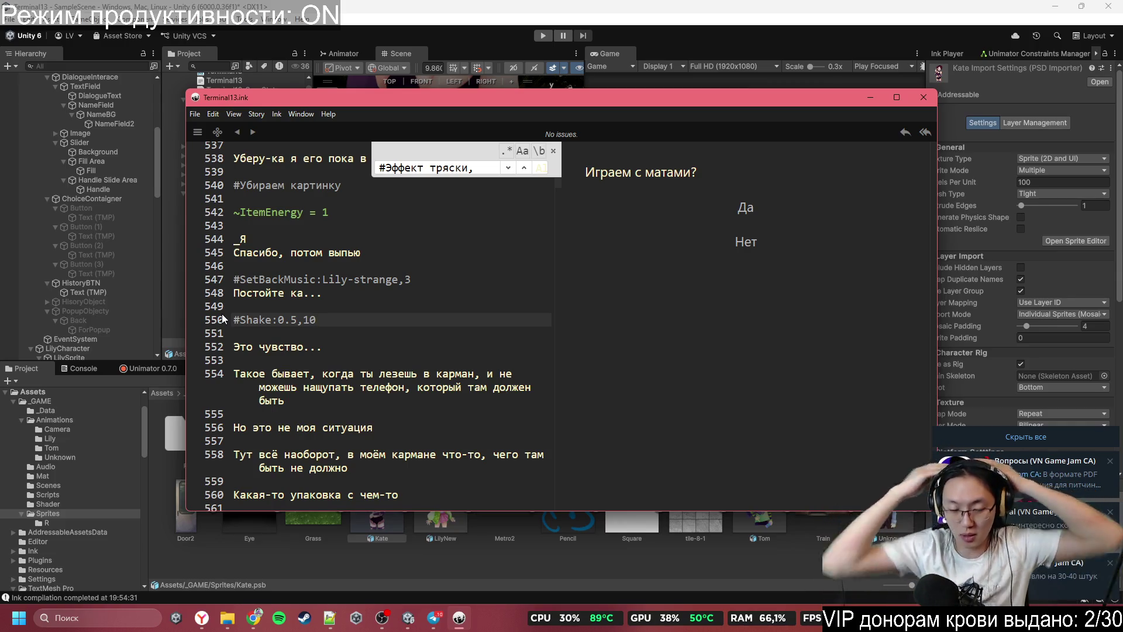
# Bring the Telegram window with the Визуально вижу 13 chat in front of Inky
pyautogui.click(434, 617)
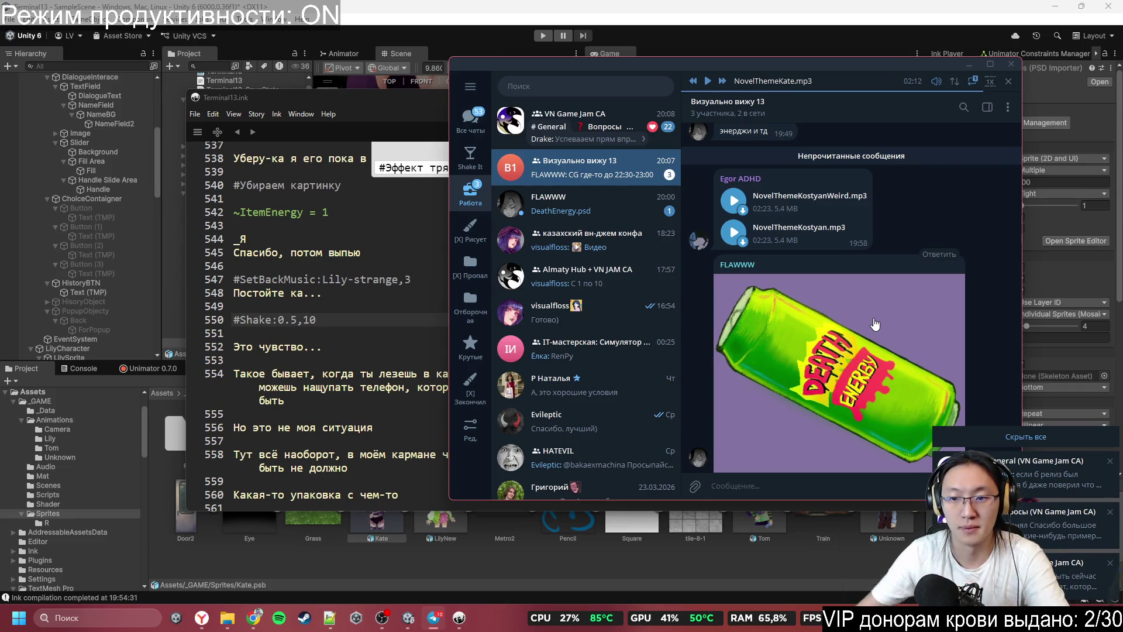
# Scroll the group chat and play the NovelThemeKostyan.mp3 audio message
pyautogui.scroll(-2, 784, 320)
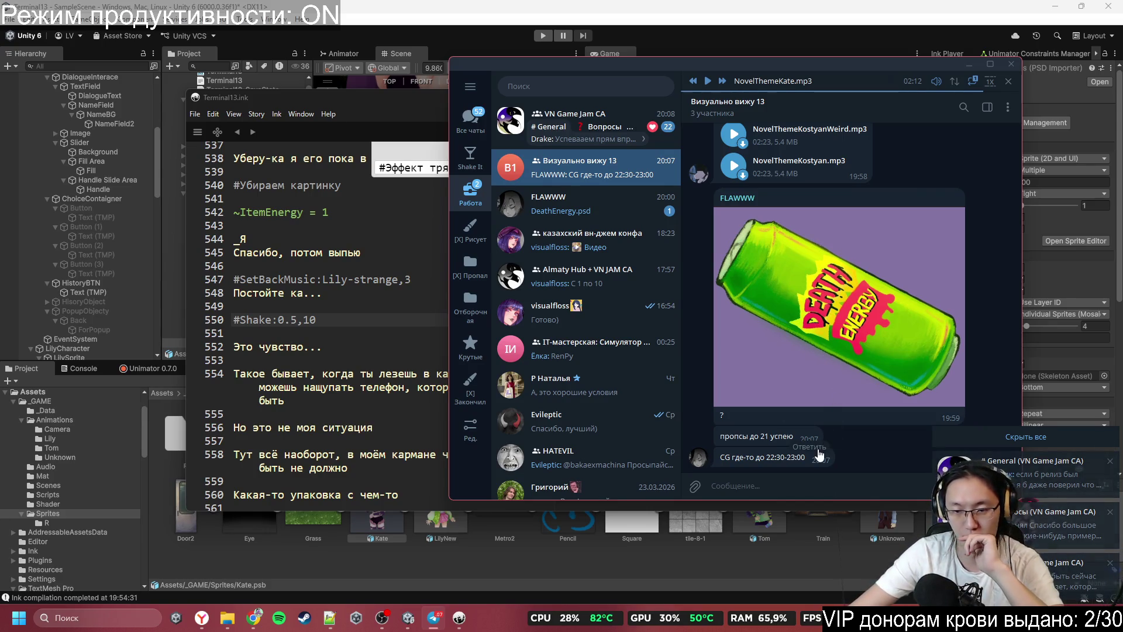
pyautogui.click(820, 488)
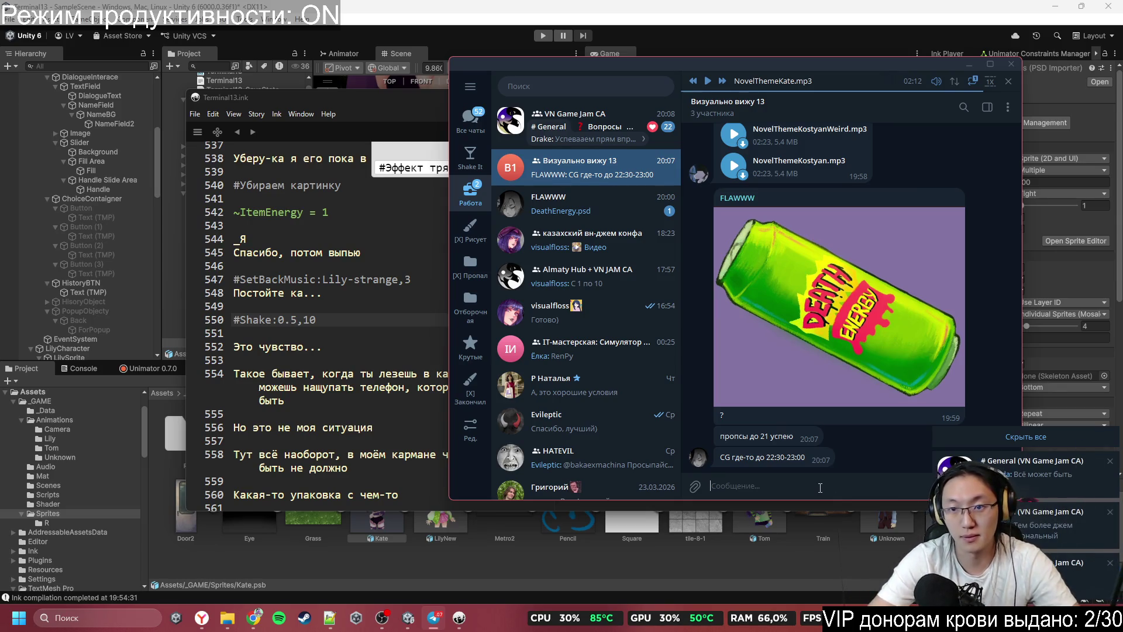
pyautogui.scroll(1, 851, 292)
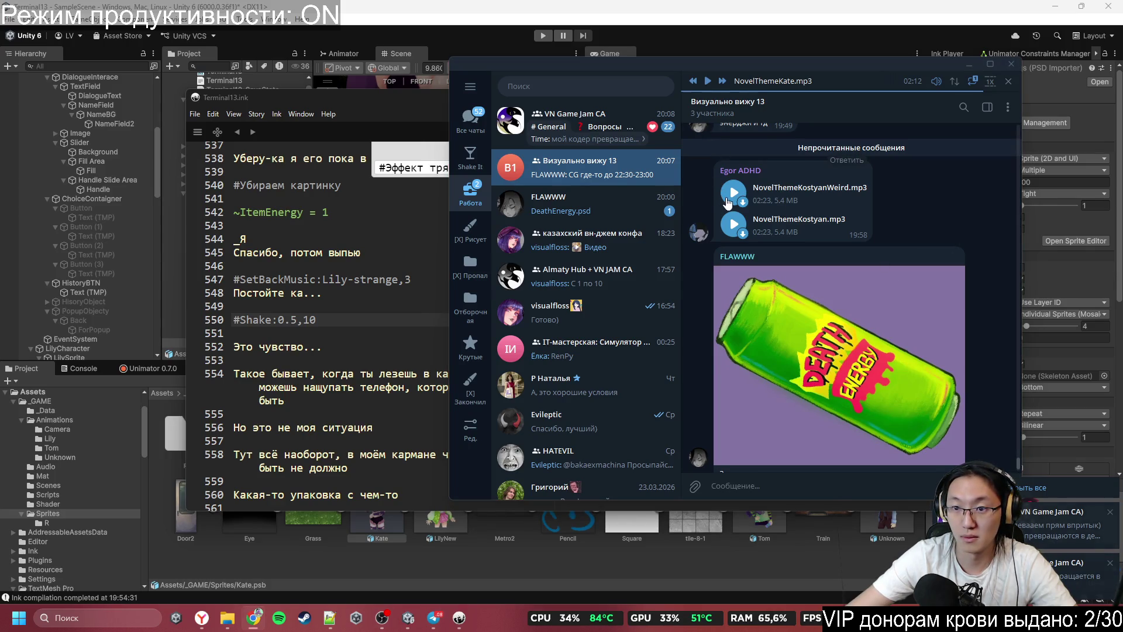
pyautogui.click(733, 225)
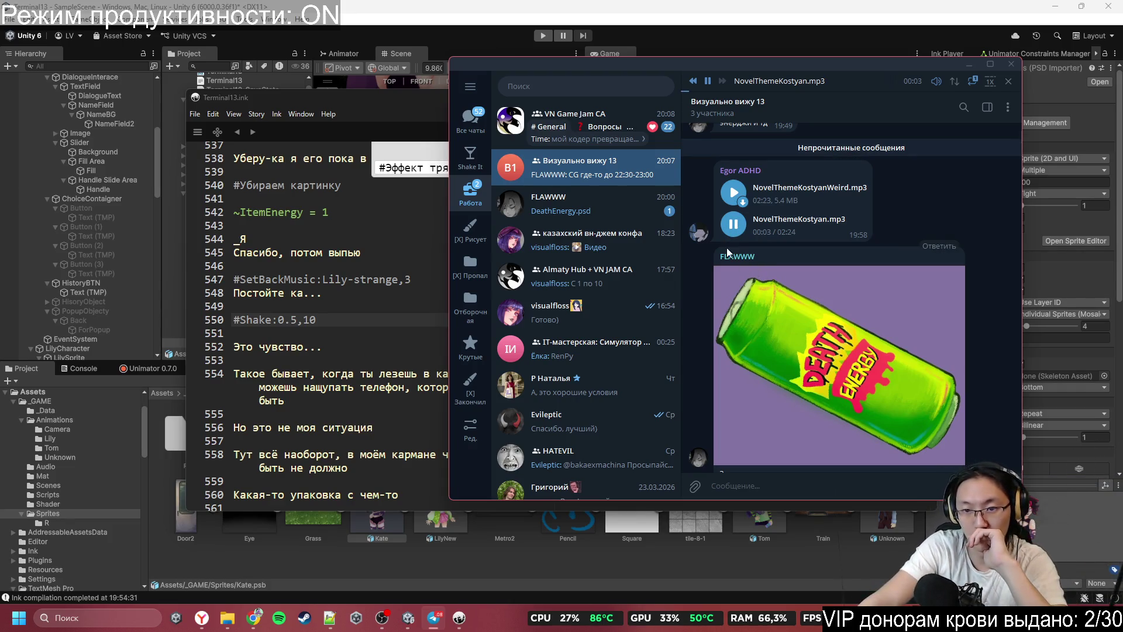
# Skip the track ahead to 00:47, then switch to playing NovelThemeKostyanWeird.mp3
pyautogui.click(805, 103)
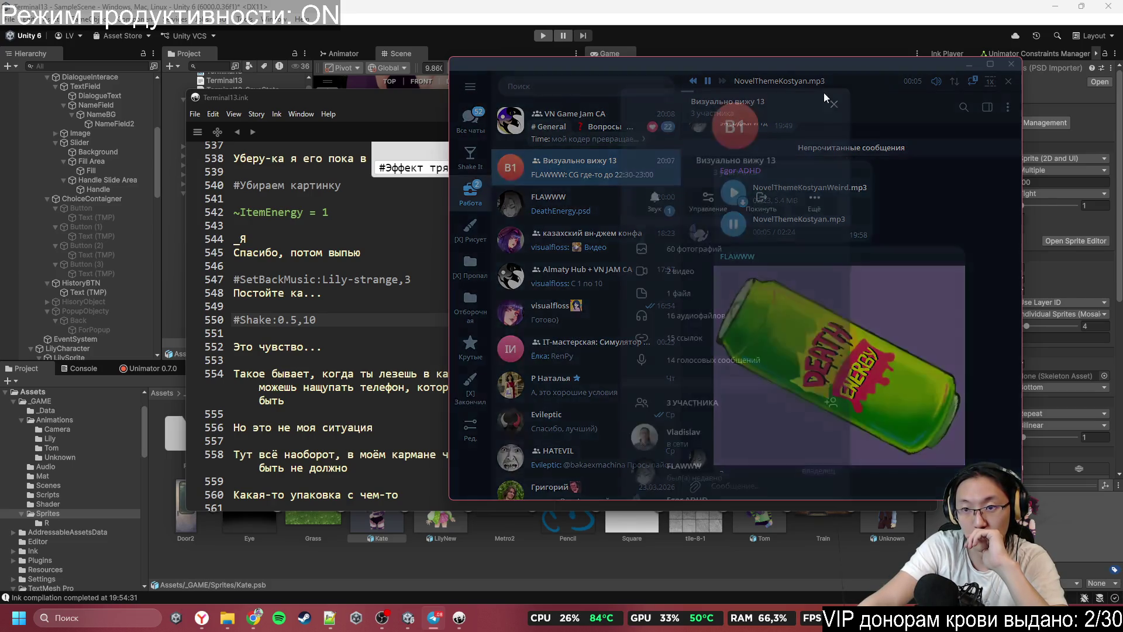
pyautogui.press('Escape')
pyautogui.click(794, 91)
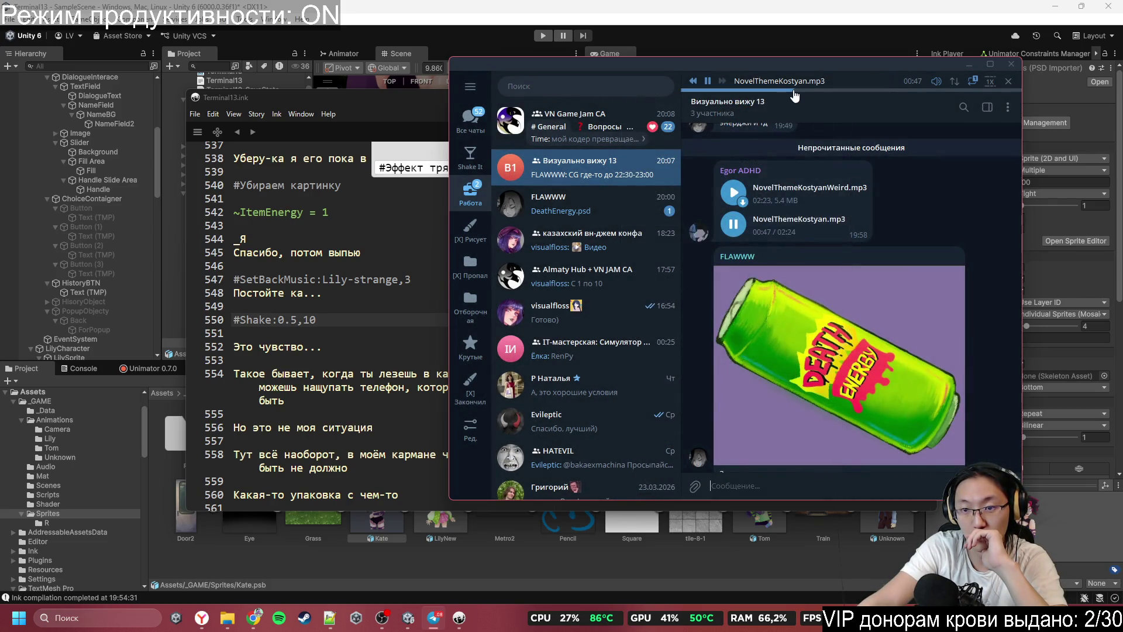
pyautogui.click(732, 191)
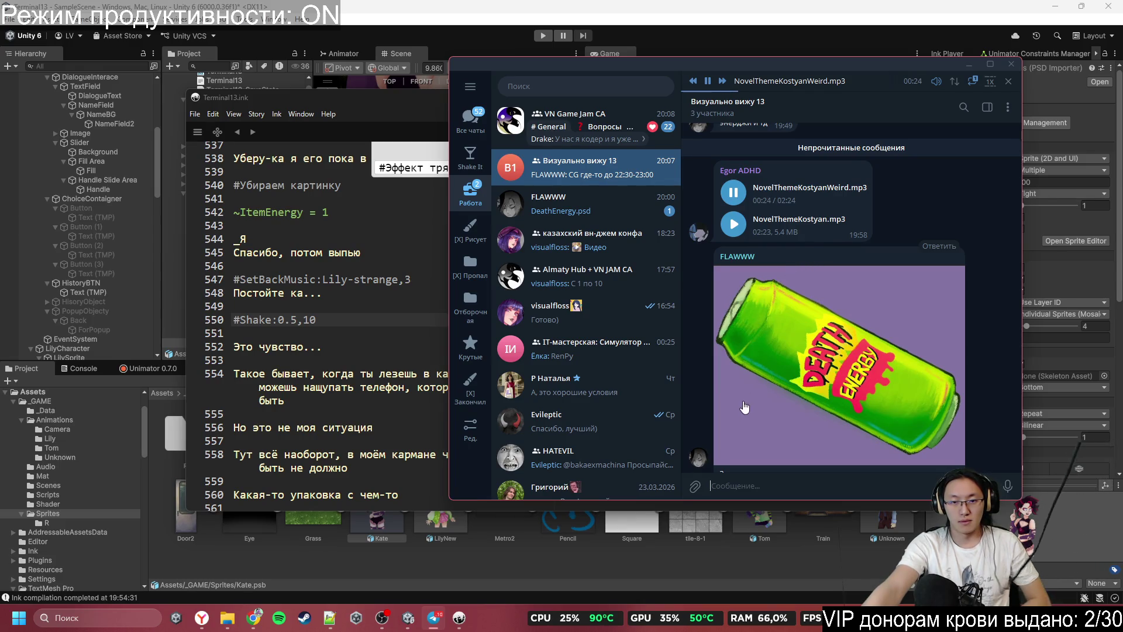
pyautogui.scroll(-2, 741, 416)
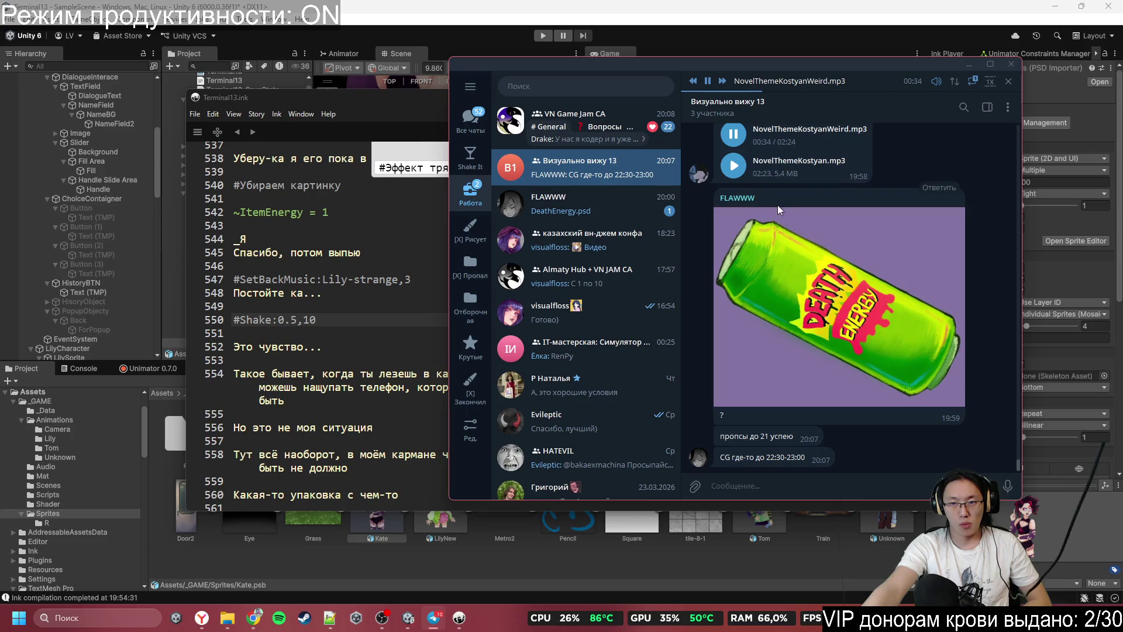
# Jump ahead in the Weird track, then play NovelThemeKostyan.mp3 from 00:42
pyautogui.moveTo(810, 96)
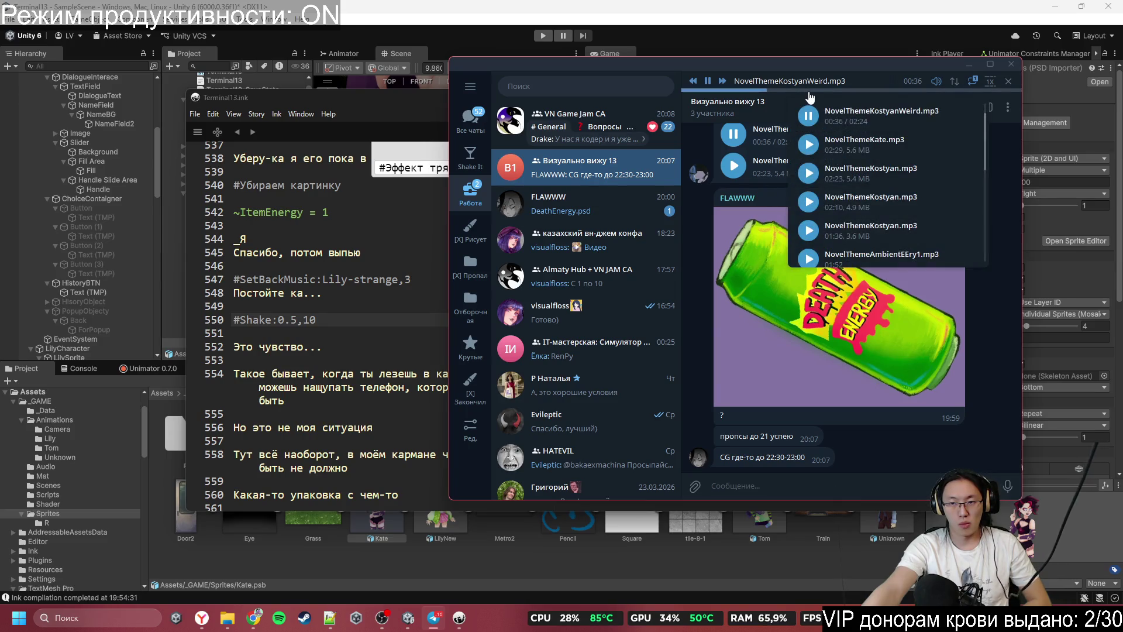
pyautogui.click(809, 92)
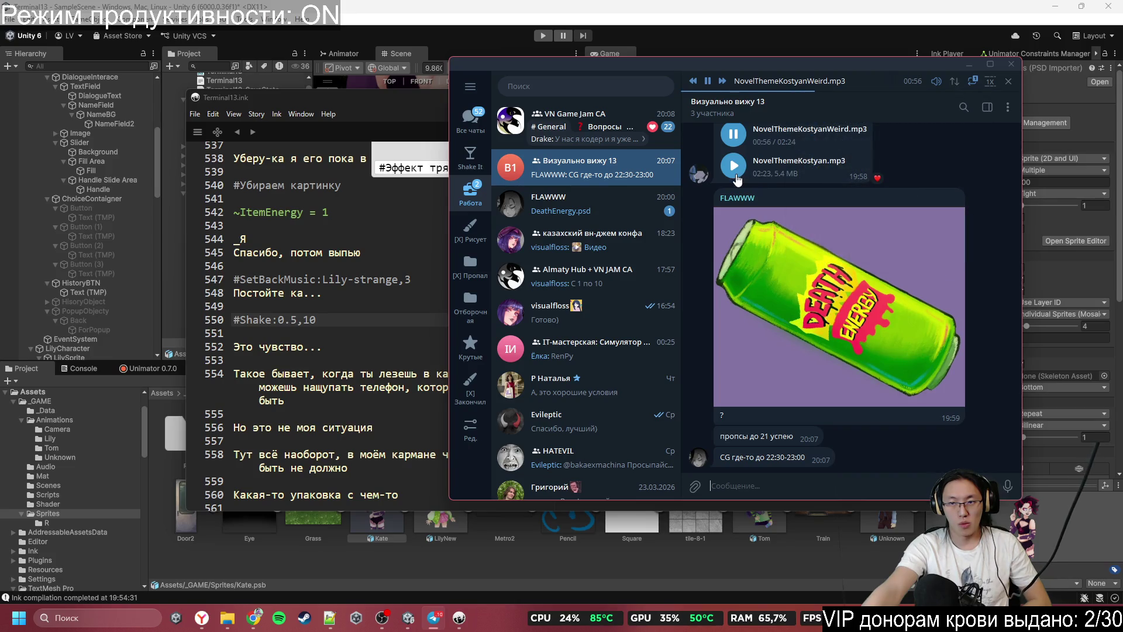
pyautogui.click(736, 175)
pyautogui.click(783, 91)
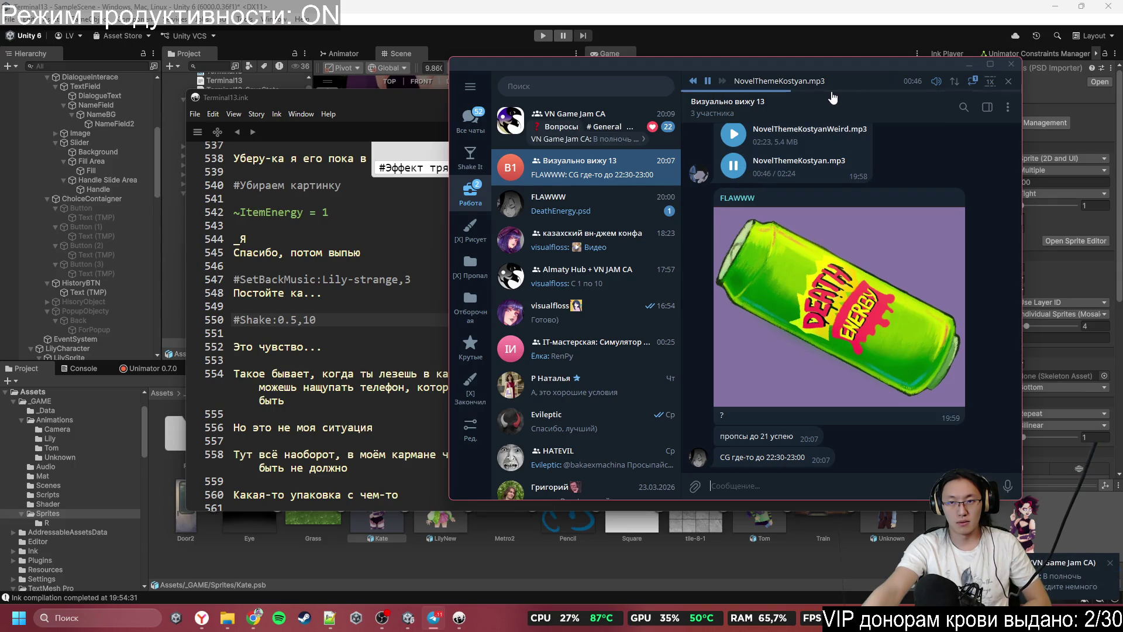
# Compare the Weird track at 01:14 with NovelThemeKostyan.mp3 at 01:11, then pause
pyautogui.click(738, 138)
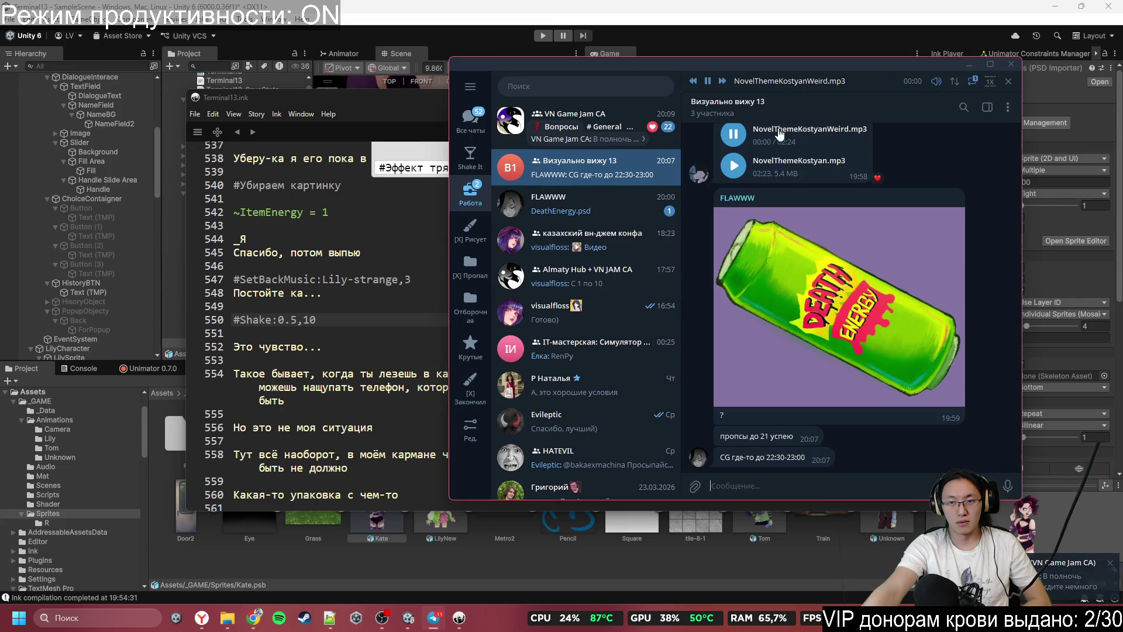
pyautogui.click(857, 90)
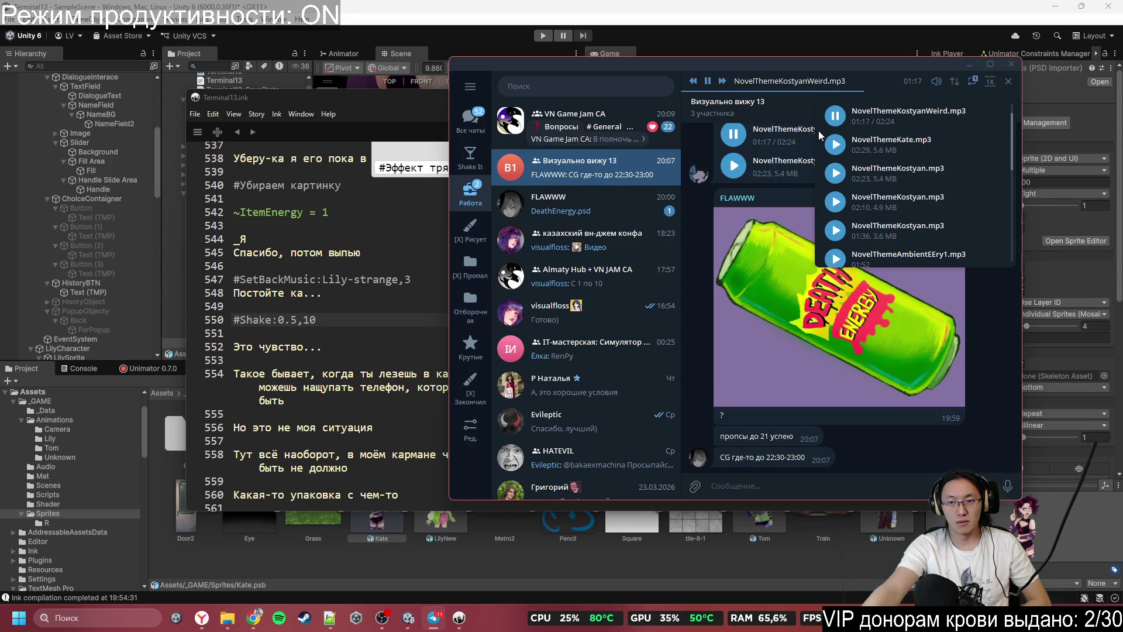
pyautogui.click(733, 166)
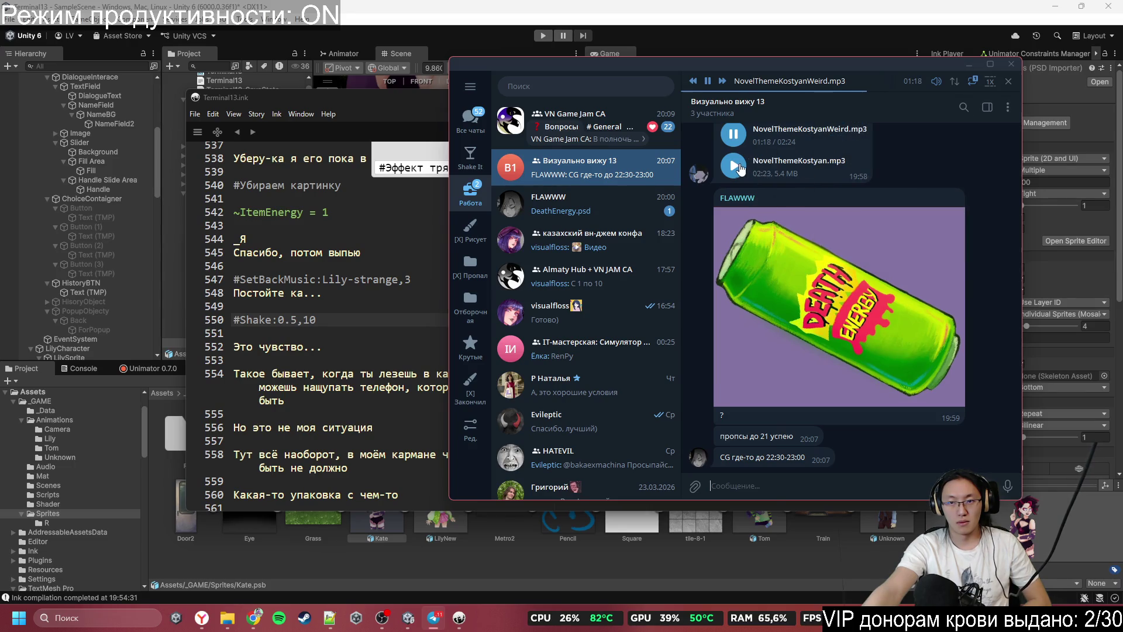
pyautogui.click(852, 91)
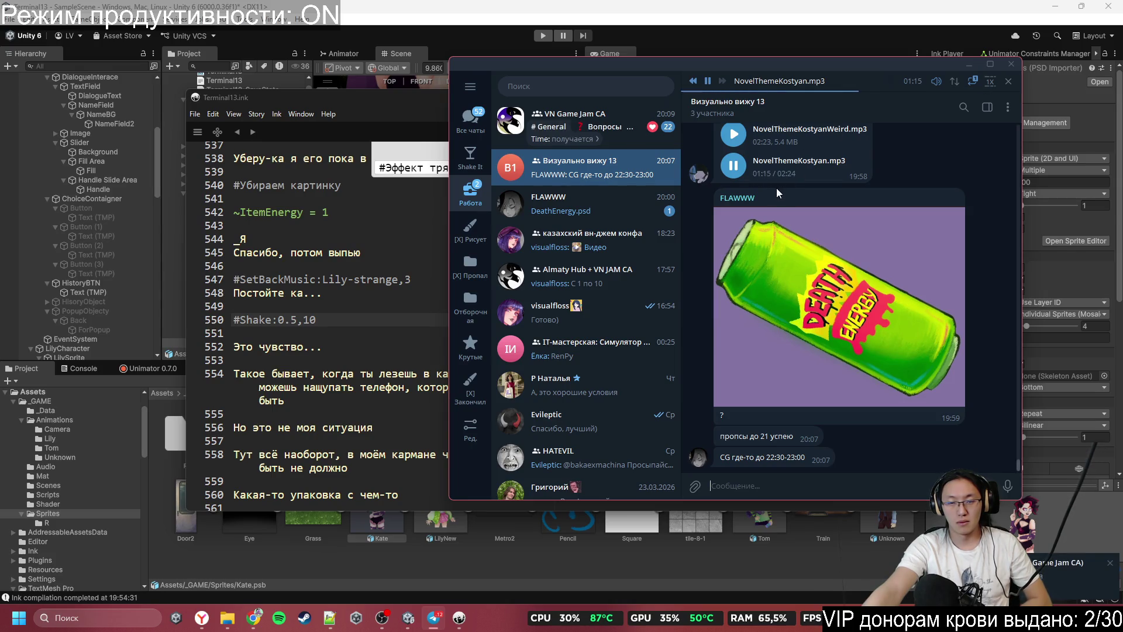
pyautogui.click(742, 170)
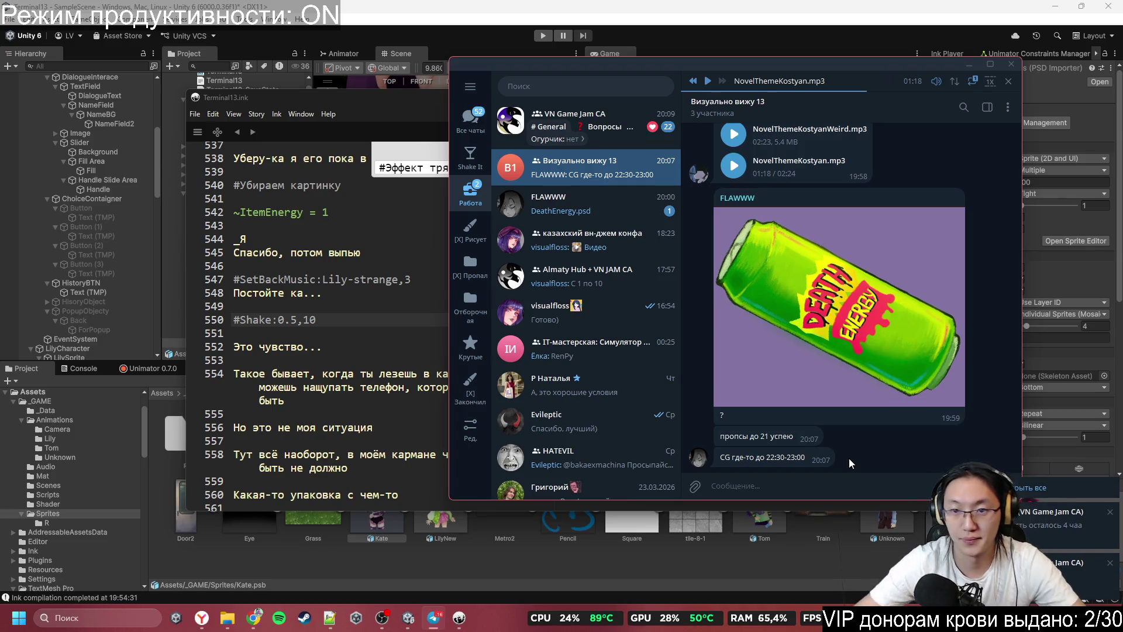
pyautogui.rightClick(931, 173)
# React to the NovelThemeKostyan.mp3 message and open the private chat that shared DeathEnergy.psd
pyautogui.rightClick(859, 143)
pyautogui.click(895, 130)
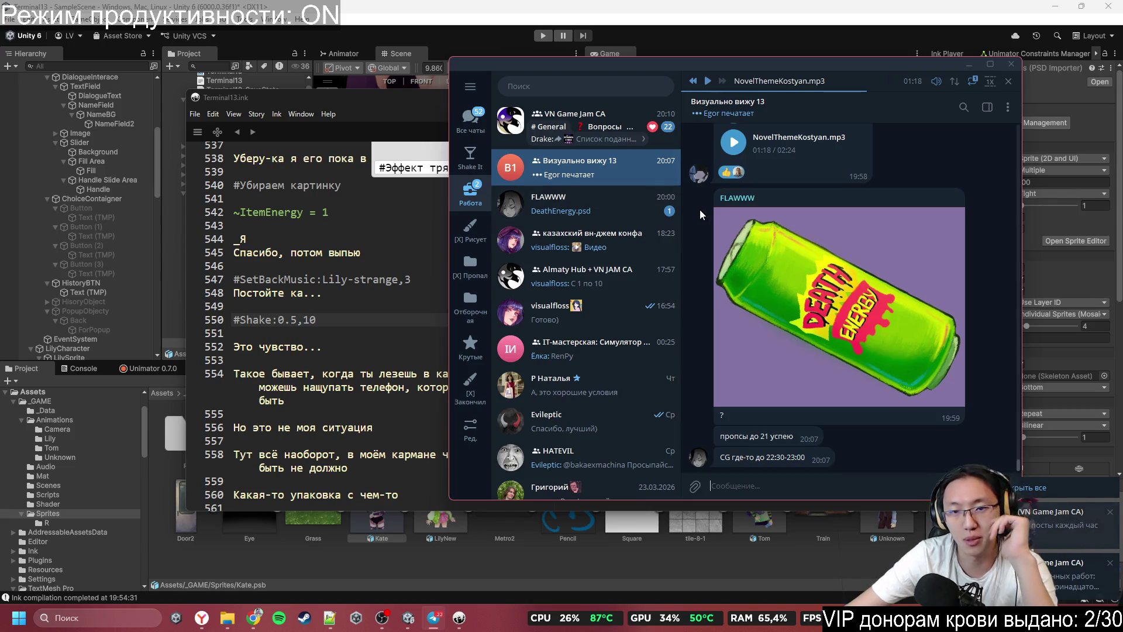
pyautogui.scroll(4, 798, 252)
pyautogui.scroll(-2, 819, 282)
pyautogui.scroll(2, 819, 281)
pyautogui.scroll(-4, 819, 282)
pyautogui.scroll(3, 822, 287)
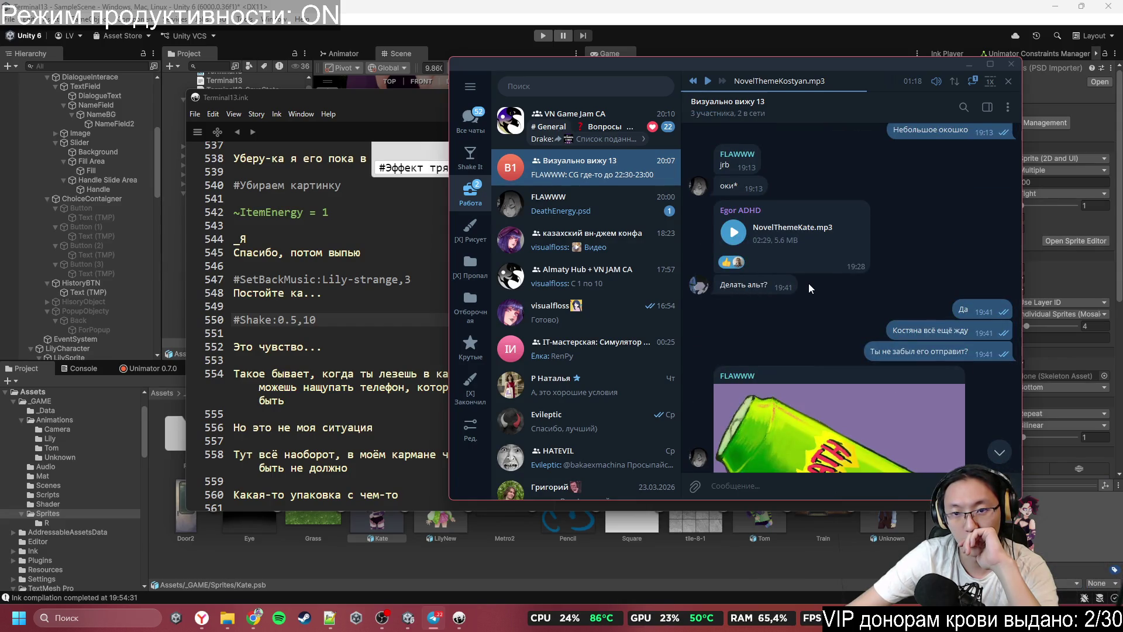
pyautogui.click(647, 218)
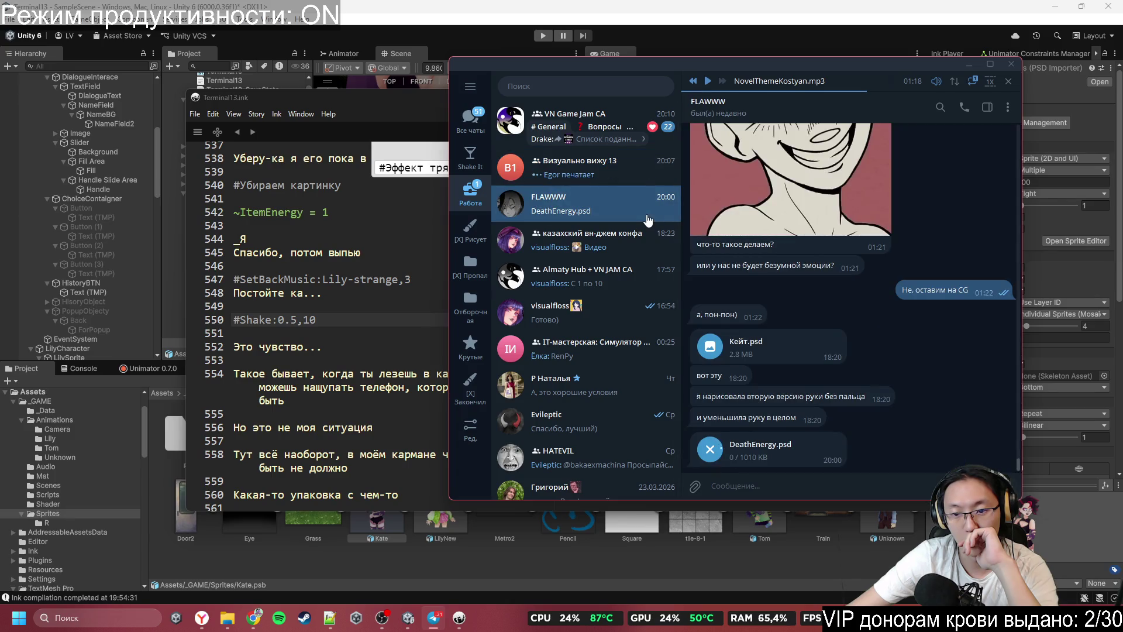
# Heart the DeathEnergy.psd file message in the private chat
pyautogui.doubleClick(779, 450)
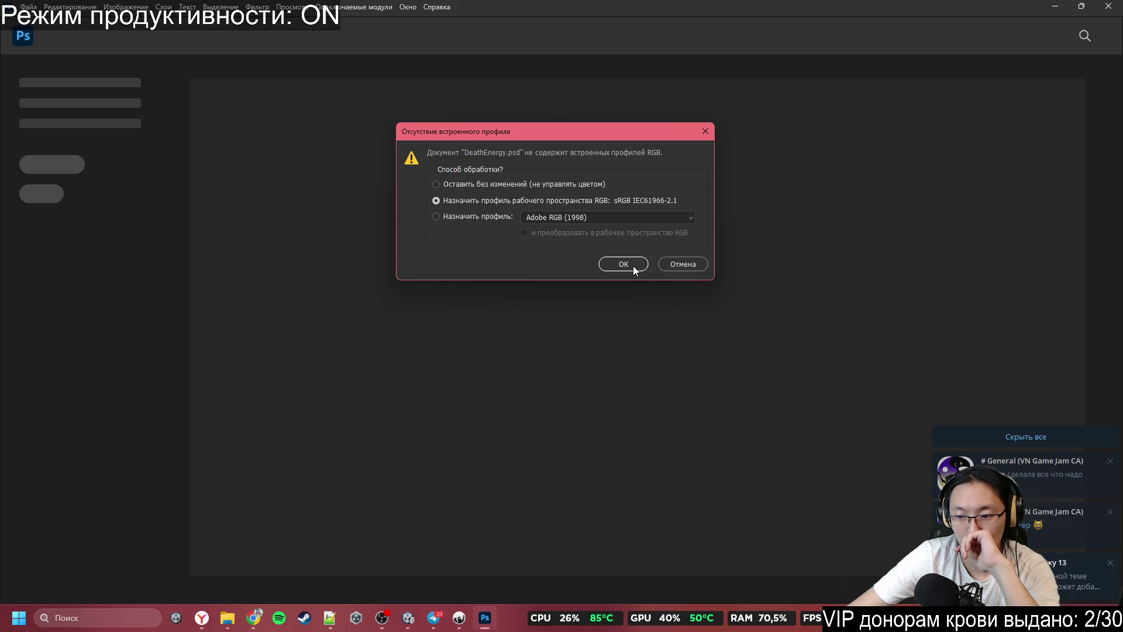
# Open DeathEnergy.psd with the working RGB profile and return to the Telegram group chat
pyautogui.click(632, 266)
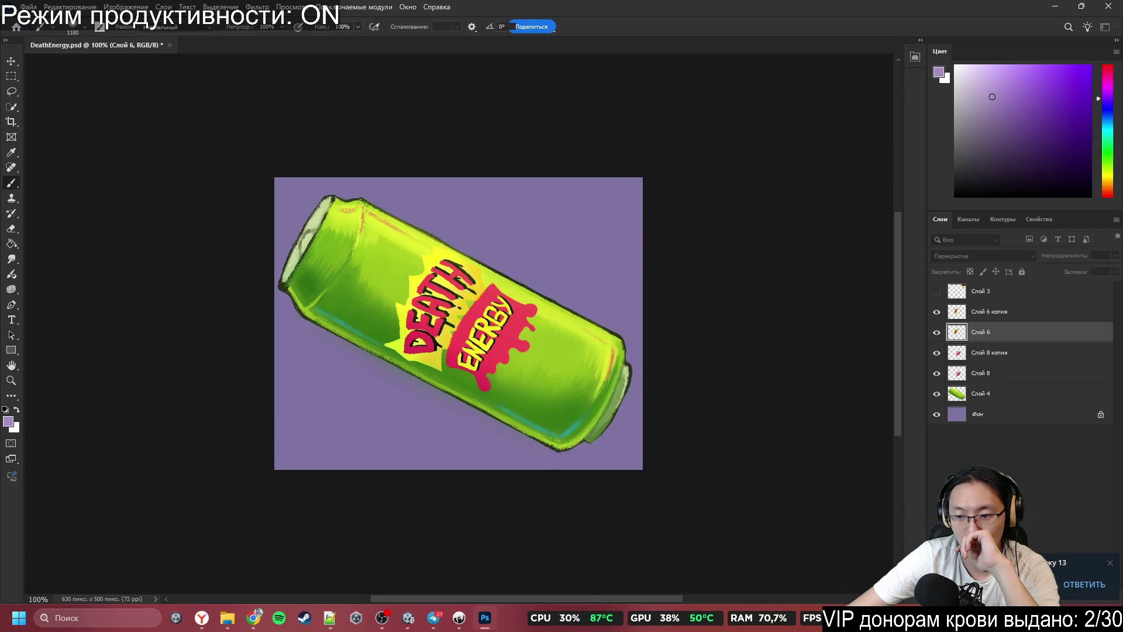
pyautogui.click(1060, 563)
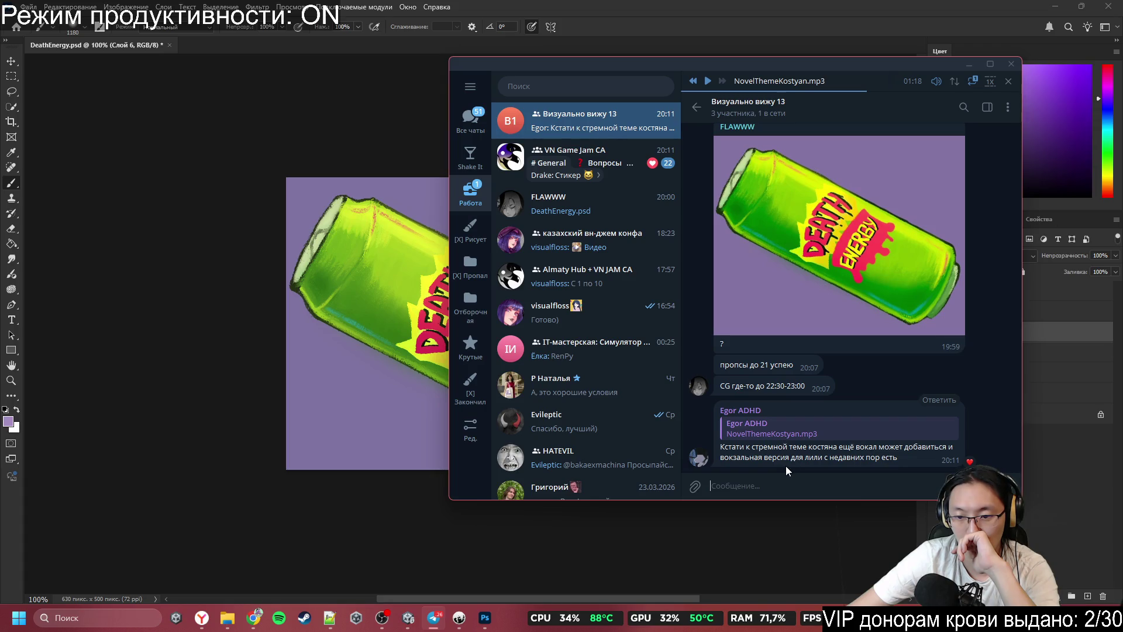
pyautogui.moveTo(762, 458); pyautogui.dragTo(818, 460)
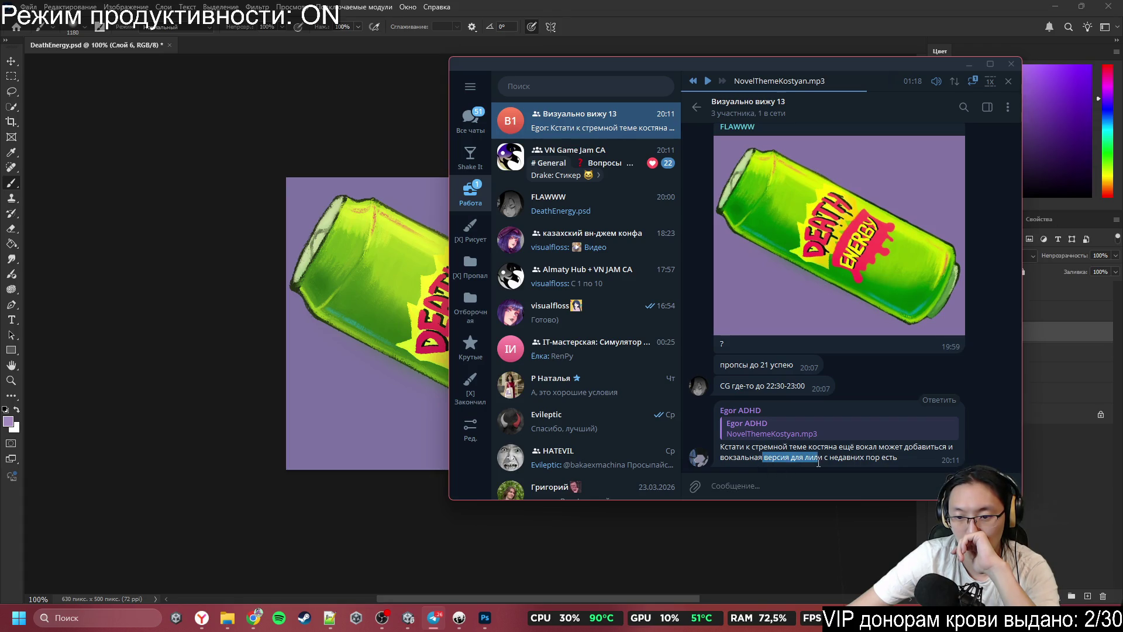
# Heart the last group message and send the reply 'Чего'
pyautogui.click(819, 463)
pyautogui.moveTo(738, 447); pyautogui.dragTo(864, 457)
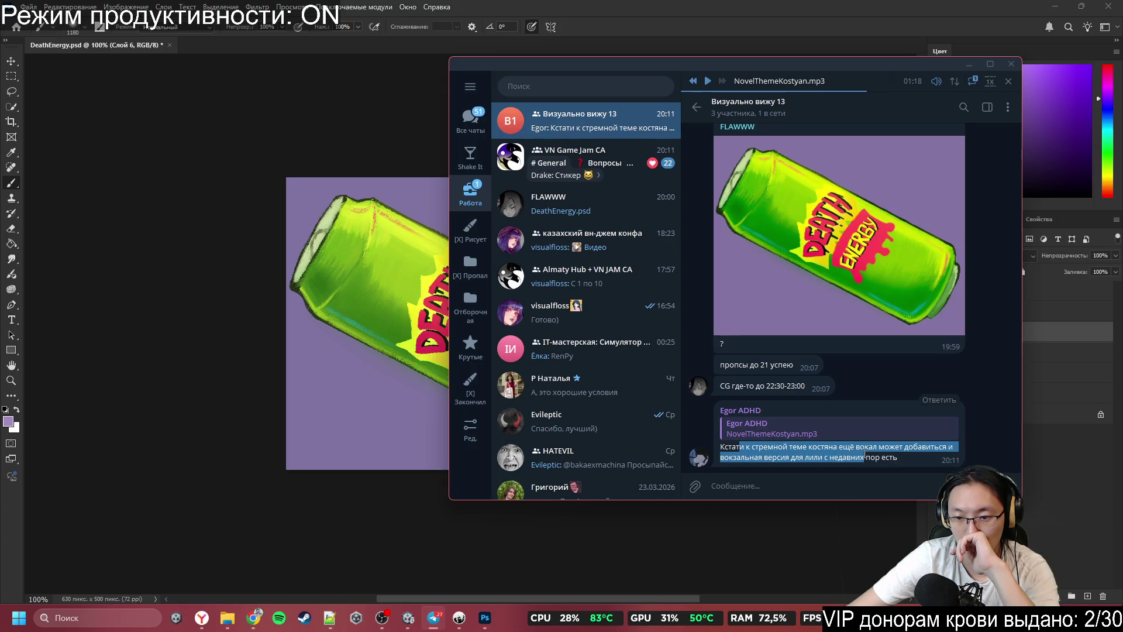
pyautogui.doubleClick(802, 451)
pyautogui.moveTo(815, 452); pyautogui.dragTo(834, 460)
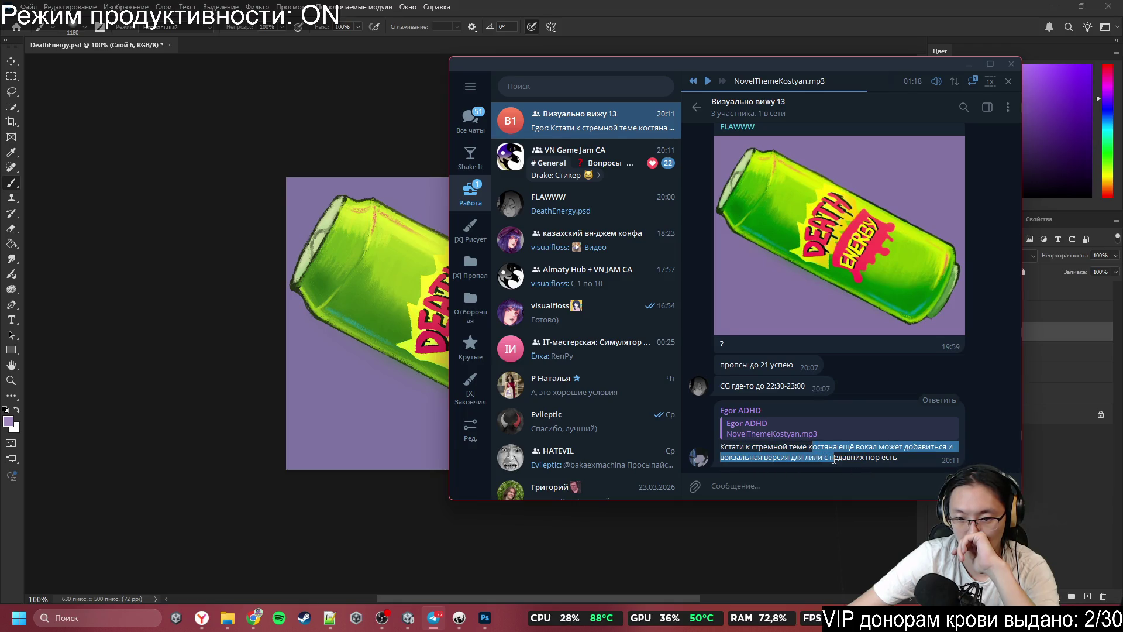
pyautogui.click(834, 459)
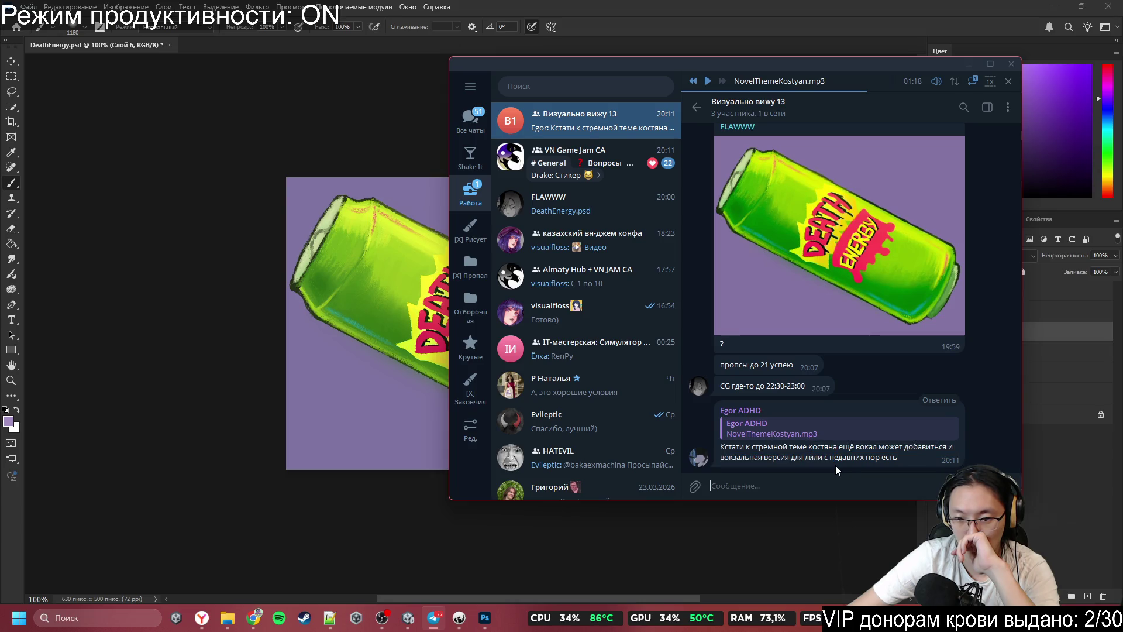
pyautogui.moveTo(834, 461); pyautogui.dragTo(844, 479)
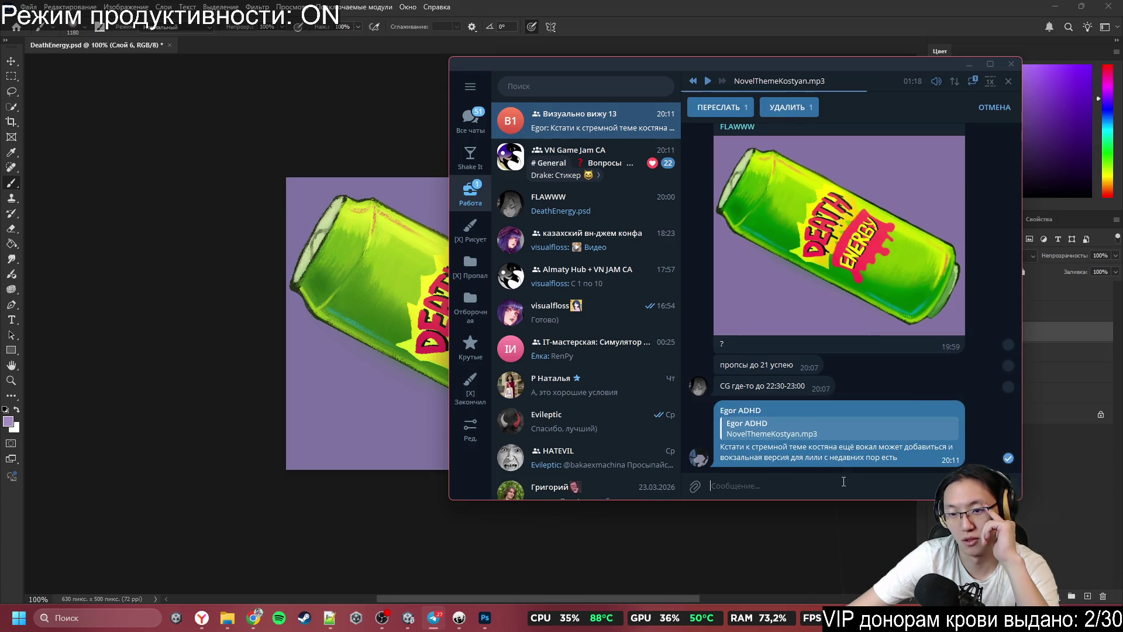
pyautogui.write('Чего')
pyautogui.press('Return')
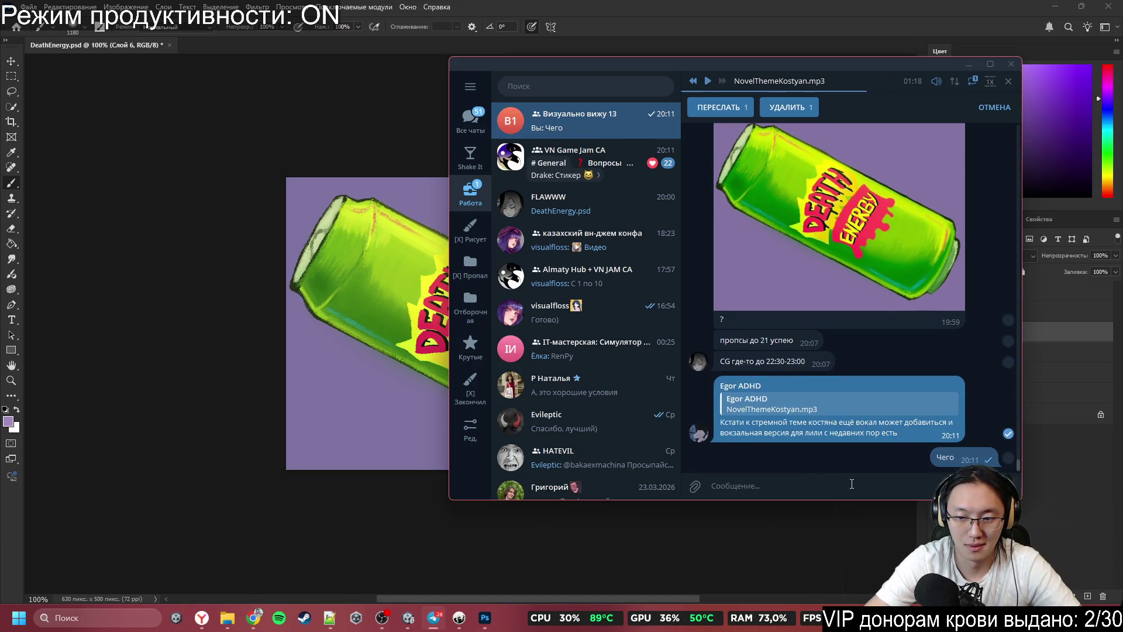
pyautogui.press('Escape')
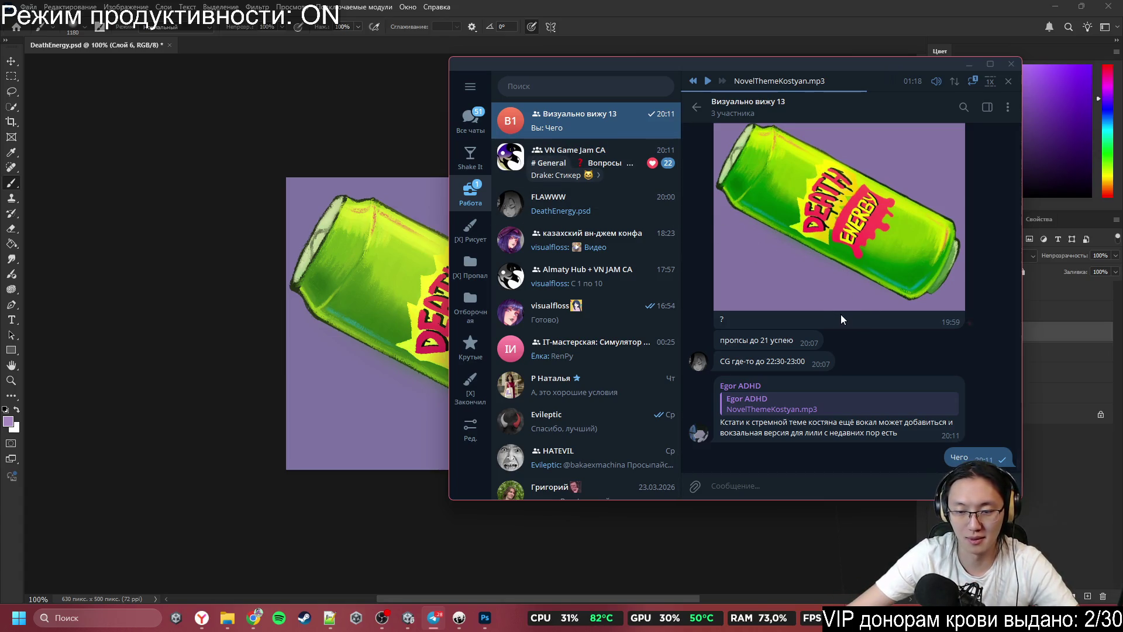
# Heart the energy-can image, then play and pause NovelThemeKate.mp3
pyautogui.scroll(2, 841, 314)
pyautogui.scroll(1, 840, 319)
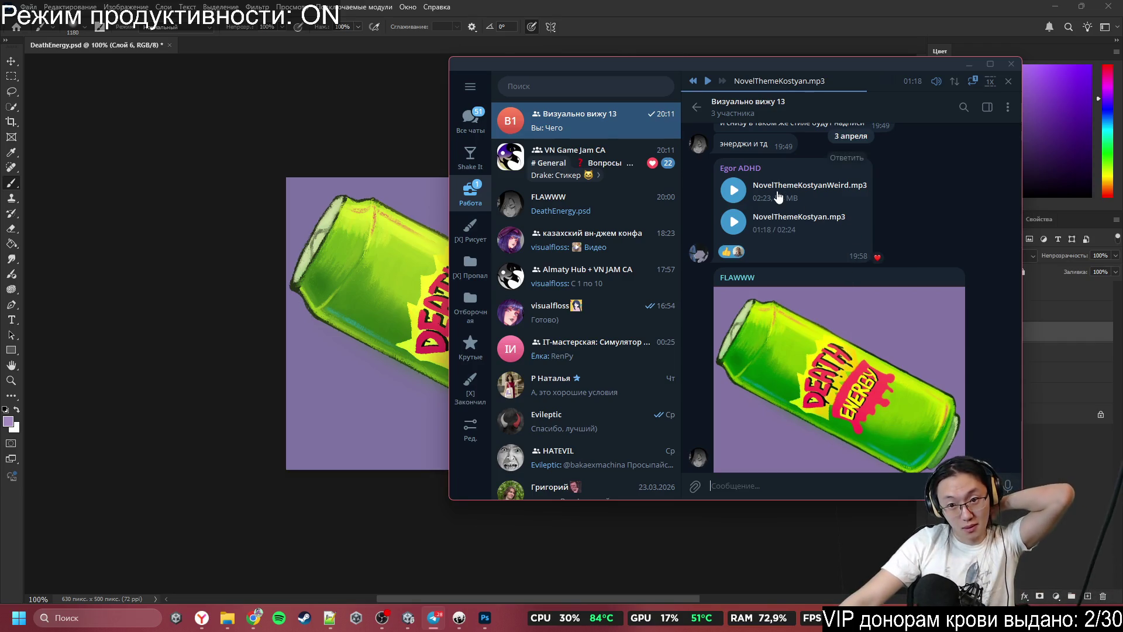
pyautogui.scroll(-3, 925, 315)
pyautogui.doubleClick(925, 314)
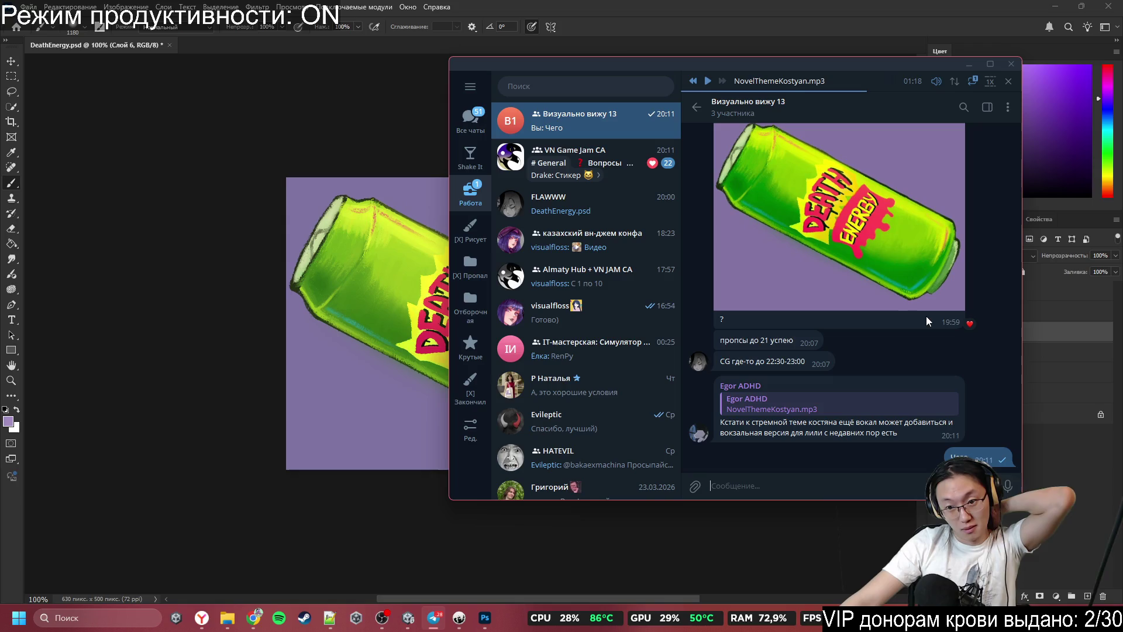
pyautogui.scroll(5, 921, 313)
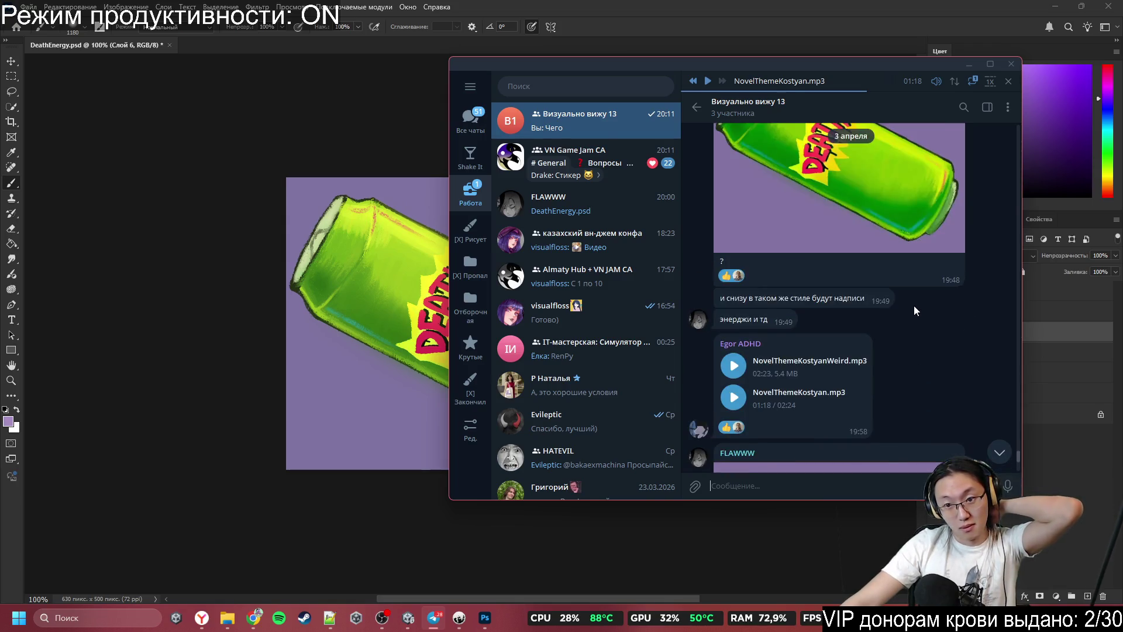
pyautogui.doubleClick(733, 257)
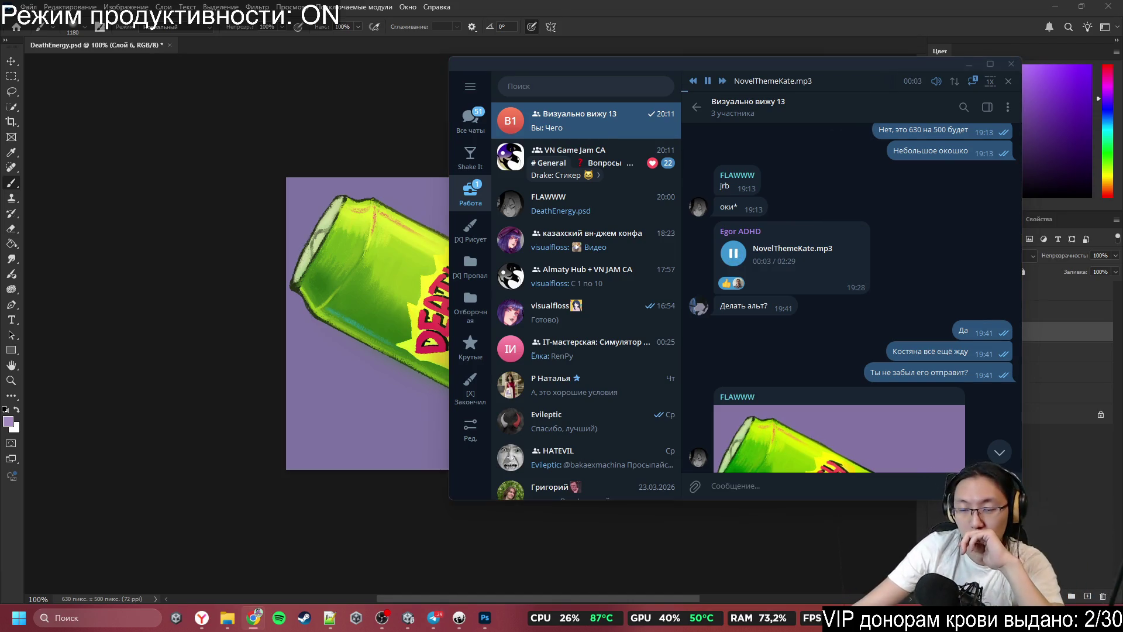
pyautogui.click(732, 253)
pyautogui.scroll(-5, 791, 375)
# Send 'Сейчас главное - это звуки' mentioning a group member
pyautogui.scroll(-5, 790, 373)
pyautogui.write('Се2йча')
pyautogui.hotkey('ctrl', 'a')
pyautogui.press('BackSpace')
pyautogui.write('Его')
pyautogui.press('BackSpace')
pyautogui.press('BackSpace')
pyautogui.press('BackSpace')
pyautogui.write('@E')
pyautogui.press('Tab')
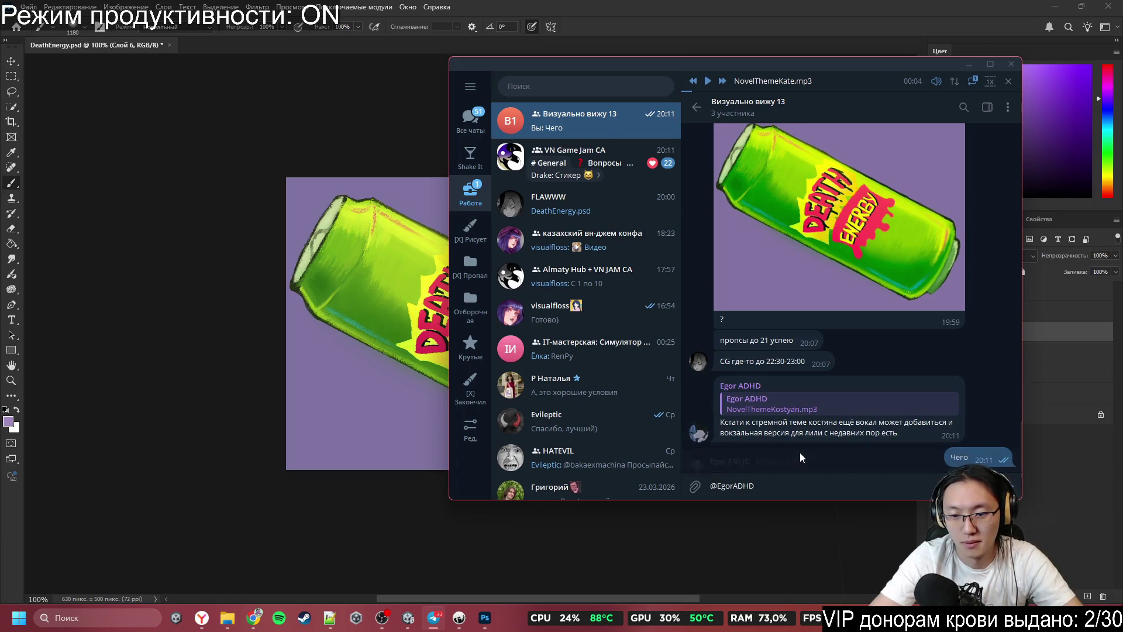
pyautogui.write('Сейча')
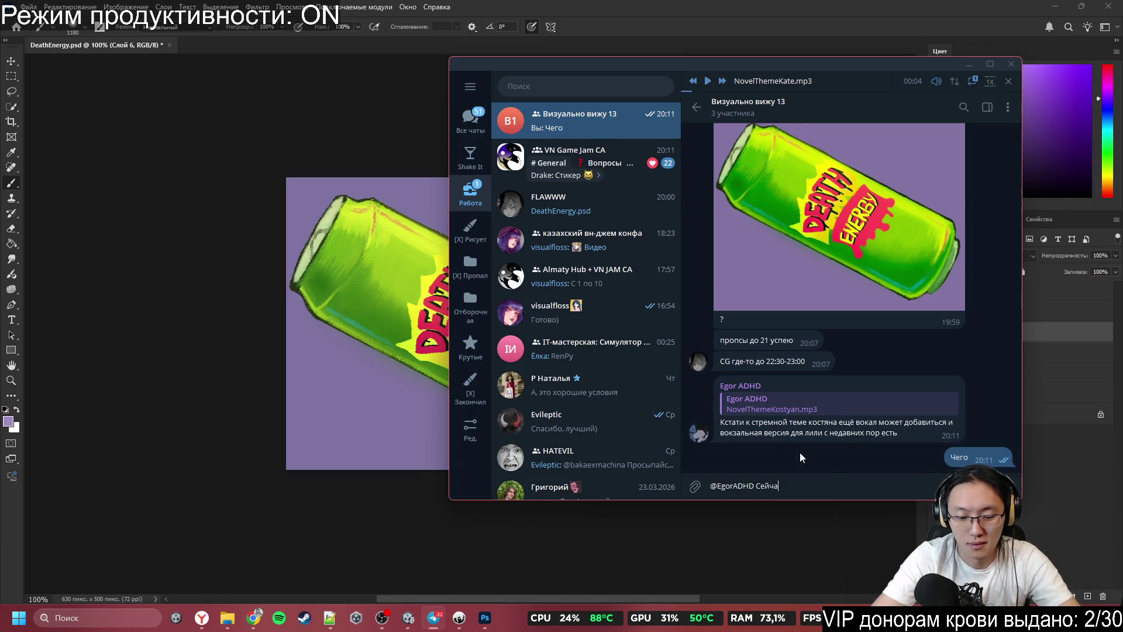
pyautogui.write('с главное - это звуки')
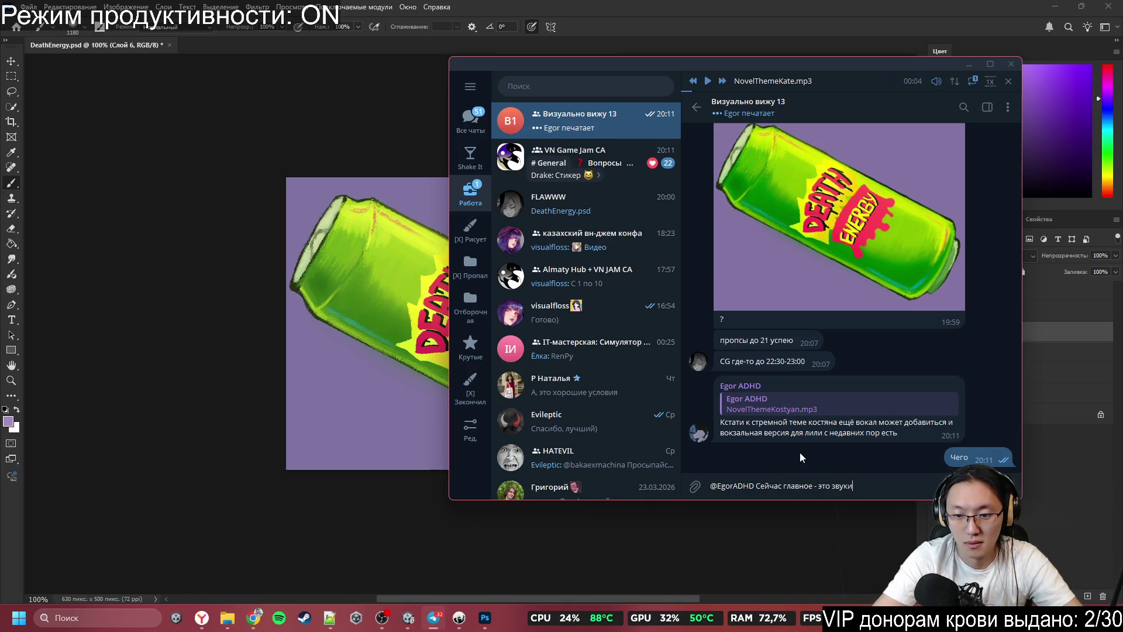
pyautogui.press('Return')
# Send the follow-up message 'Сосредоточься на них'
pyautogui.write('Сов')
pyautogui.press('BackSpace')
pyautogui.write('средоточь')
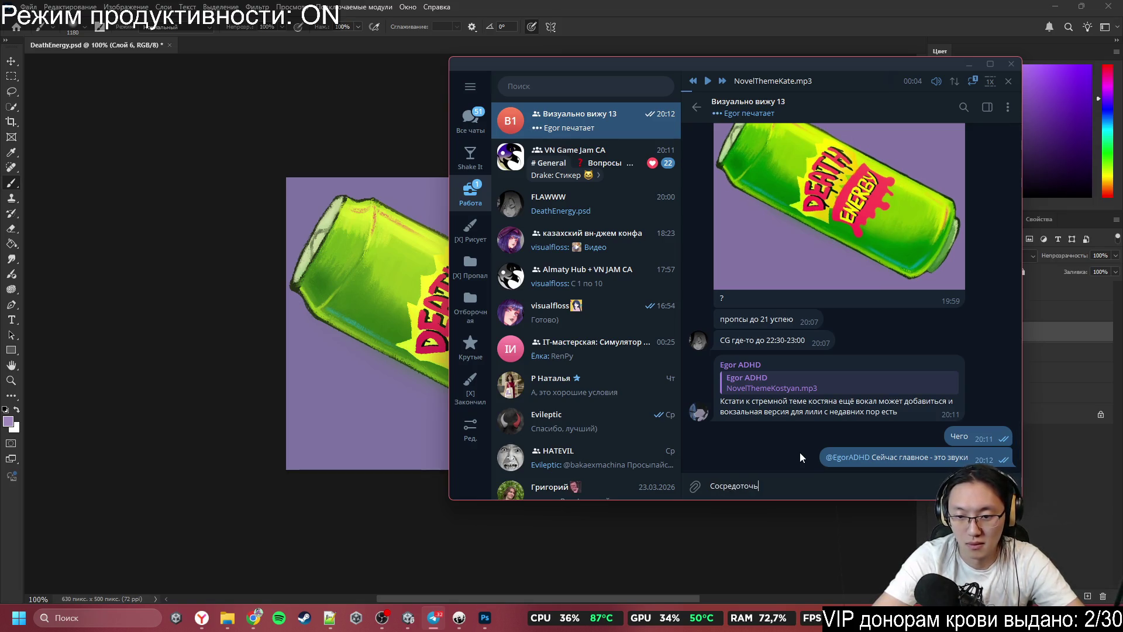
pyautogui.write('ся на них')
pyautogui.press('Return')
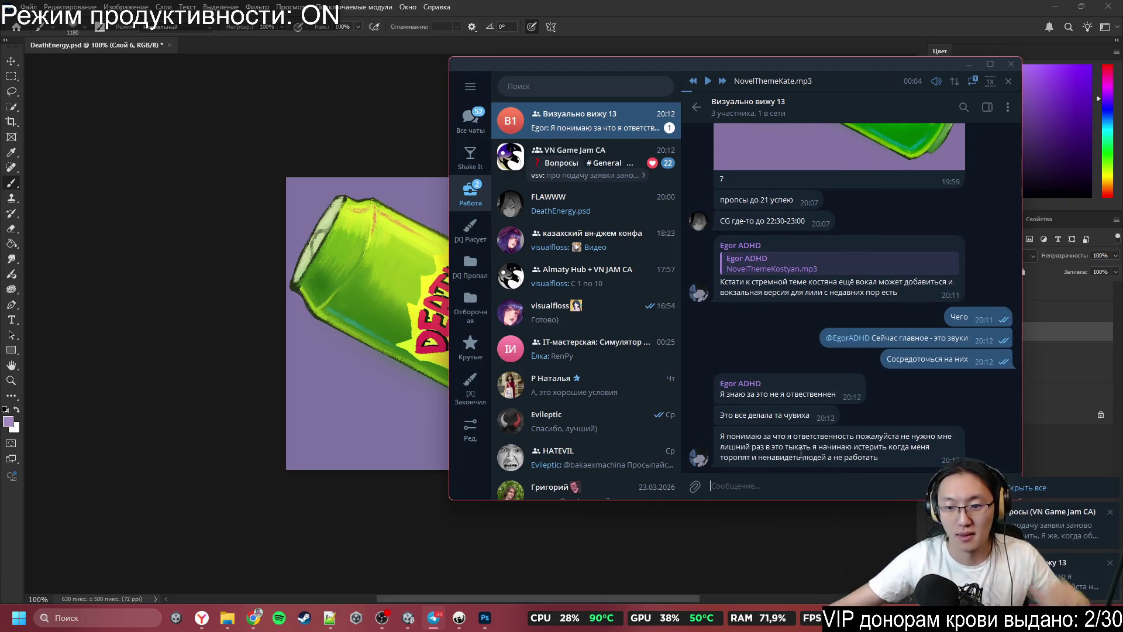
pyautogui.moveTo(762, 457); pyautogui.dragTo(873, 458)
# Send 'Дедлайны уже всё. Я просто хочу напомнить, что звуки сейчас важнее всего. Это не тыкание'
pyautogui.rightClick(853, 457)
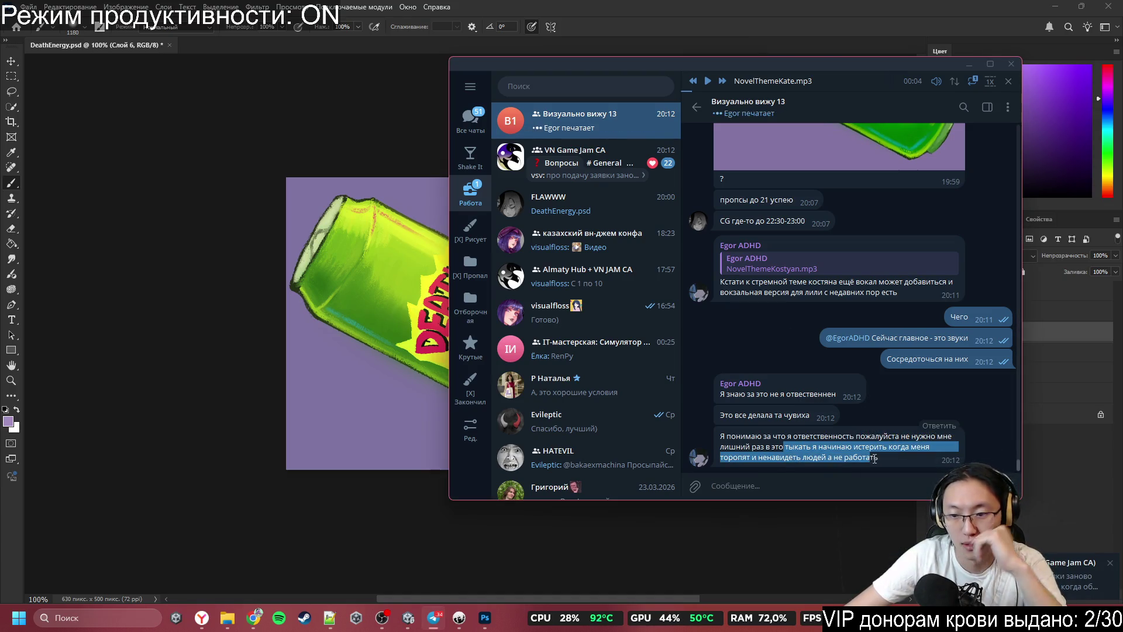
pyautogui.click(862, 485)
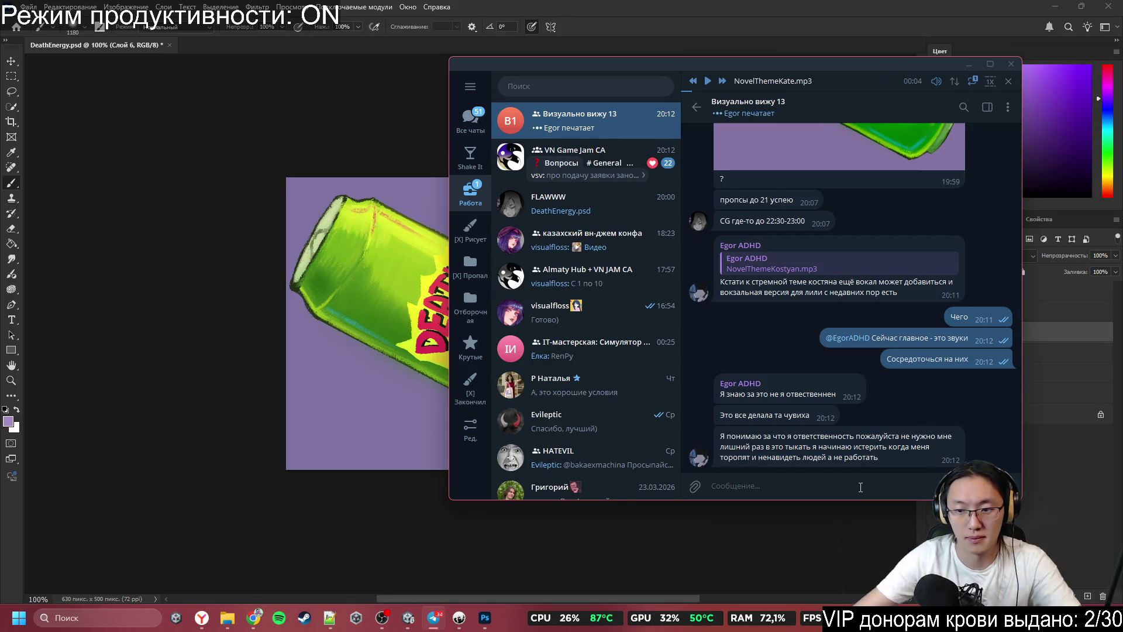
pyautogui.write('Я буду тыкать')
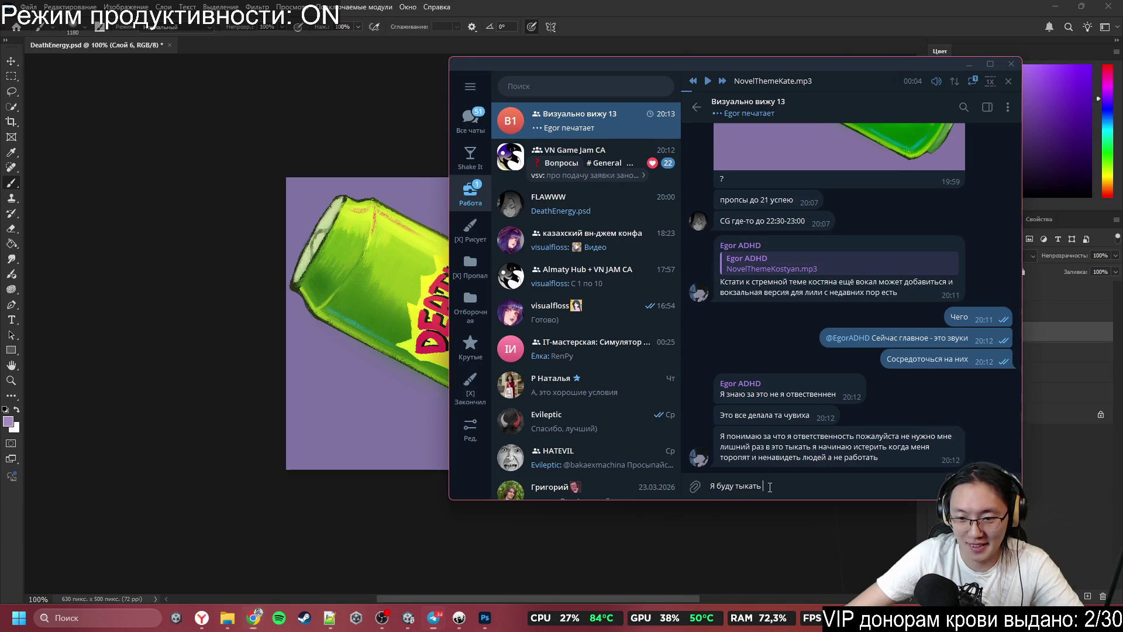
pyautogui.hotkey('ctrl', 'a')
pyautogui.write('сроки уже')
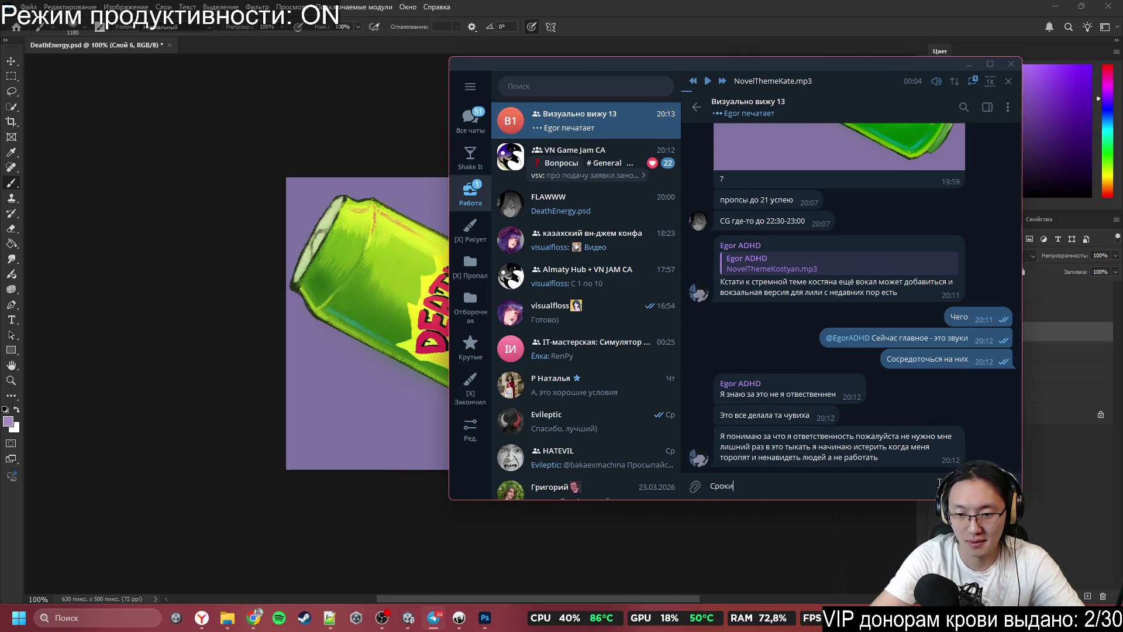
pyautogui.hotkey('ctrl', 'a')
pyautogui.write('Дедлайны')
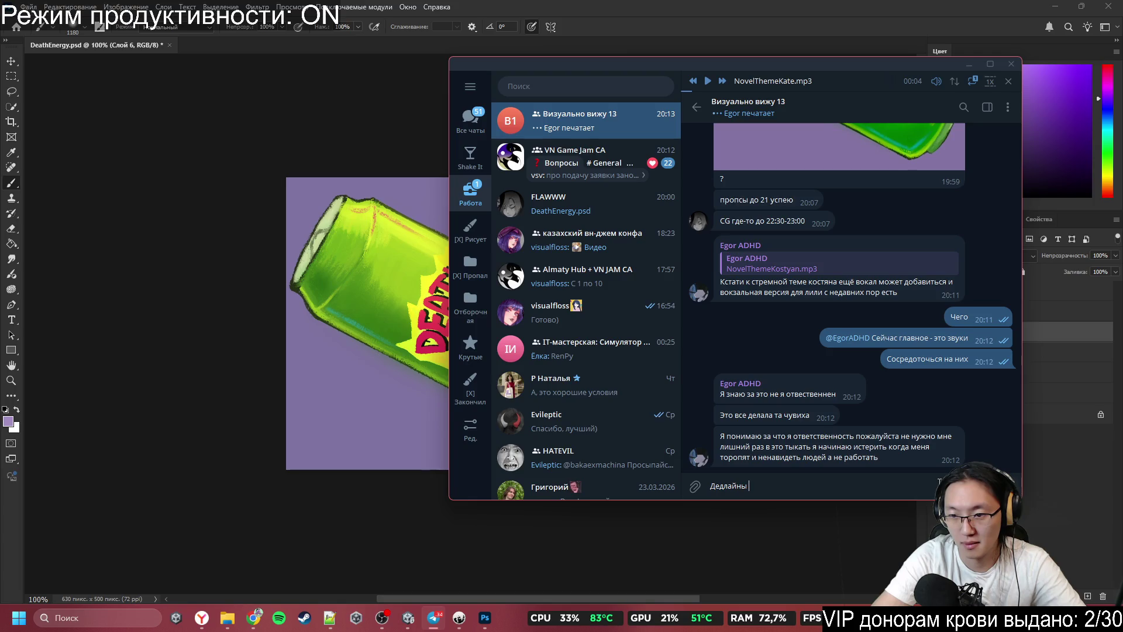
pyautogui.write(' уэ')
pyautogui.press('BackSpace')
pyautogui.write('же всё.')
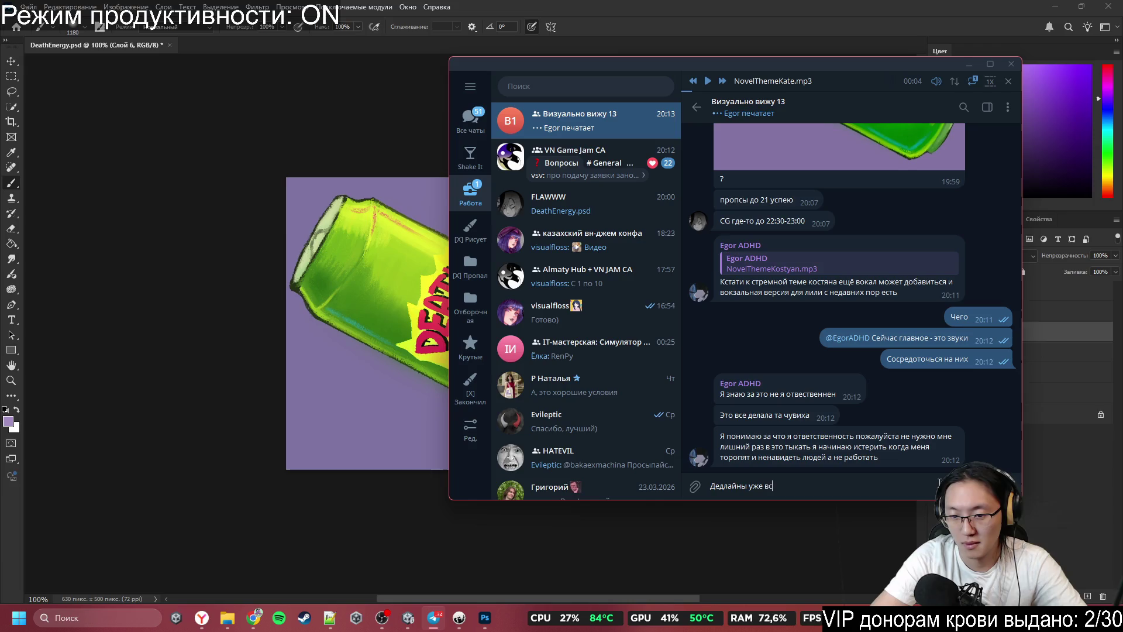
pyautogui.write(' Я просто')
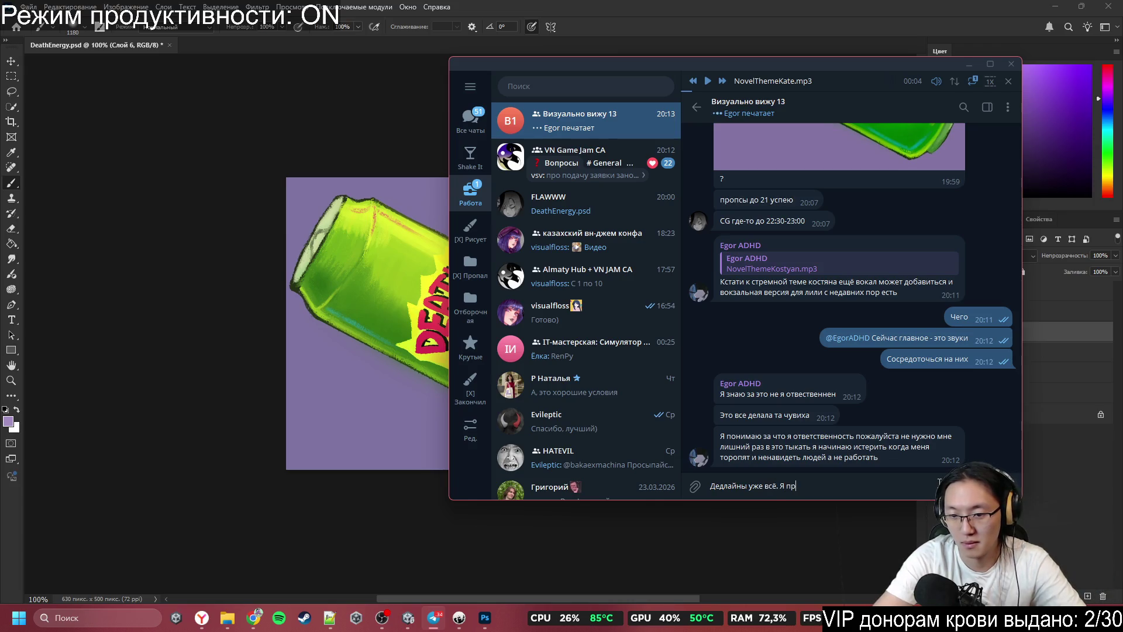
pyautogui.write(' хочу напомни')
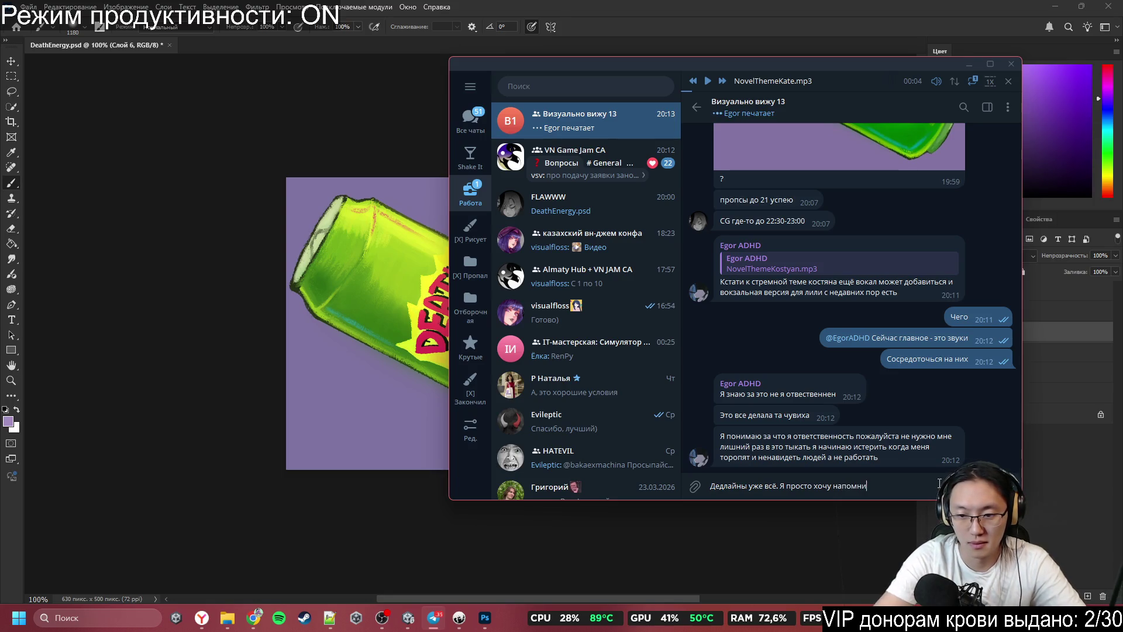
pyautogui.write('ть, что звуки сейчас')
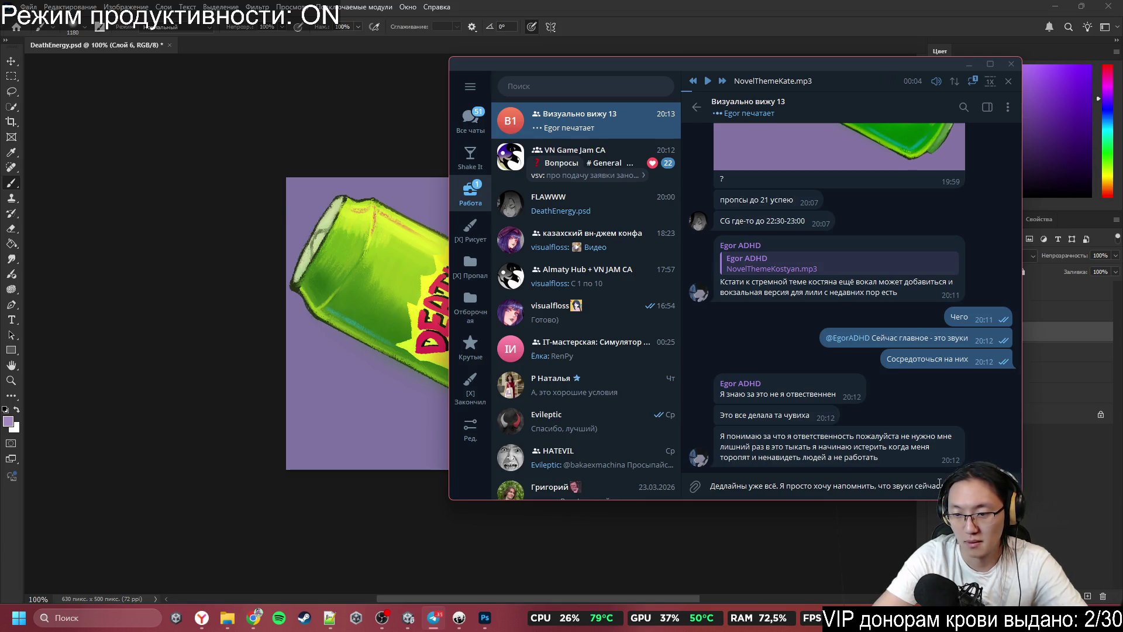
pyautogui.write(' важнее всего. Эт')
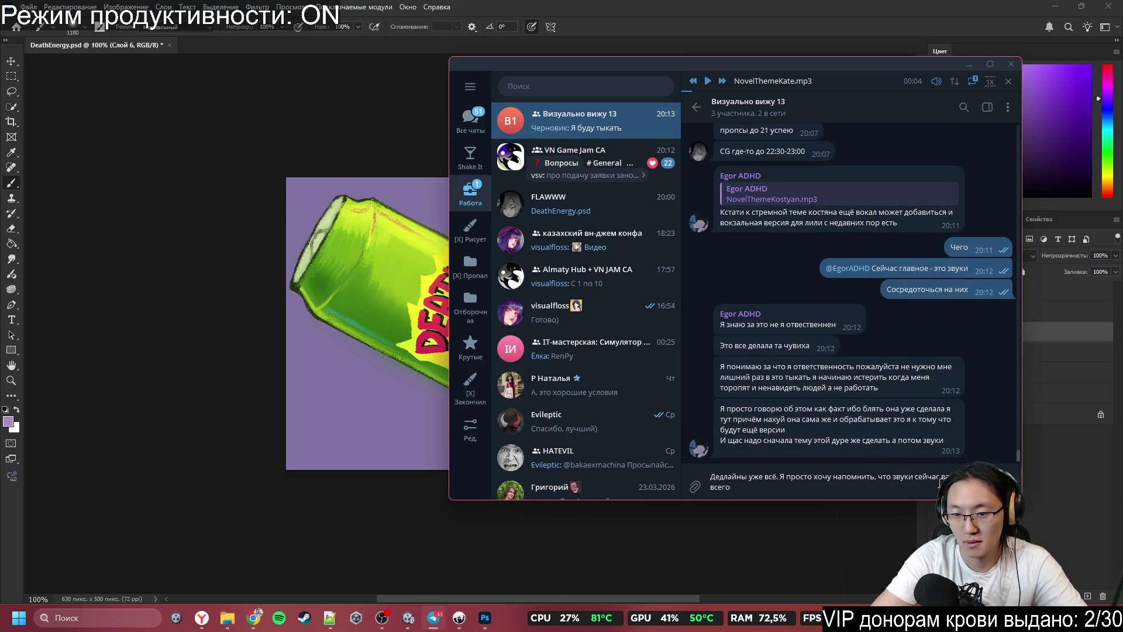
pyautogui.write('о не тыкание')
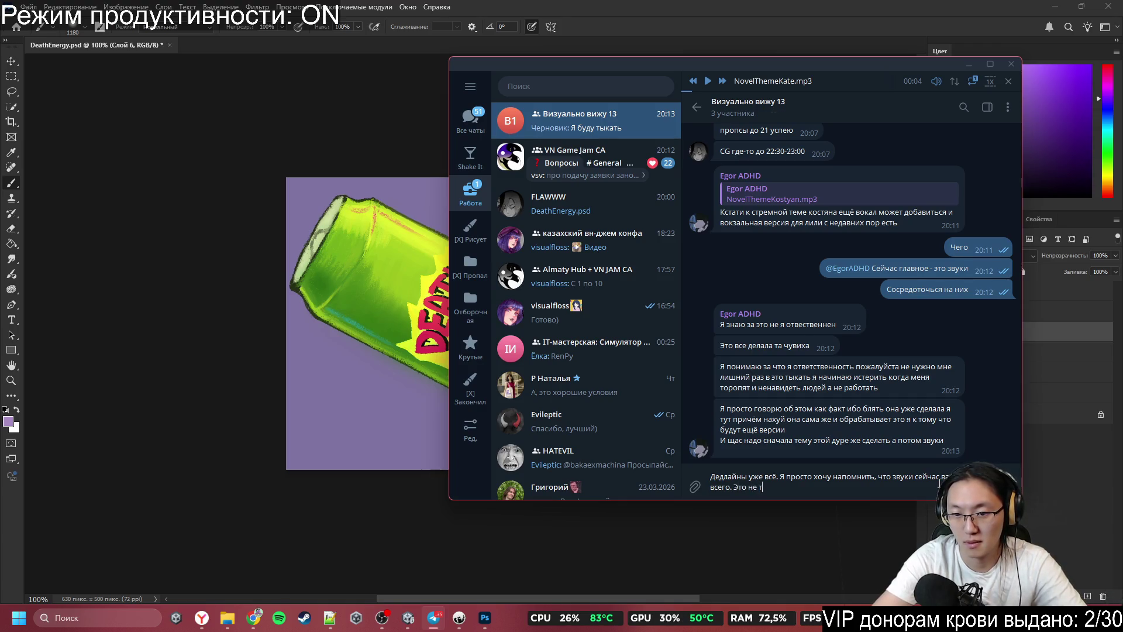
pyautogui.press('Return')
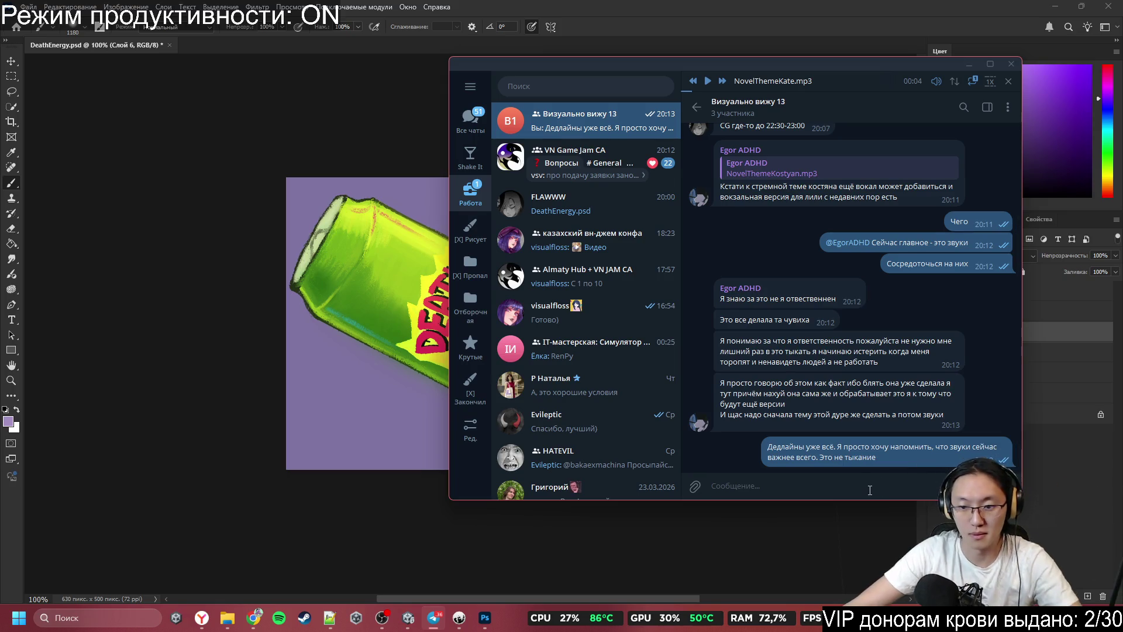
# Send 'Это менеджмент', then draft and discard a longer team-work example reply
pyautogui.write('Это ')
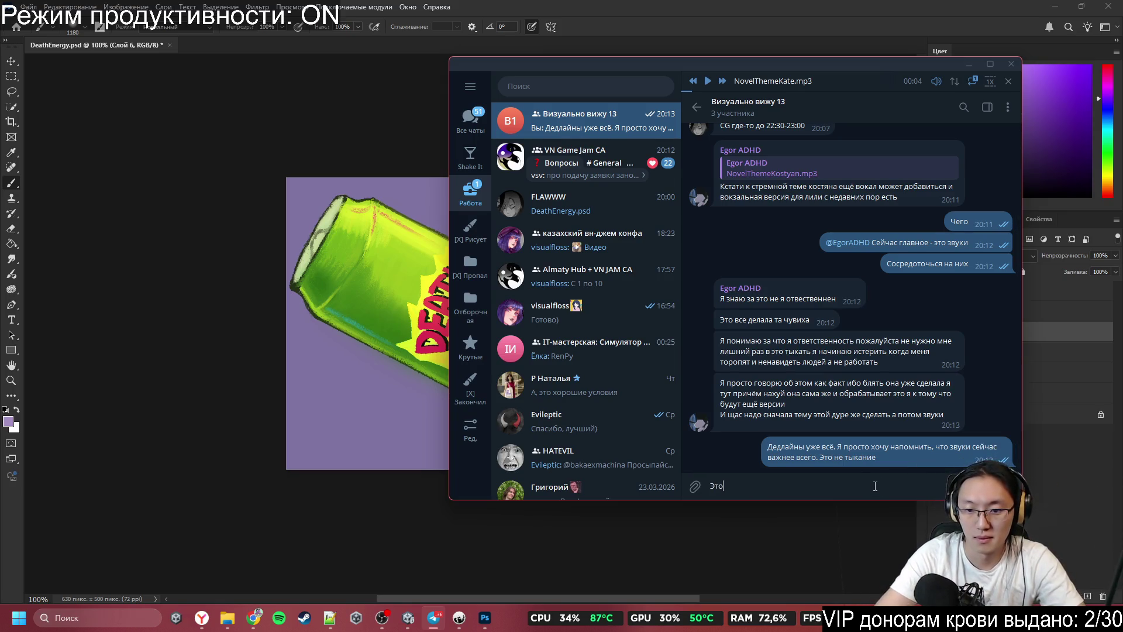
pyautogui.write('мене')
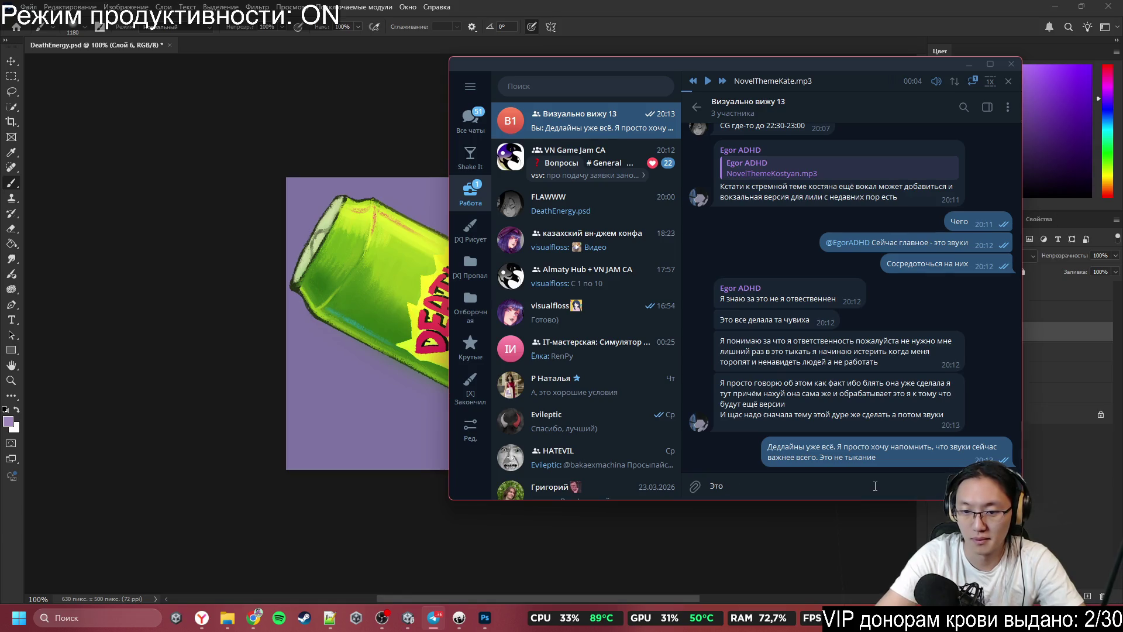
pyautogui.write('джмент')
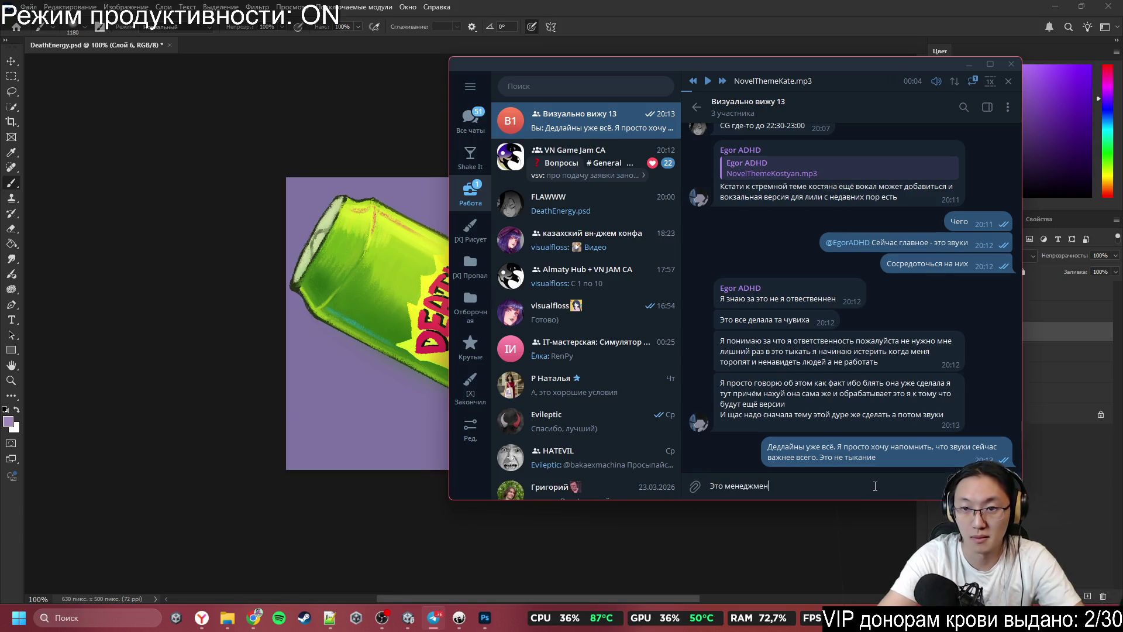
pyautogui.press('Return')
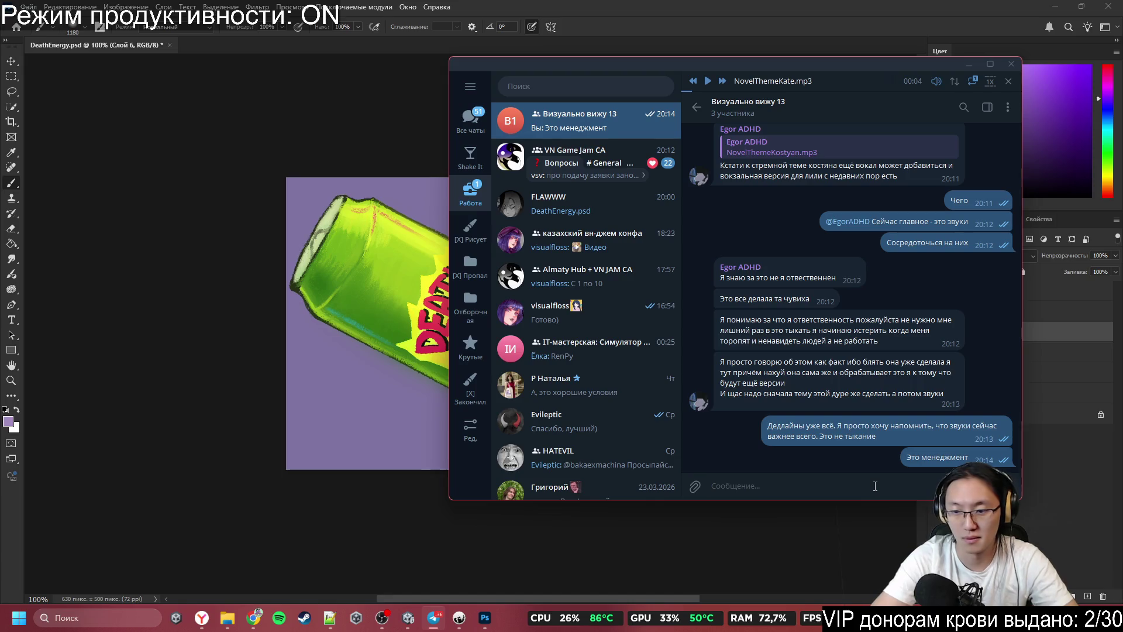
pyautogui.write('К примеру.')
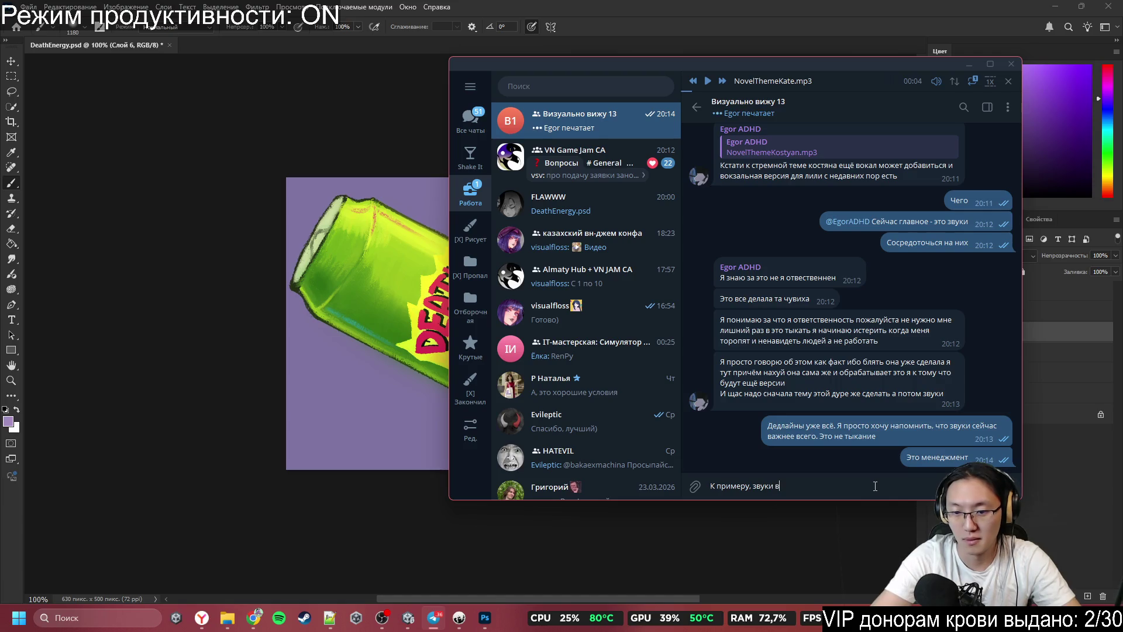
pyautogui.write('ажнее')
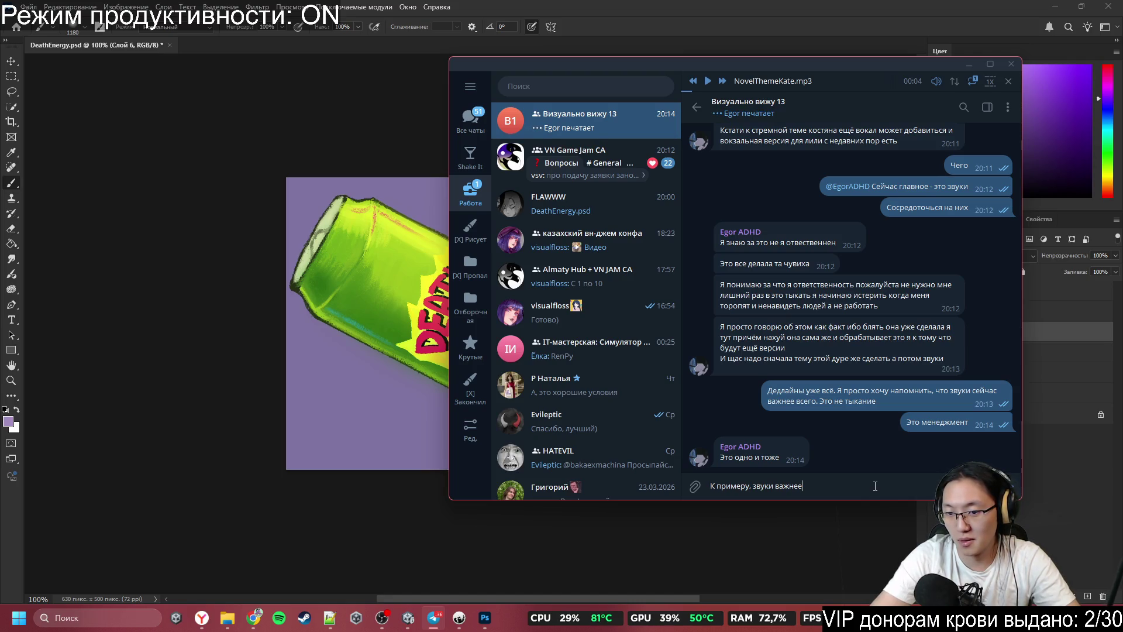
pyautogui.hotkey('ctrl', 'a')
pyautogui.press('BackSpace')
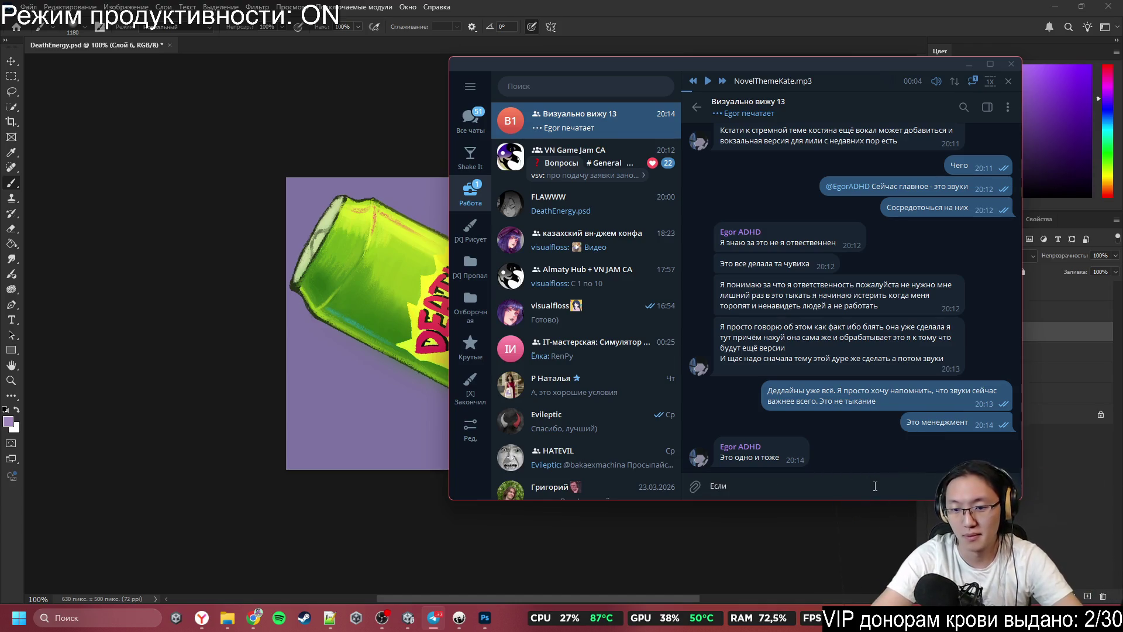
pyautogui.write('подх')
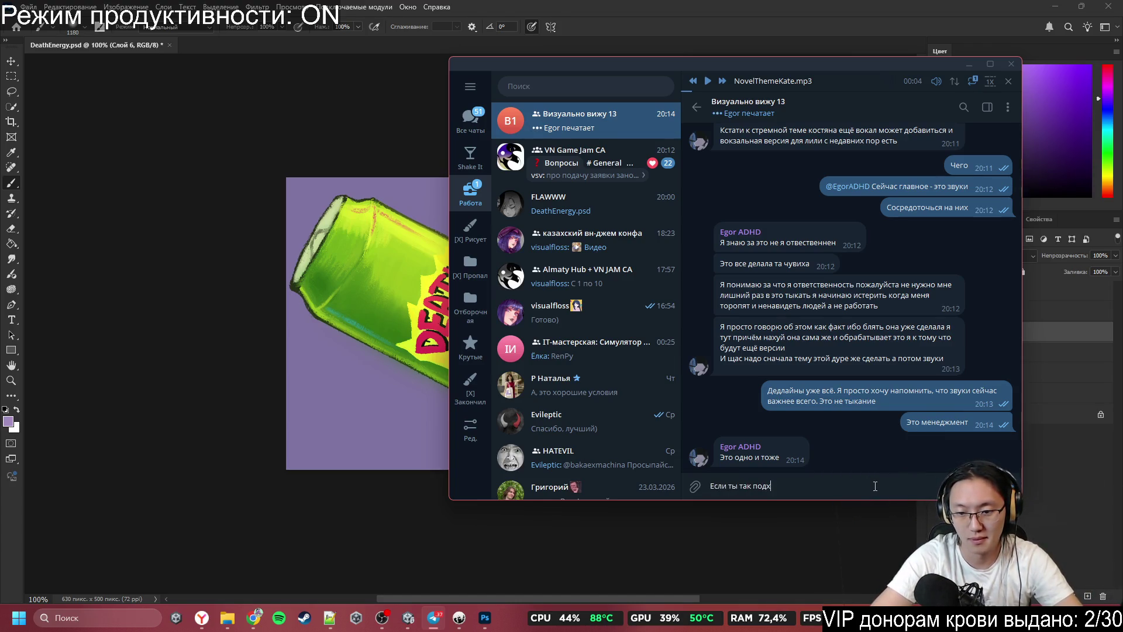
pyautogui.write('одишь к рраб')
pyautogui.press('BackSpace')
pyautogui.press('BackSpace')
pyautogui.write('аботе в команде')
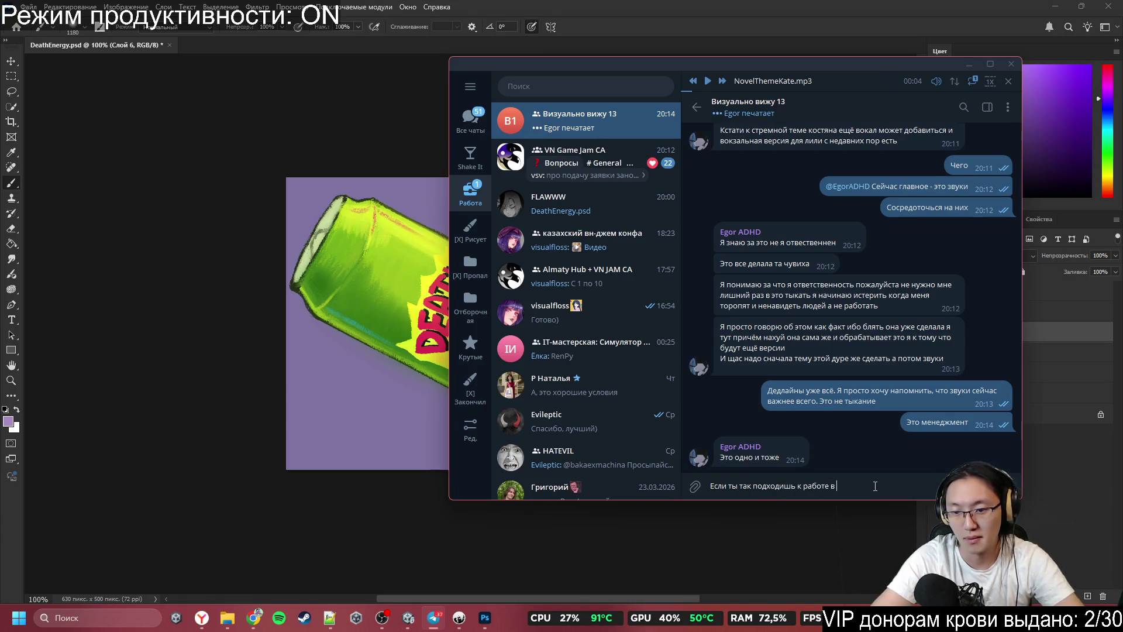
pyautogui.write(', можешь')
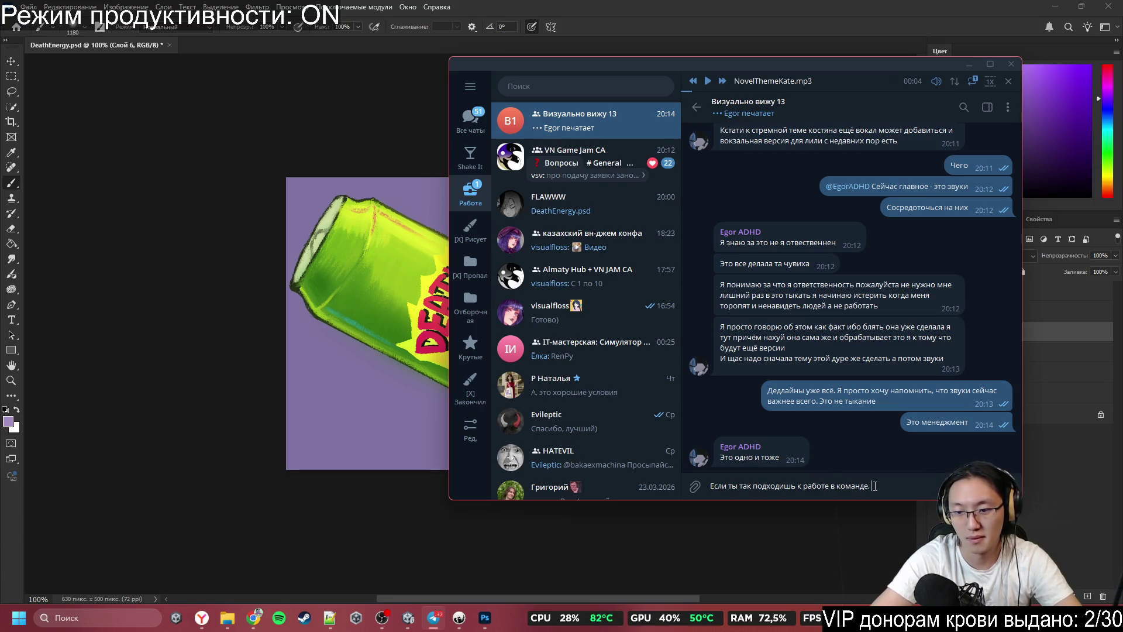
pyautogui.write(' законч')
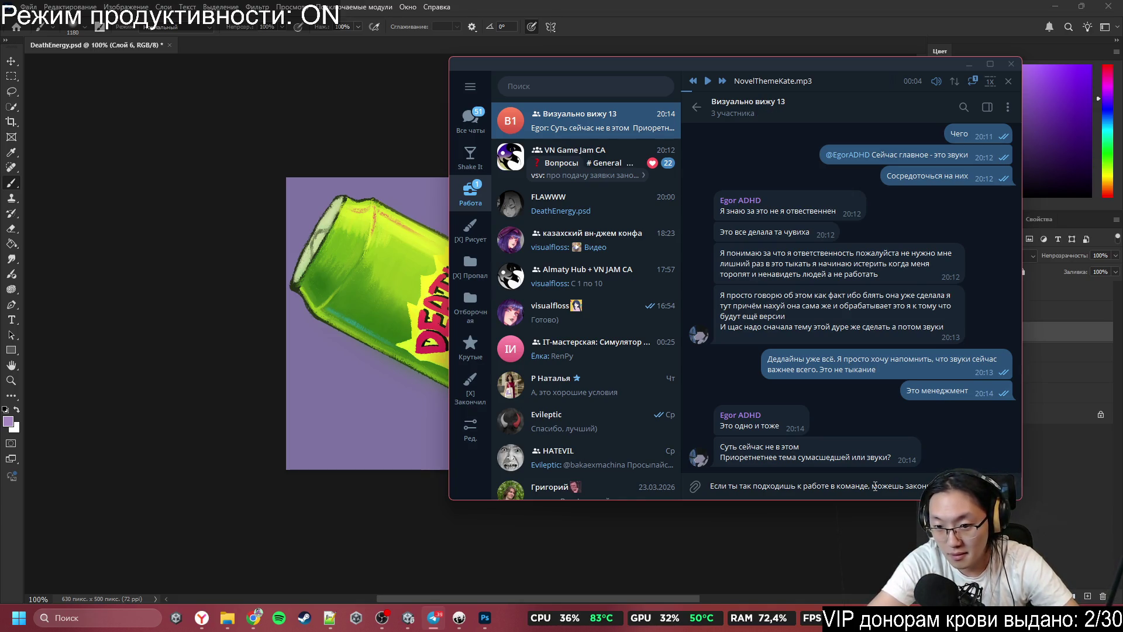
pyautogui.hotkey('ctrl', 'a')
pyautogui.press('BackSpace')
# Repost my two sounds-first messages as a quote with 'Пожалуйста' added below
pyautogui.moveTo(704, 499)
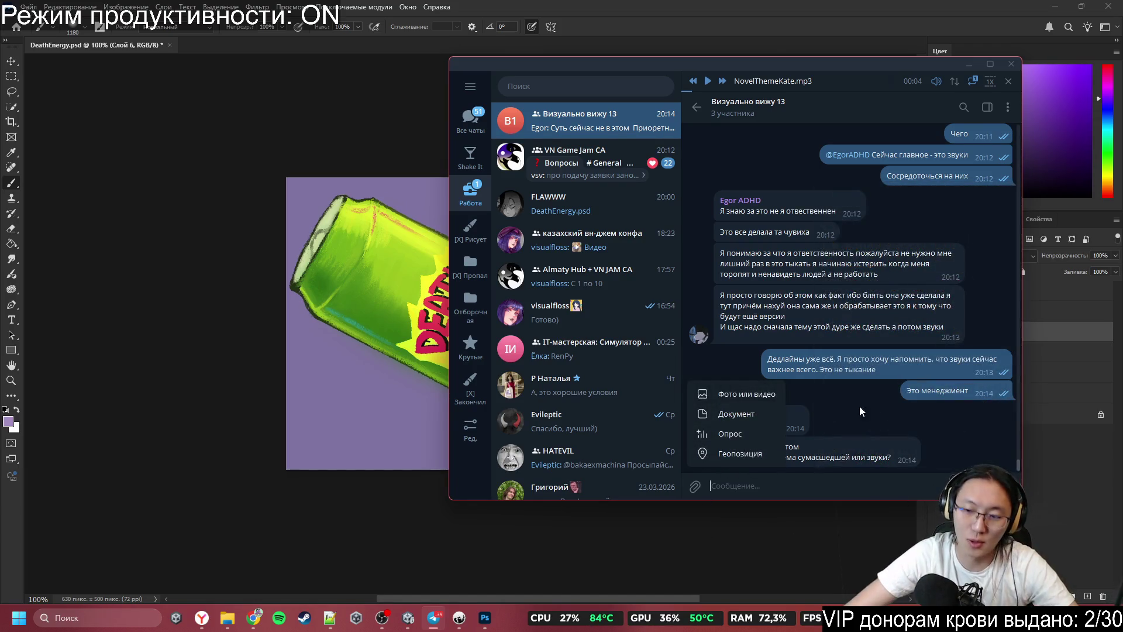
pyautogui.moveTo(729, 447); pyautogui.dragTo(826, 462)
pyautogui.click(826, 461)
pyautogui.scroll(2, 879, 317)
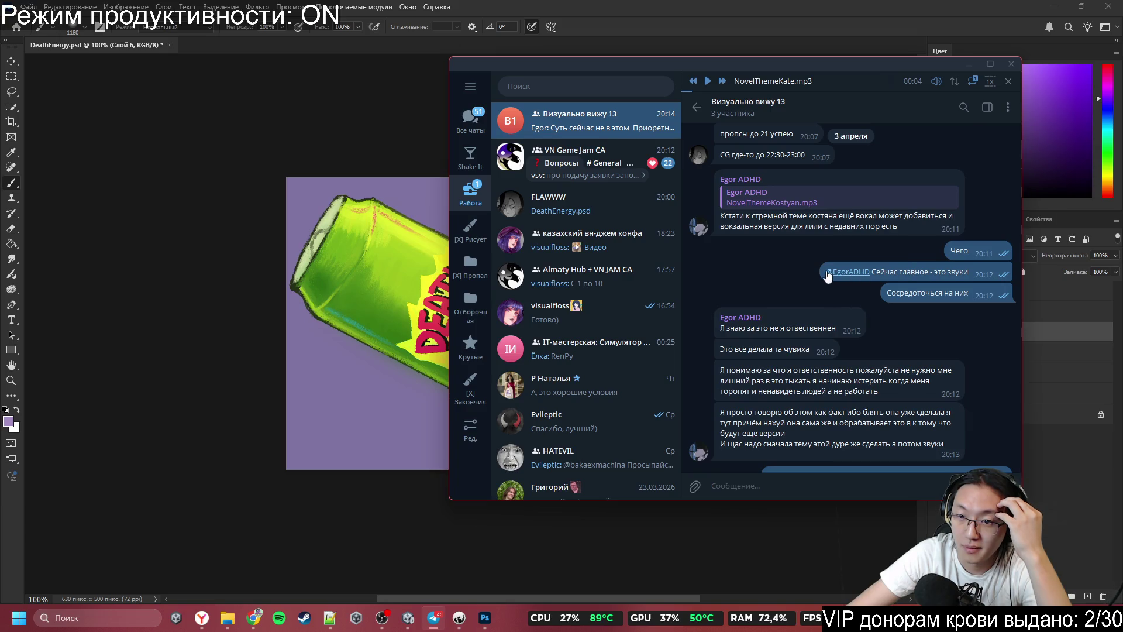
pyautogui.moveTo(835, 269); pyautogui.dragTo(957, 290)
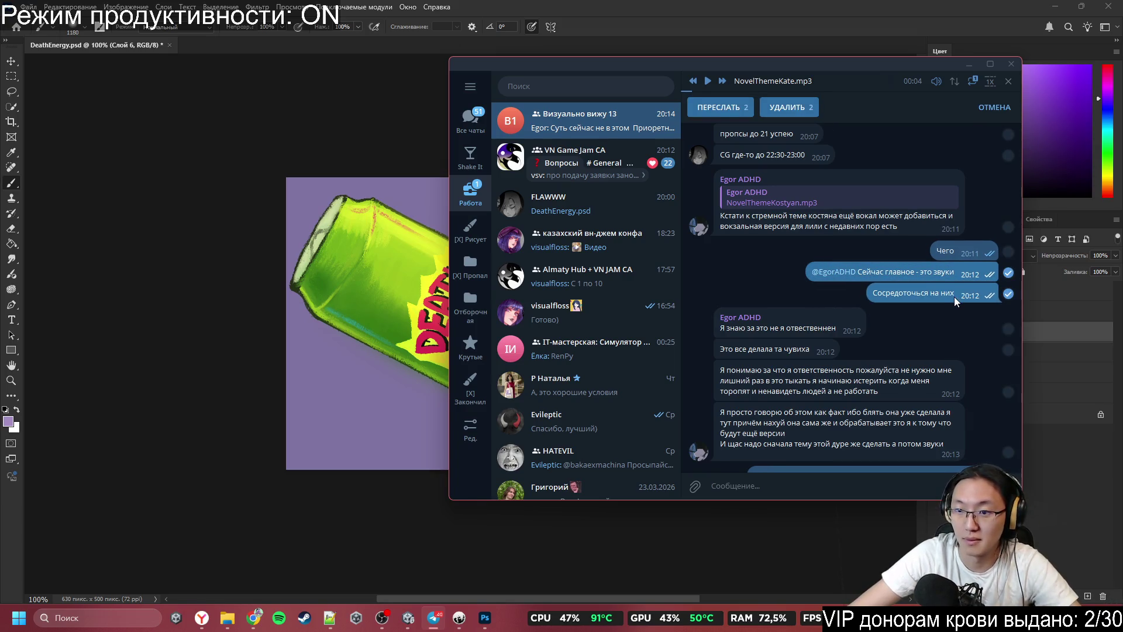
pyautogui.scroll(-2, 943, 351)
pyautogui.hotkey('ctrl', 'c')
pyautogui.hotkey('ctrl', 'v')
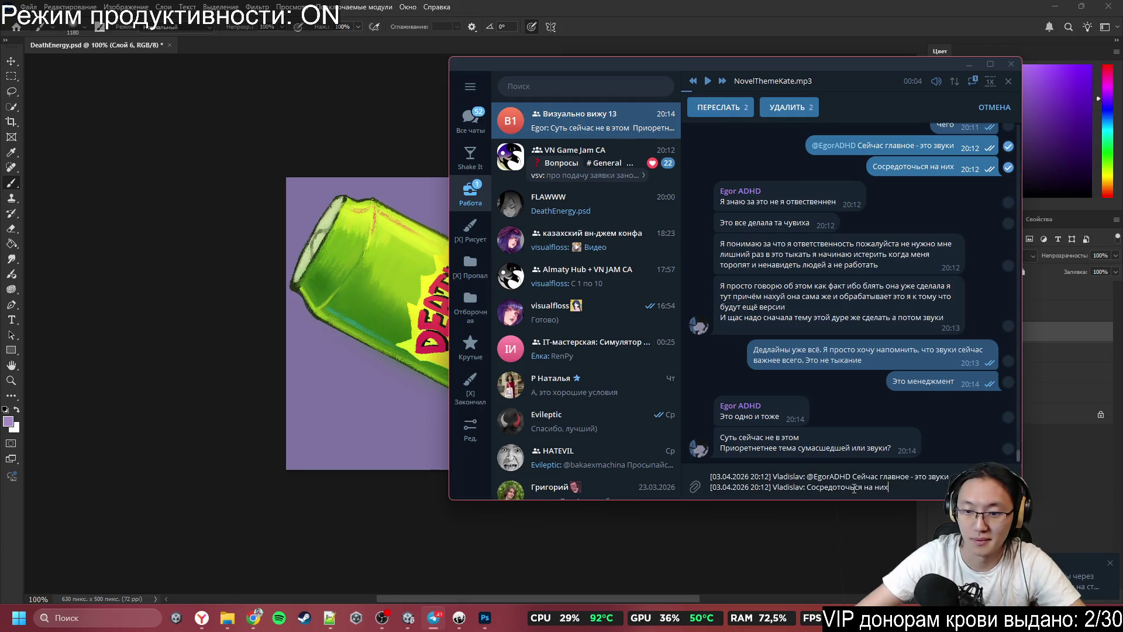
pyautogui.hotkey('shift', 'Return')
pyautogui.write('П')
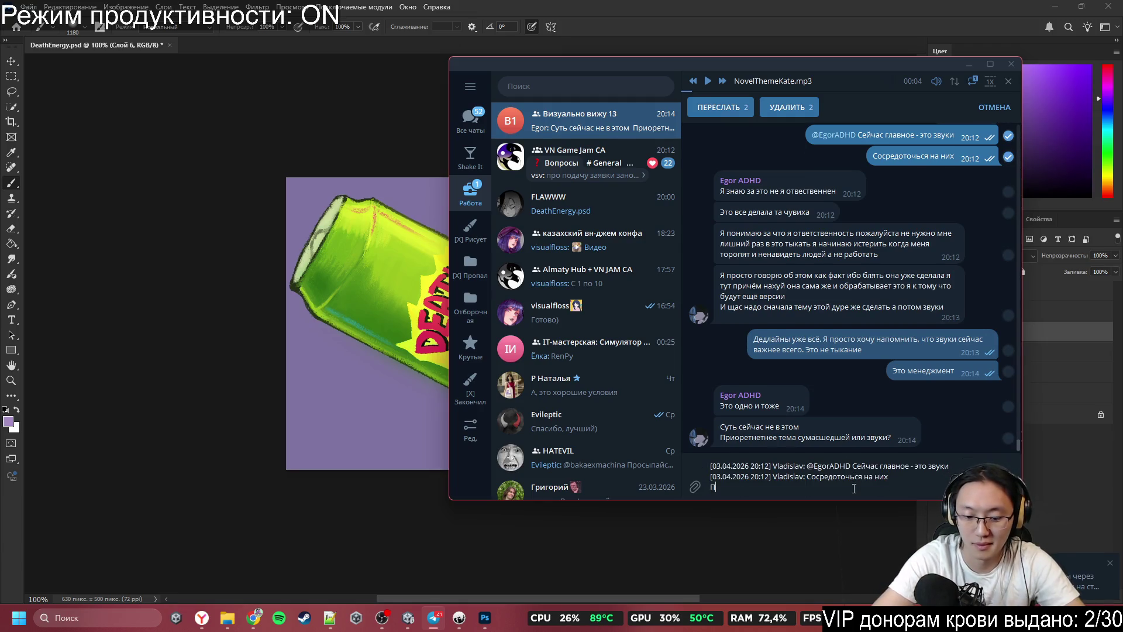
pyautogui.write('од')
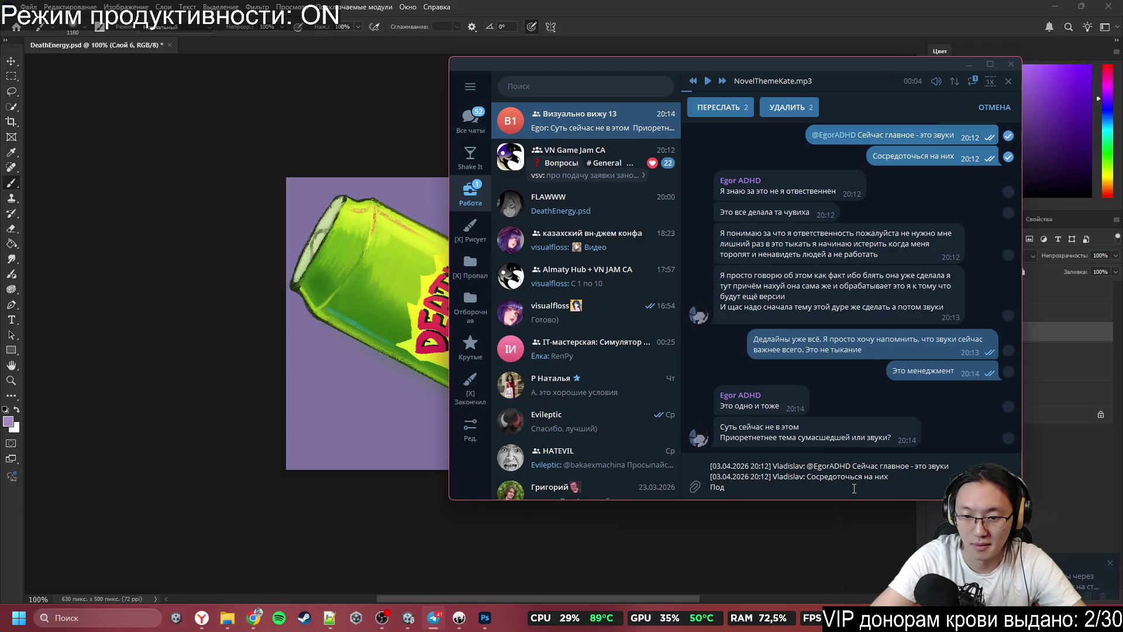
pyautogui.press('Return')
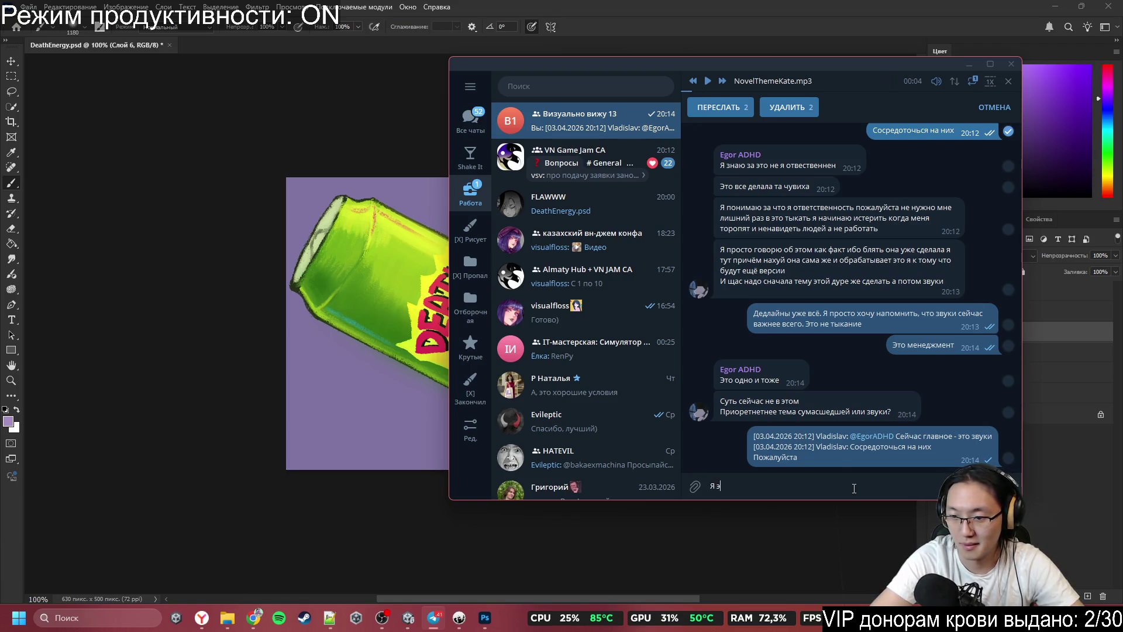
# Send the replies 'Я это только что сказал(' and a second short follow-up
pyautogui.write('о сказал')
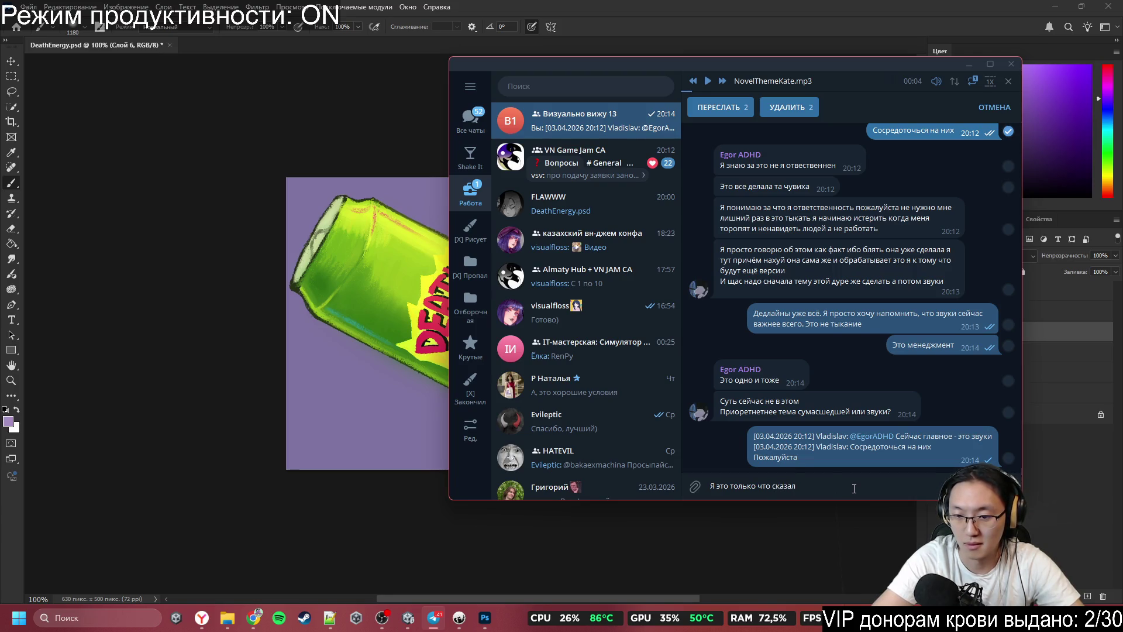
pyautogui.press('Escape')
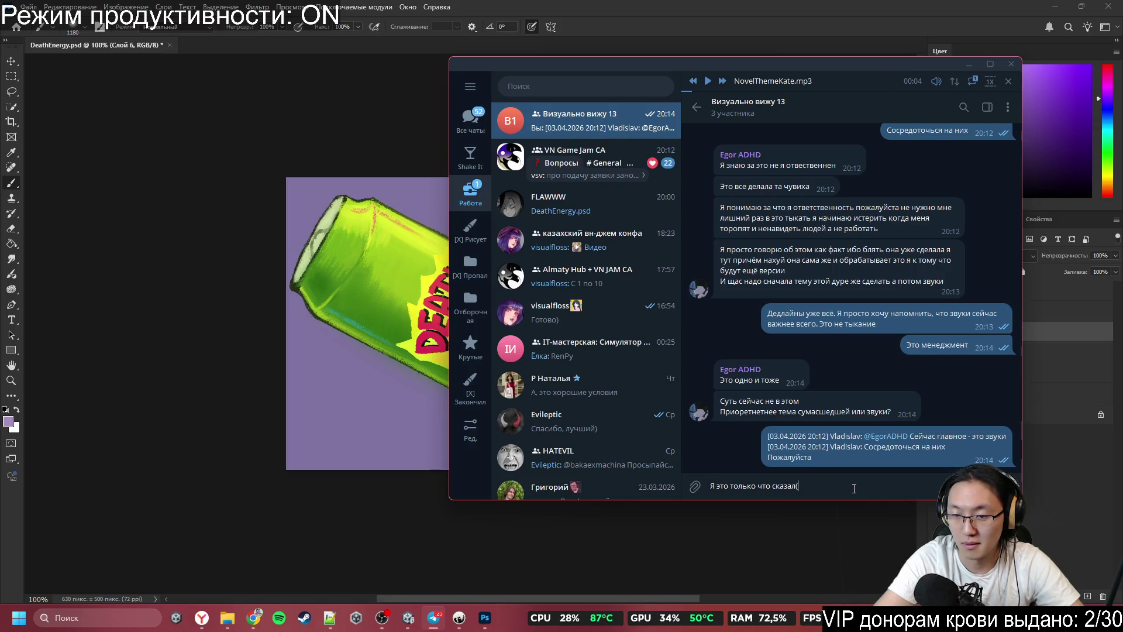
pyautogui.press('Return')
pyautogui.write('девaха та вообще не при')
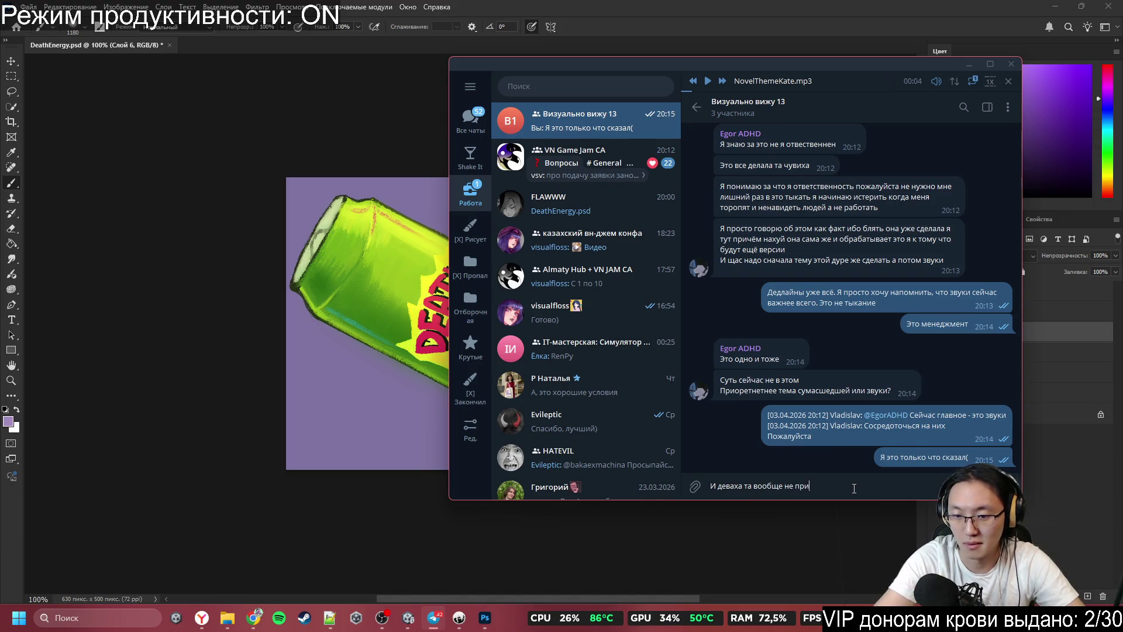
pyautogui.write('ем')
pyautogui.press('Return')
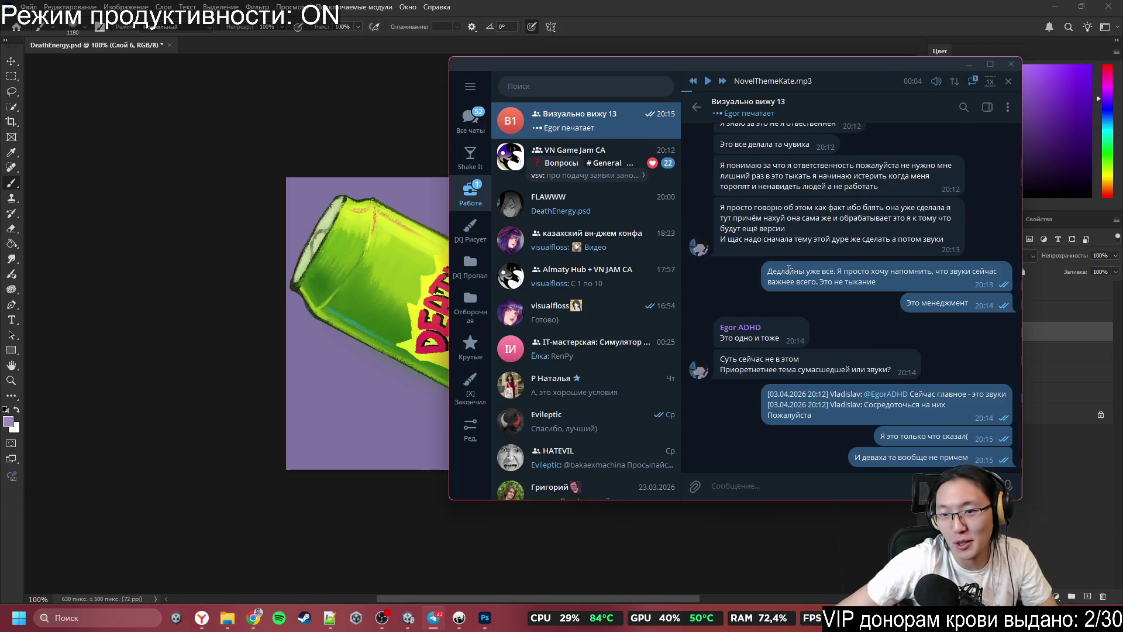
# Copy the two earlier messages again and paste them into the chat
pyautogui.scroll(2, 789, 269)
pyautogui.moveTo(858, 189); pyautogui.dragTo(966, 201)
pyautogui.hotkey('ctrl', 'c')
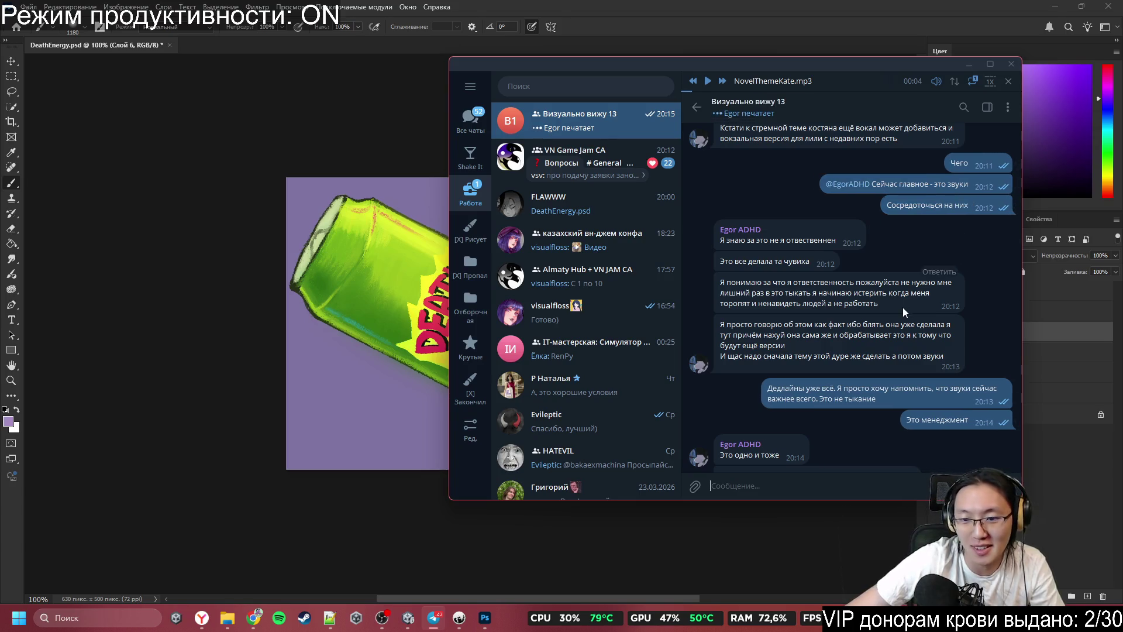
pyautogui.hotkey('ctrl', 'v')
pyautogui.press('Return')
# Mark the phrase 'сейчас не в этом' in an incoming message and heart a message
pyautogui.moveTo(726, 268)
pyautogui.mouseDown()
pyautogui.moveTo(818, 280)
pyautogui.moveTo(772, 275)
pyautogui.moveTo(848, 234)
pyautogui.moveTo(889, 264)
pyautogui.mouseUp()
pyautogui.click(886, 248)
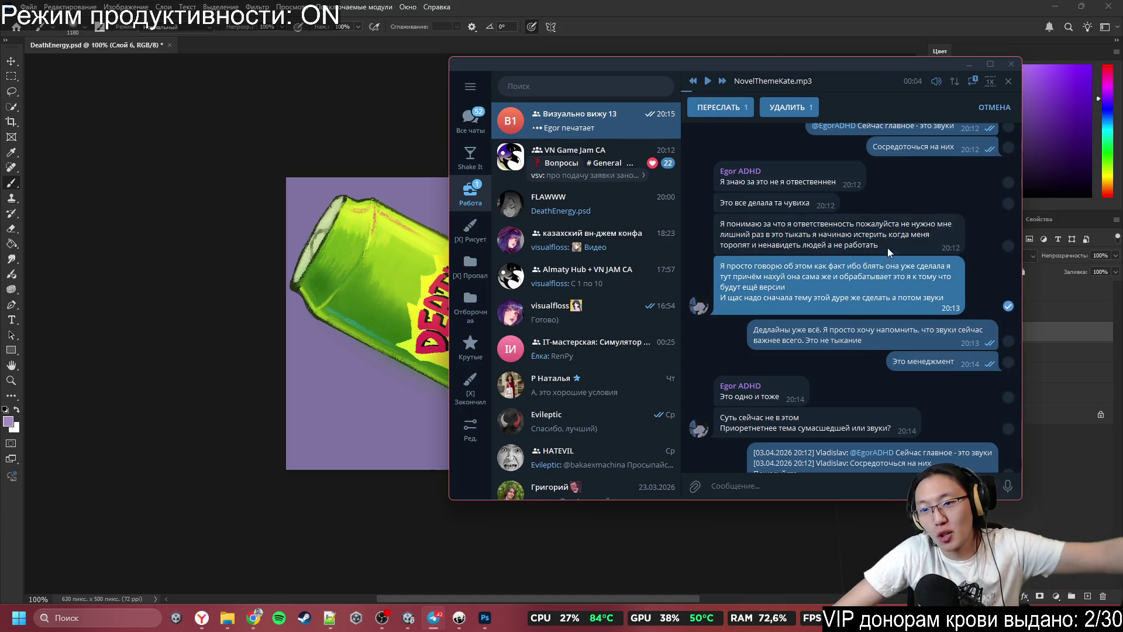
pyautogui.click(827, 307)
pyautogui.moveTo(746, 417); pyautogui.dragTo(799, 419)
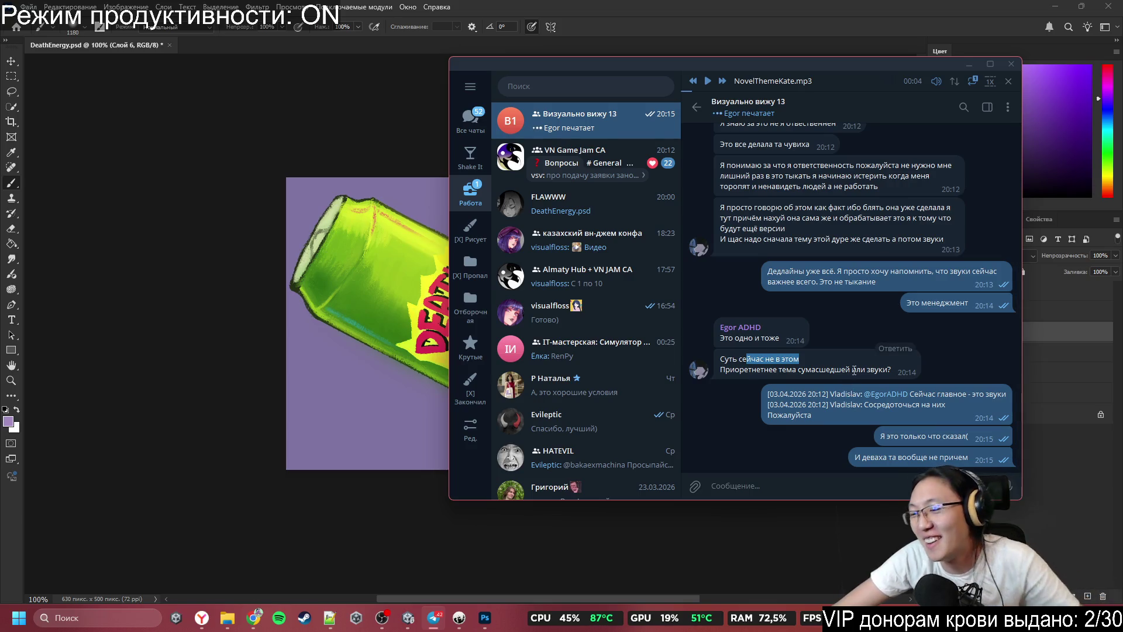
pyautogui.click(875, 366)
pyautogui.doubleClick(888, 362)
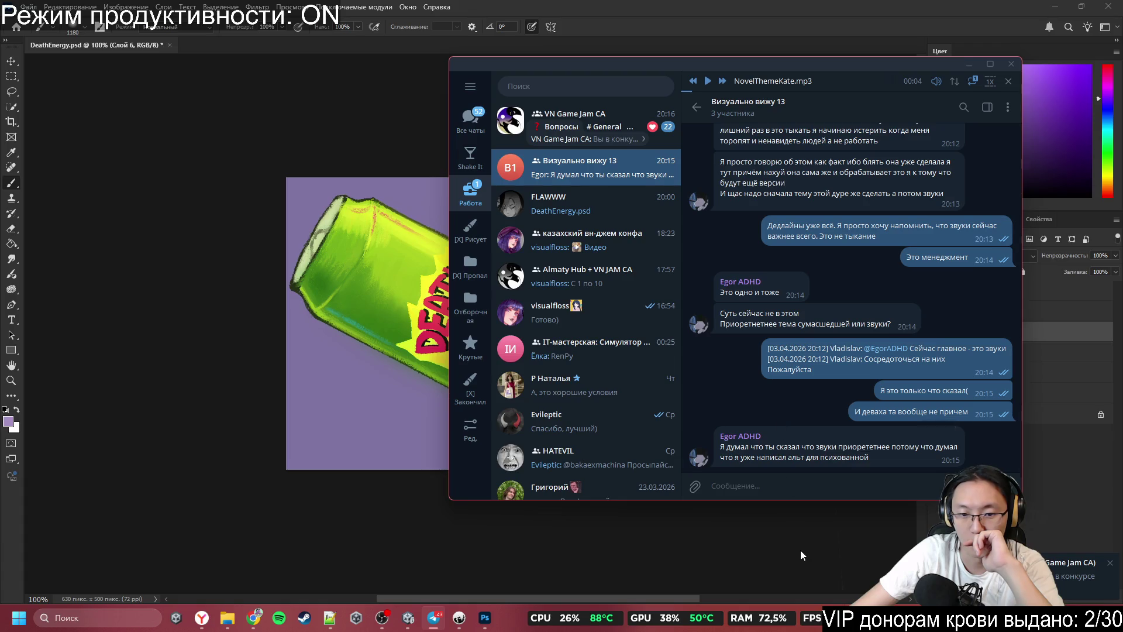
# In Photoshop, check the label layers and hide the purple Фон background layer
pyautogui.click(813, 564)
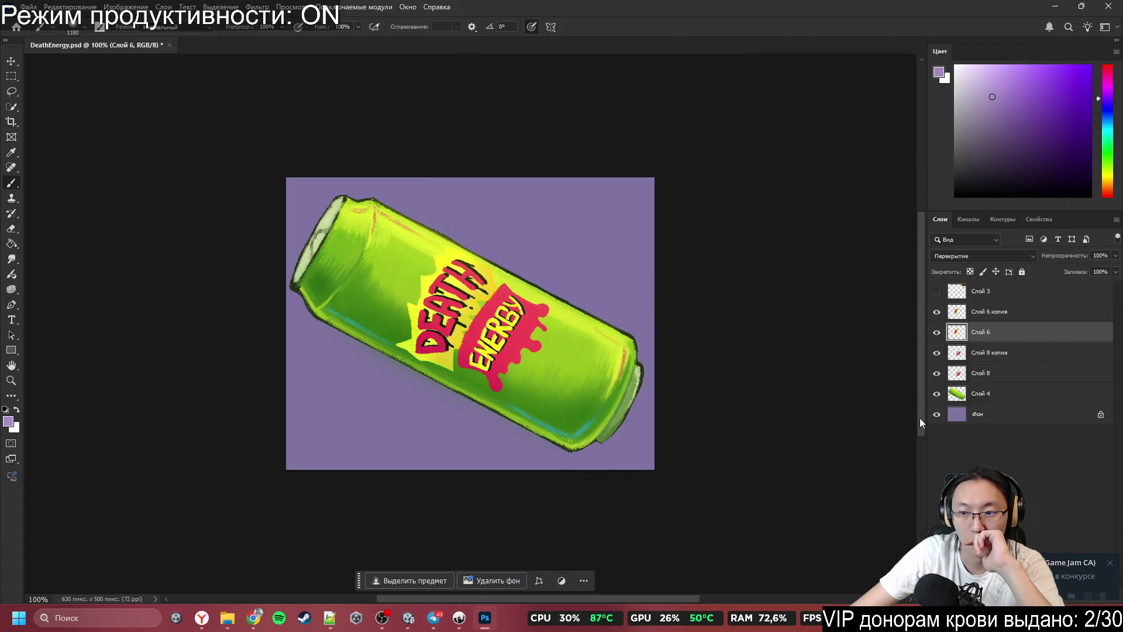
pyautogui.click(936, 311)
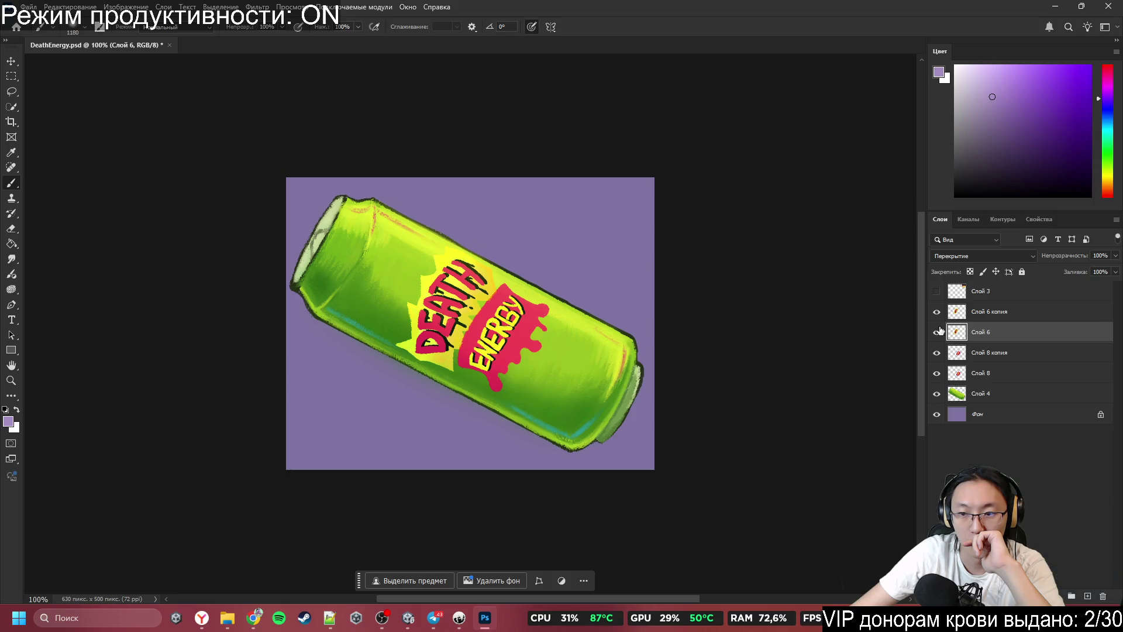
pyautogui.click(937, 331)
pyautogui.click(937, 373)
pyautogui.click(936, 368)
pyautogui.click(937, 354)
pyautogui.click(936, 332)
pyautogui.click(937, 311)
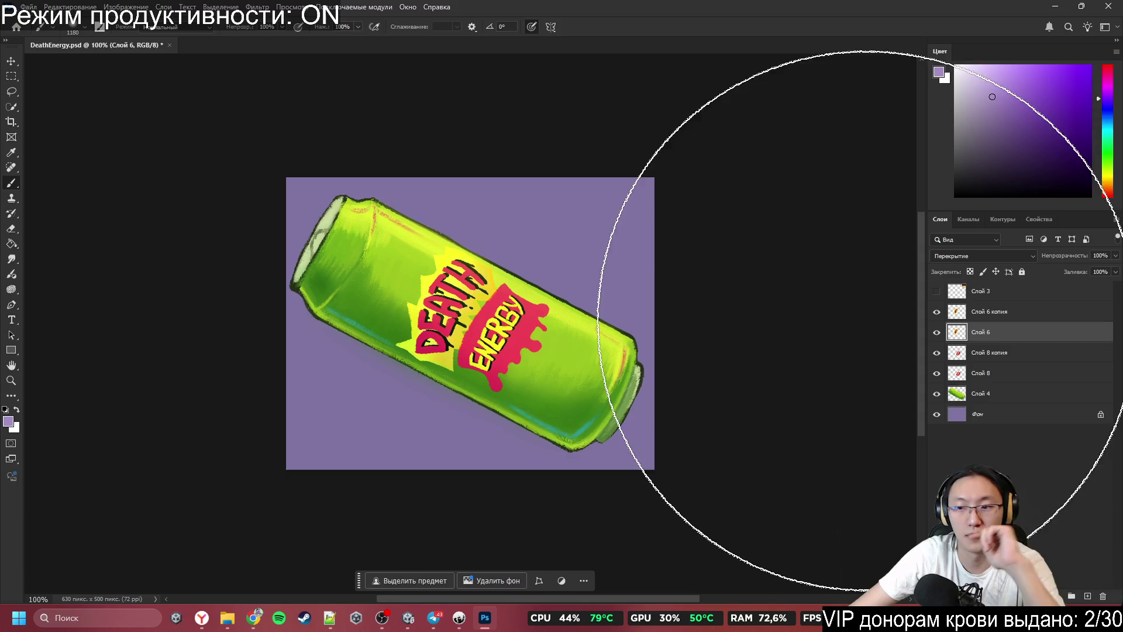
pyautogui.click(936, 414)
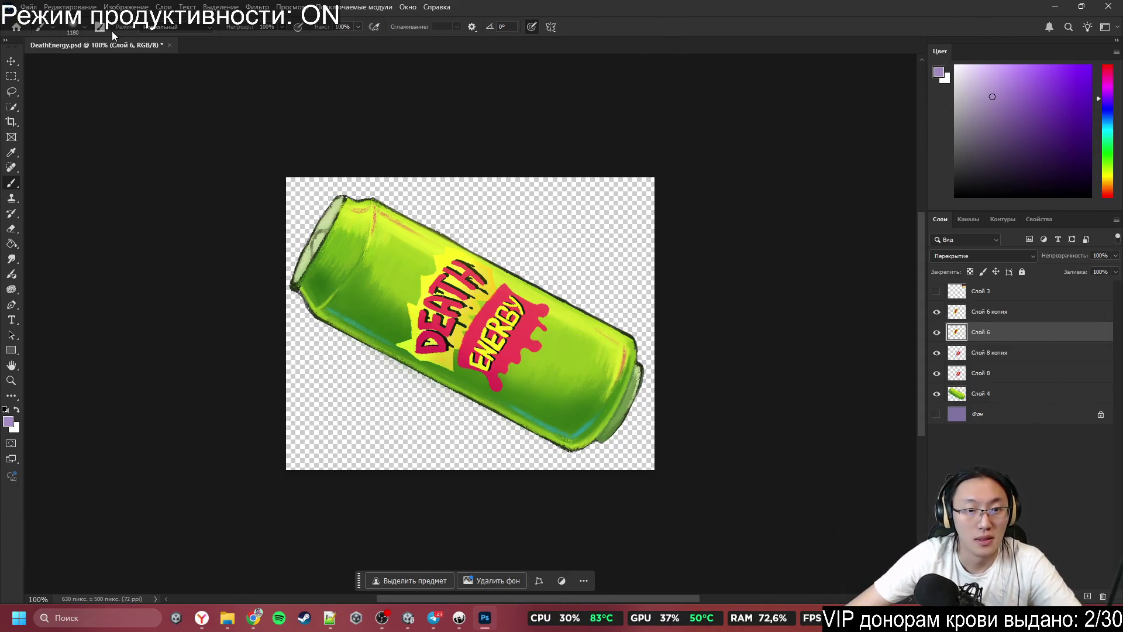
# Quick Export the can artwork as PNG, clearing the suggested file name
pyautogui.click(29, 7)
pyautogui.moveTo(59, 188)
pyautogui.click(234, 189)
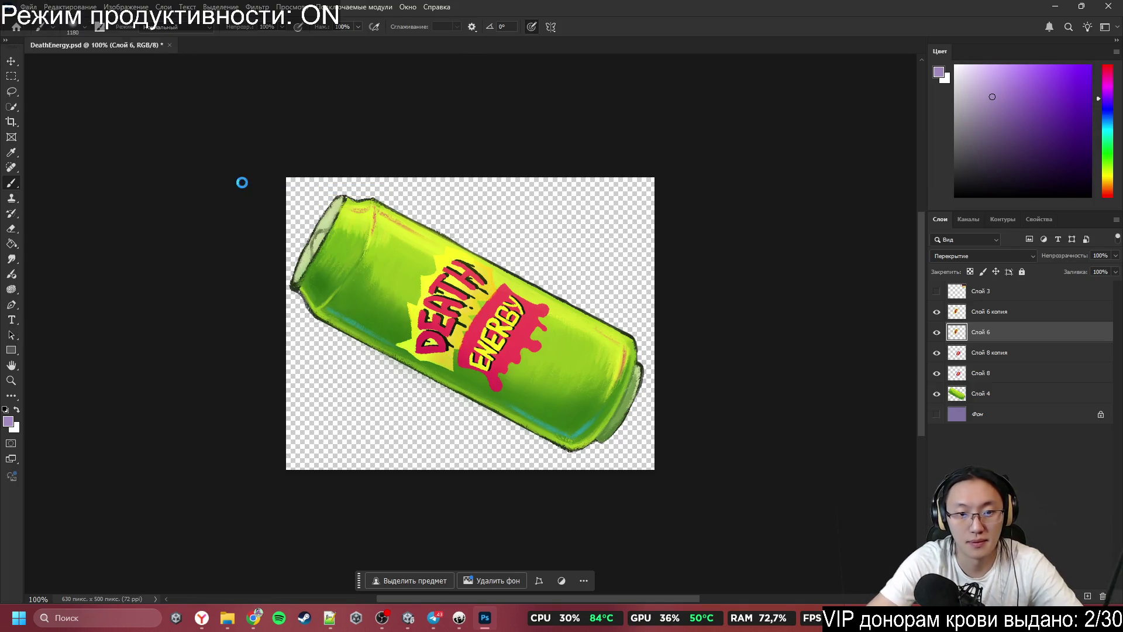
pyautogui.press('BackSpace')
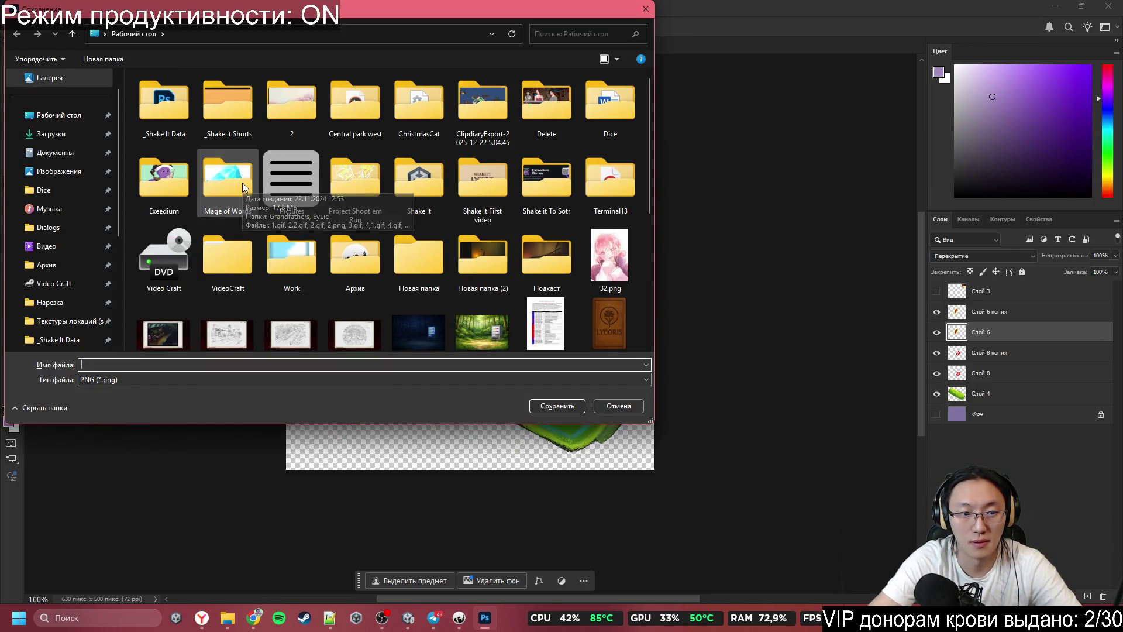
pyautogui.scroll(-5, 640, 321)
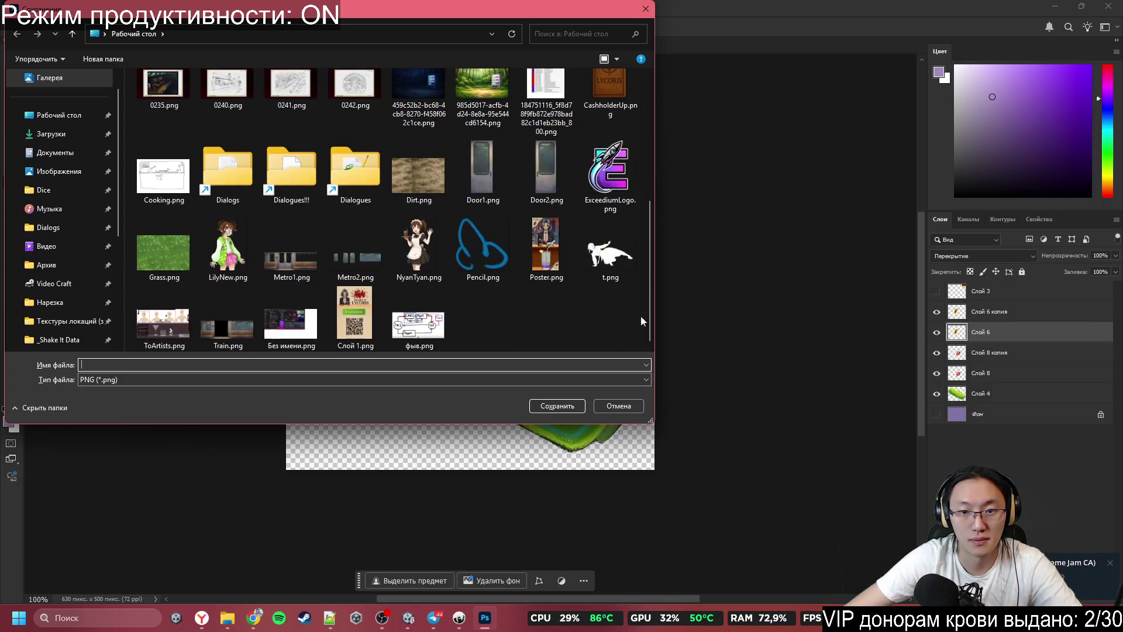
# Create a Props folder on the desktop and save the PNG there as EnergyFront
pyautogui.rightClick(547, 327)
pyautogui.moveTo(657, 474)
pyautogui.click(763, 471)
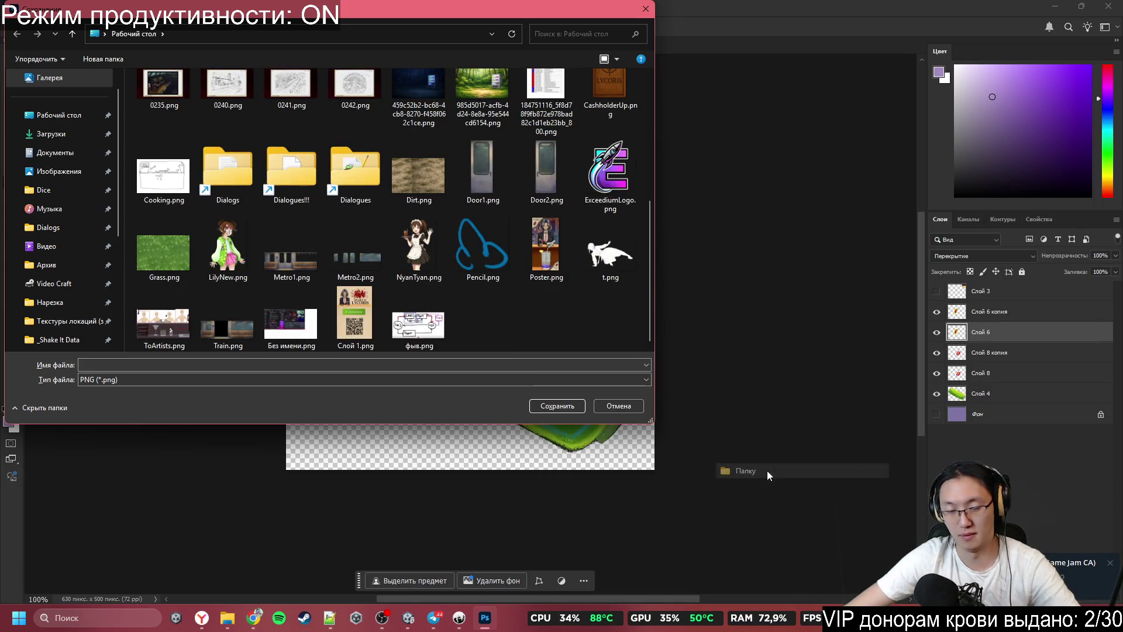
pyautogui.write('Props')
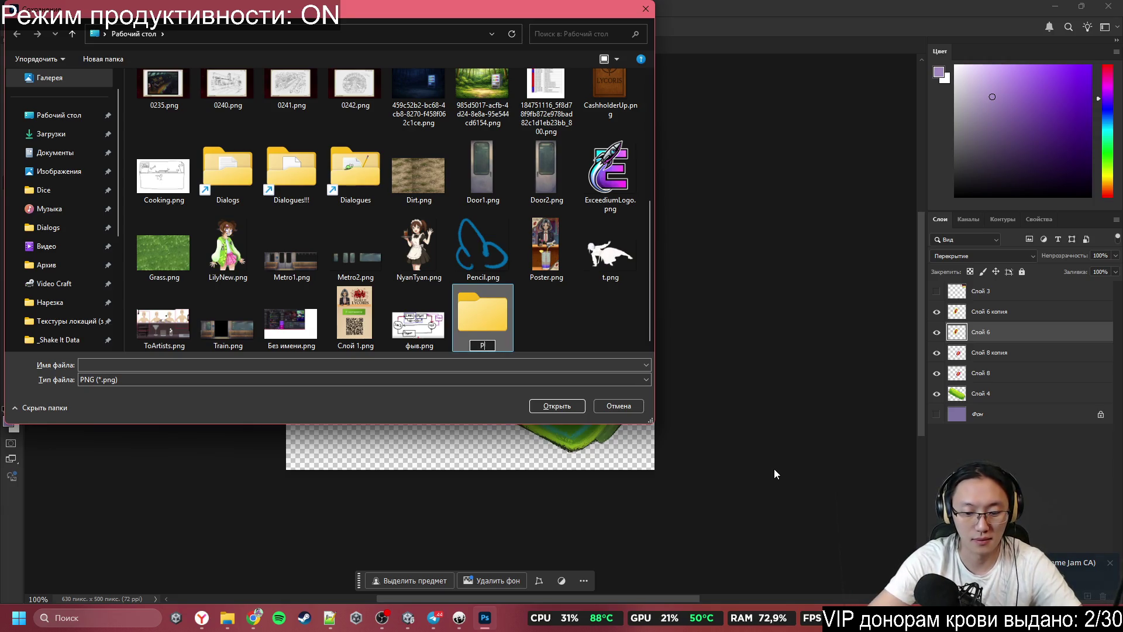
pyautogui.press('Return')
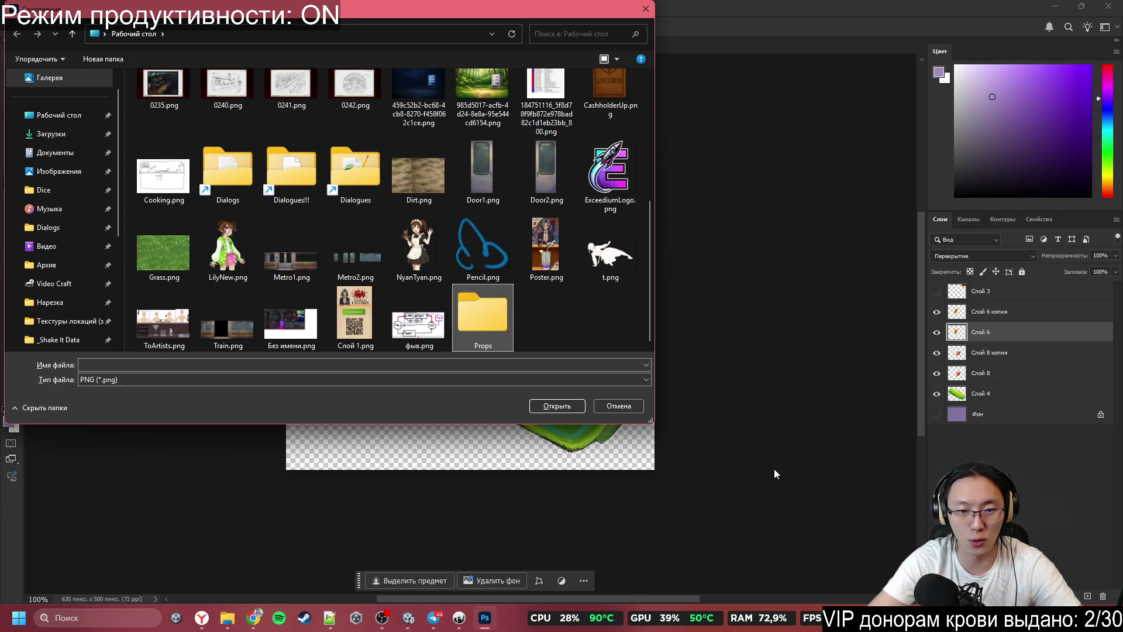
pyautogui.press('Return')
pyautogui.click(384, 363)
pyautogui.write('Energy')
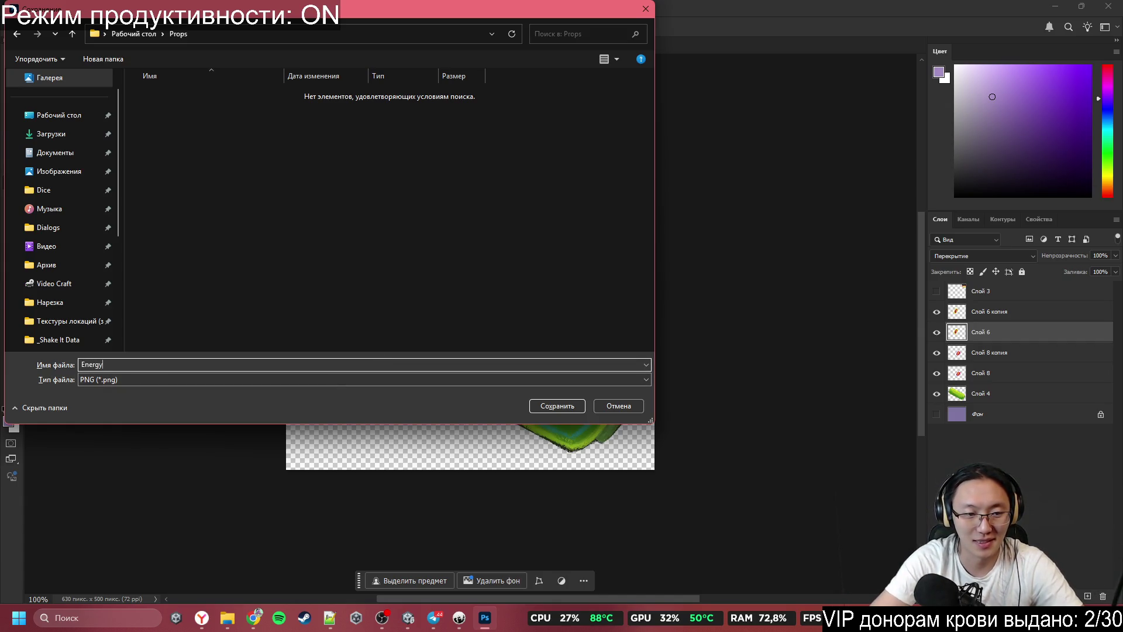
pyautogui.write('Front')
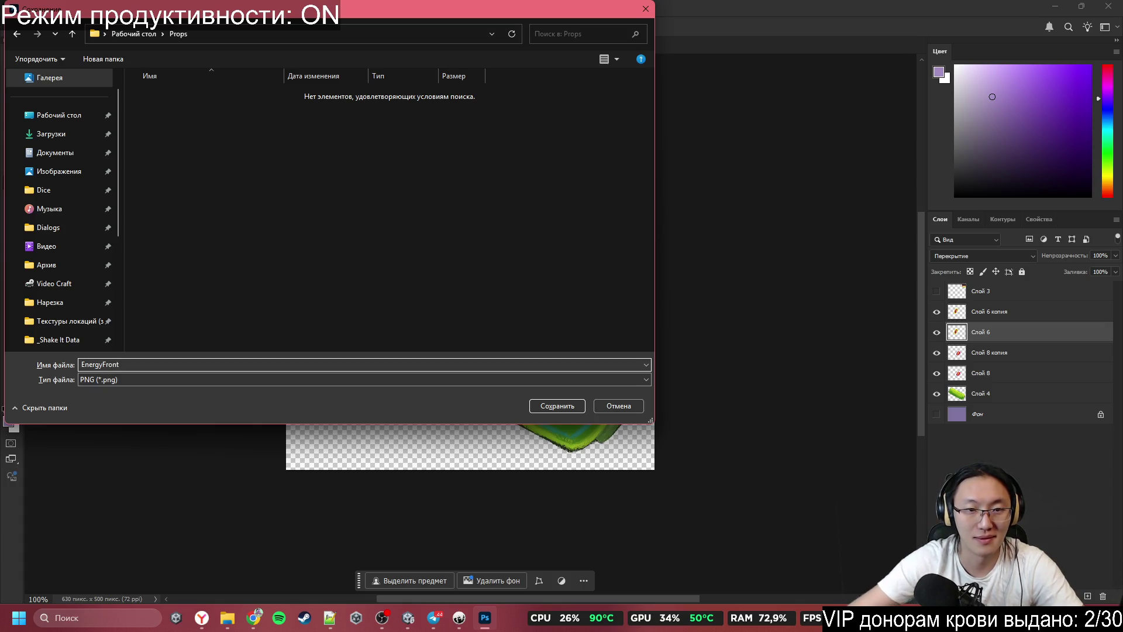
pyautogui.click(553, 405)
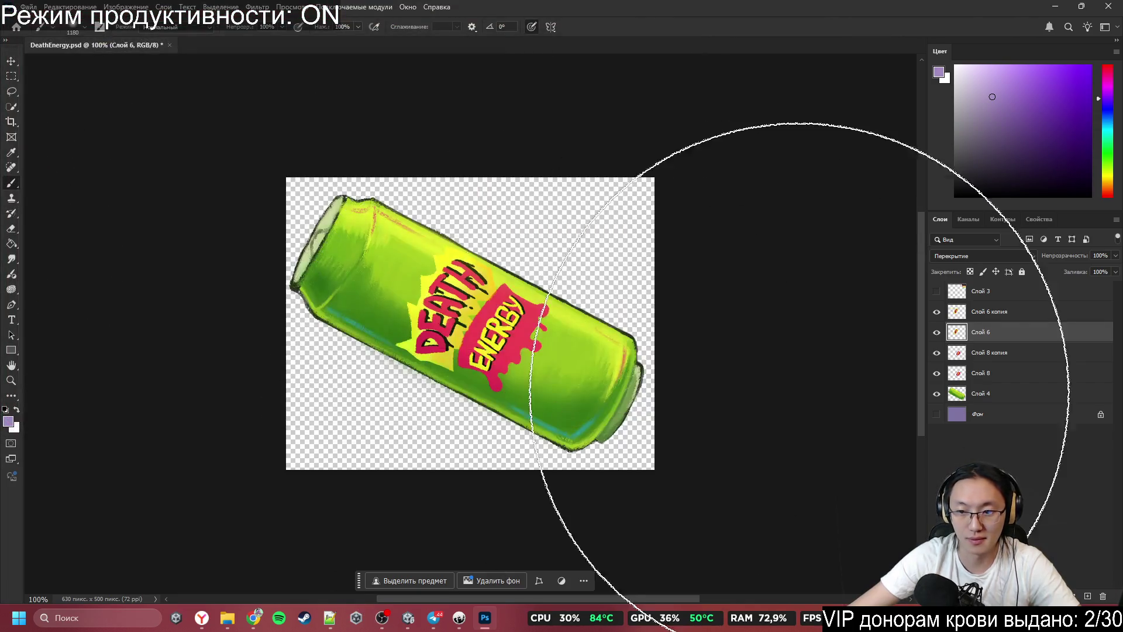
# Hide the DEATH lettering and both ENERGY label layers
pyautogui.click(937, 332)
pyautogui.click(936, 352)
pyautogui.click(937, 373)
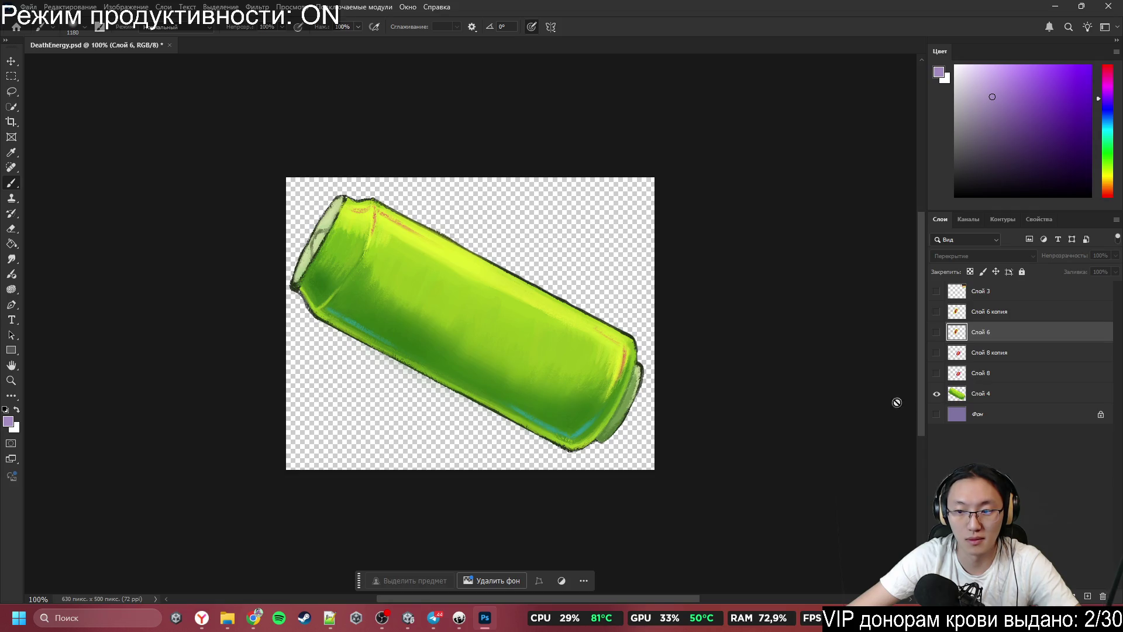
# Rotate the bare can on Слой 4 to tilt the other way, then minimise Photoshop and Unity
pyautogui.click(980, 400)
pyautogui.hotkey('ctrl', 't')
pyautogui.moveTo(356, 130)
pyautogui.mouseDown()
pyautogui.moveTo(817, 180)
pyautogui.moveTo(884, 311)
pyautogui.moveTo(866, 351)
pyautogui.moveTo(445, 584)
pyautogui.moveTo(42, 309)
pyautogui.moveTo(219, 232)
pyautogui.moveTo(301, 105)
pyautogui.moveTo(581, 176)
pyautogui.moveTo(484, 216)
pyautogui.moveTo(419, 281)
pyautogui.moveTo(403, 351)
pyautogui.moveTo(672, 146)
pyautogui.moveTo(743, 173)
pyautogui.moveTo(752, 201)
pyautogui.mouseUp()
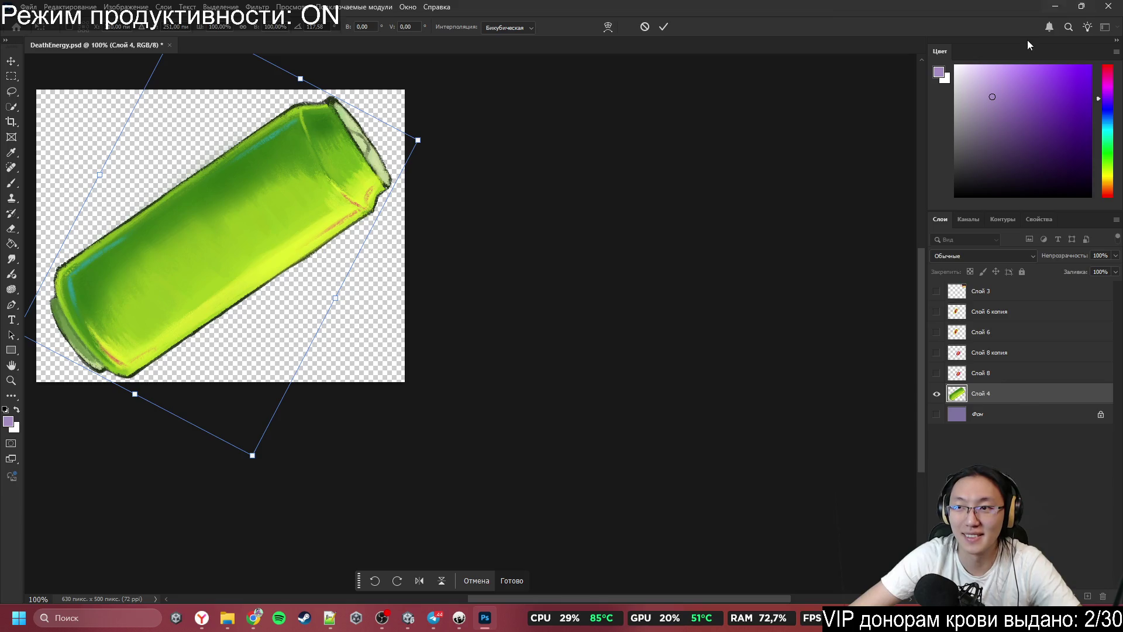
pyautogui.click(1054, 7)
pyautogui.click(1054, 7)
pyautogui.click(1054, 7)
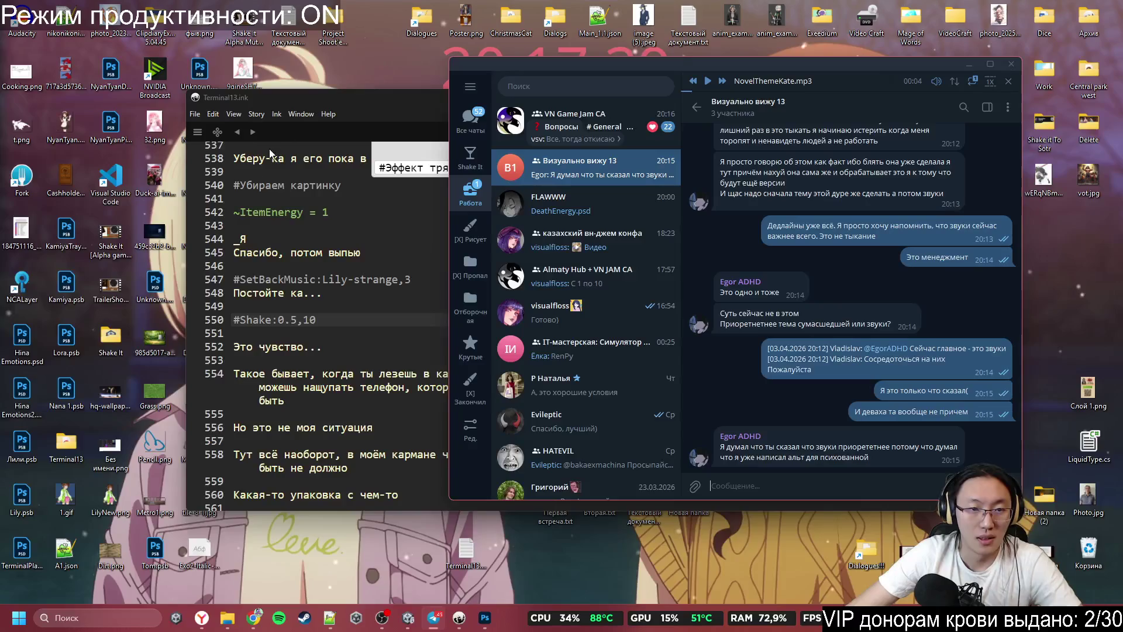
# Minimise Inky, open the desktop Props folder to check EnergyFront.png, then return to Photoshop
pyautogui.click(330, 91)
pyautogui.click(881, 97)
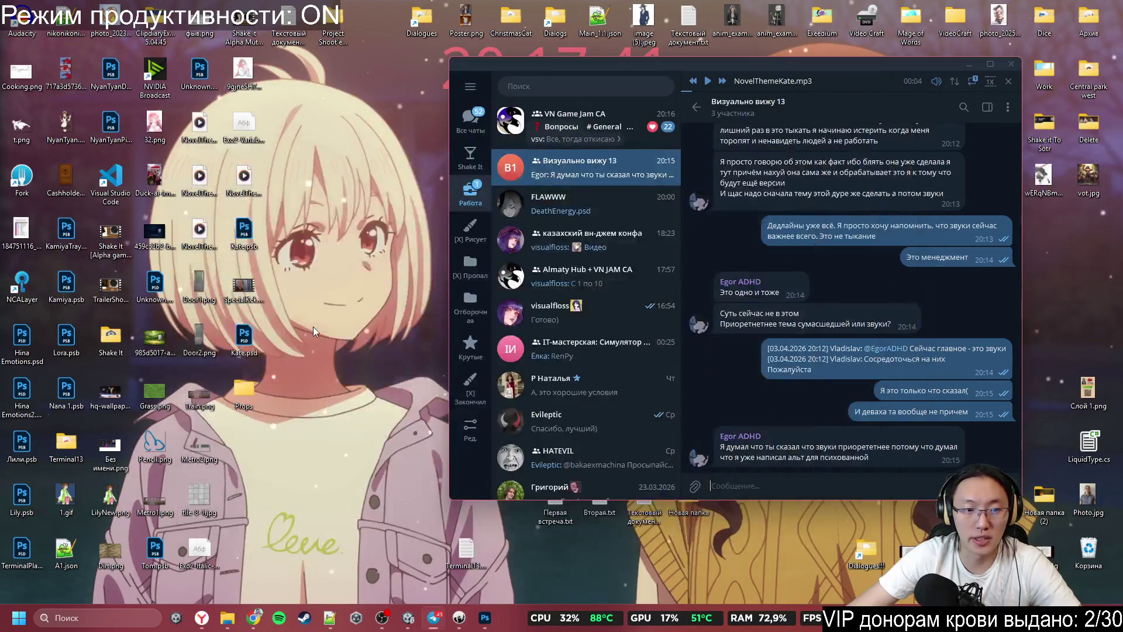
pyautogui.doubleClick(251, 396)
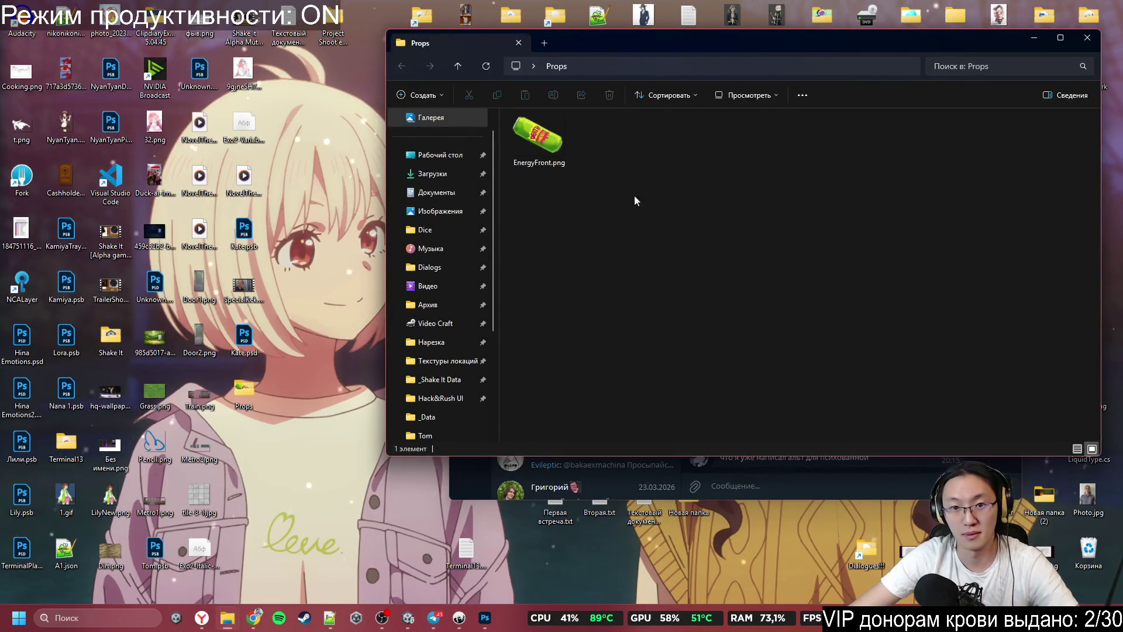
pyautogui.click(493, 609)
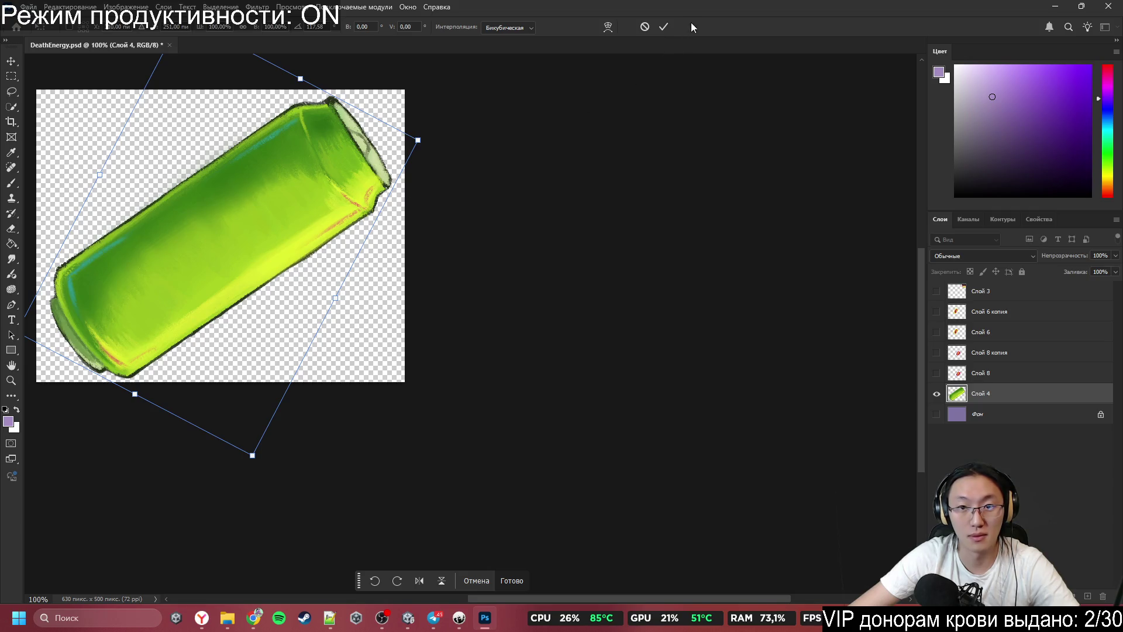
# Apply the can's rotation, then switch to the Inky script and start a text search
pyautogui.click(663, 27)
pyautogui.click(28, 7)
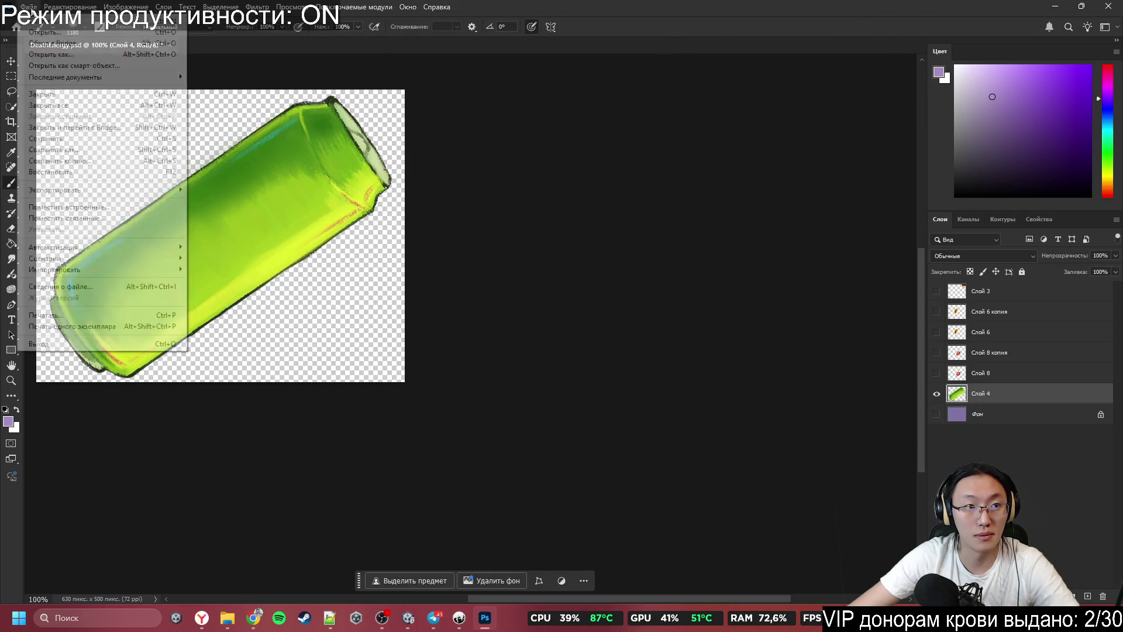
pyautogui.click(591, 296)
pyautogui.hscroll(-5, 569, 306)
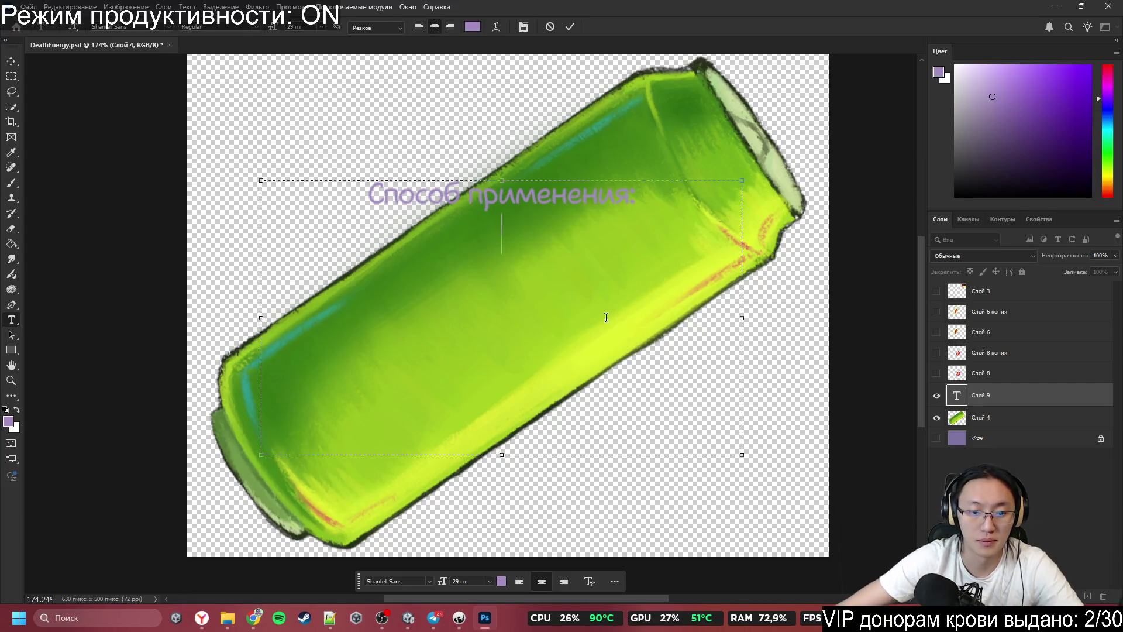
pyautogui.click(458, 618)
pyautogui.hotkey('ctrl', 'f')
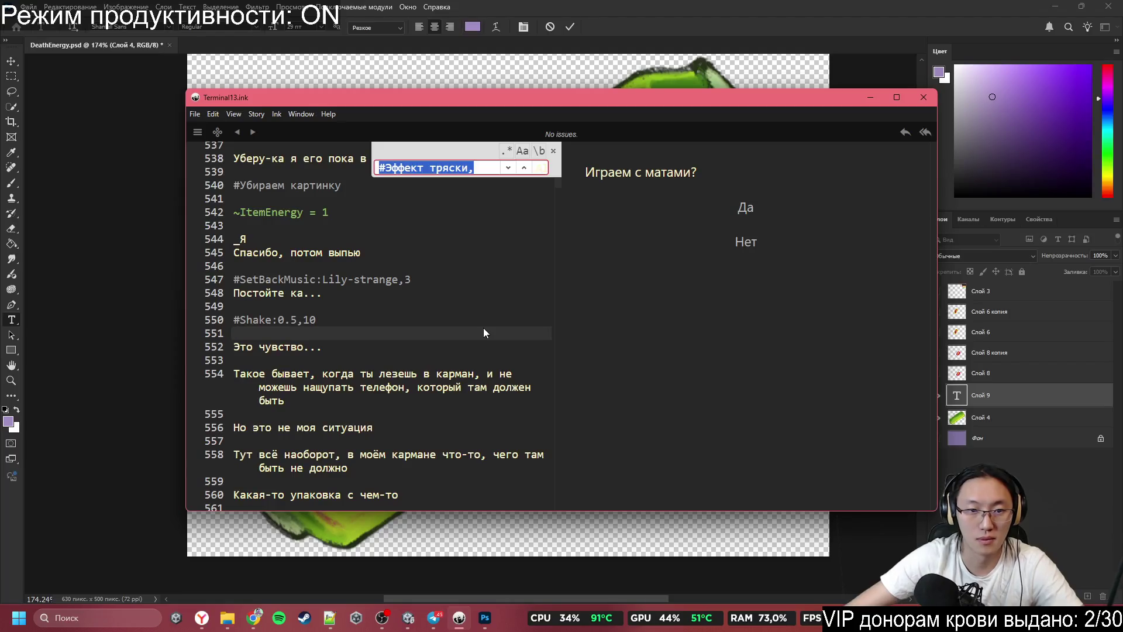
# Find 'Способ' and remove the leading # from lines 628–632 with a column cursor
pyautogui.write('Способ')
pyautogui.scroll(-1, 306, 388)
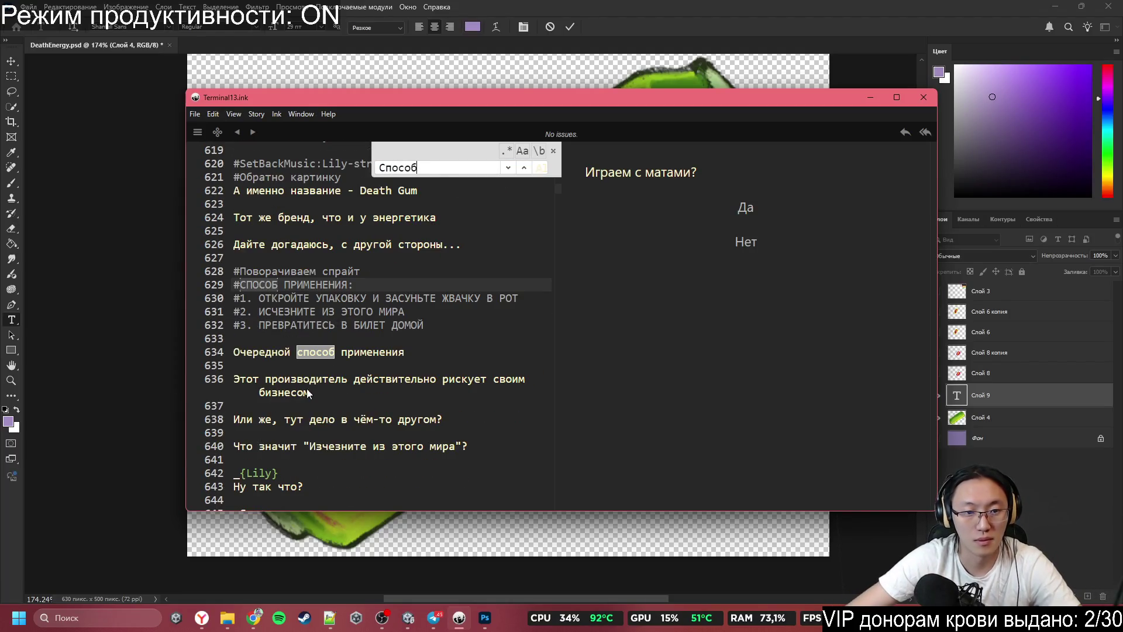
pyautogui.moveTo(340, 340)
pyautogui.mouseDown()
pyautogui.moveTo(234, 323)
pyautogui.moveTo(234, 296)
pyautogui.mouseUp()
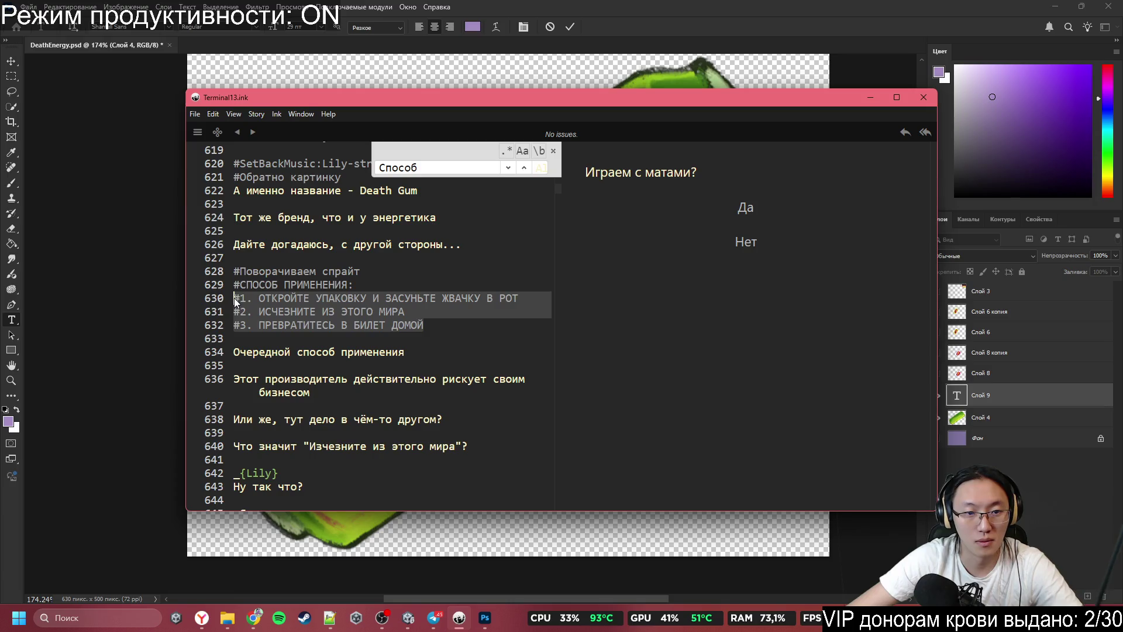
pyautogui.click(249, 303)
pyautogui.click(241, 287)
pyautogui.click(240, 273)
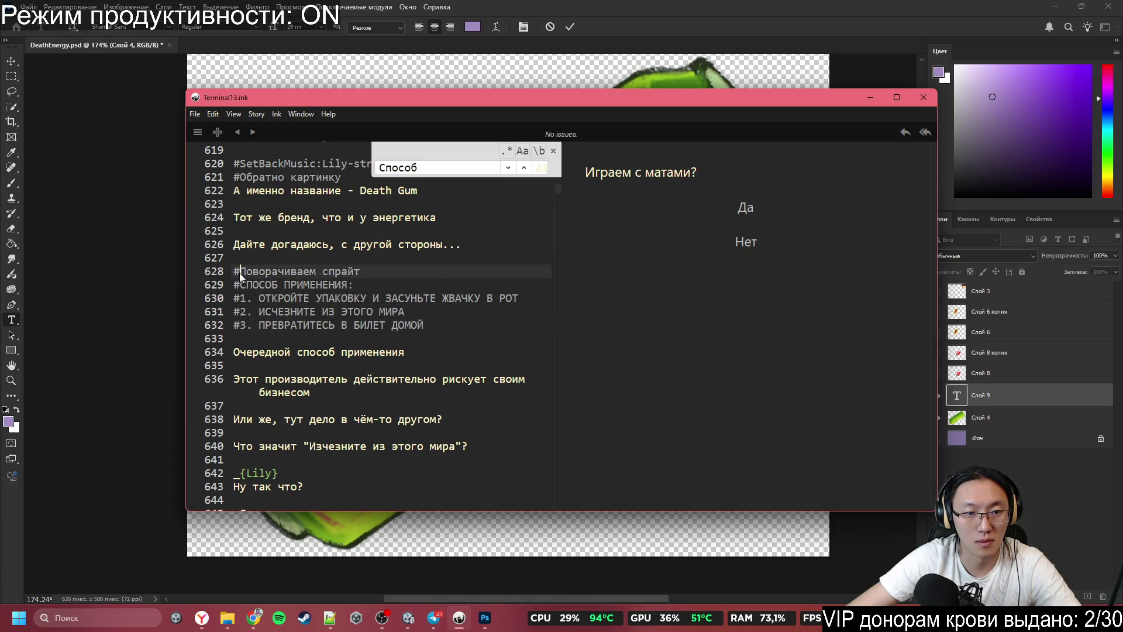
pyautogui.moveTo(239, 272); pyautogui.dragTo(225, 327)
pyautogui.press('BackSpace')
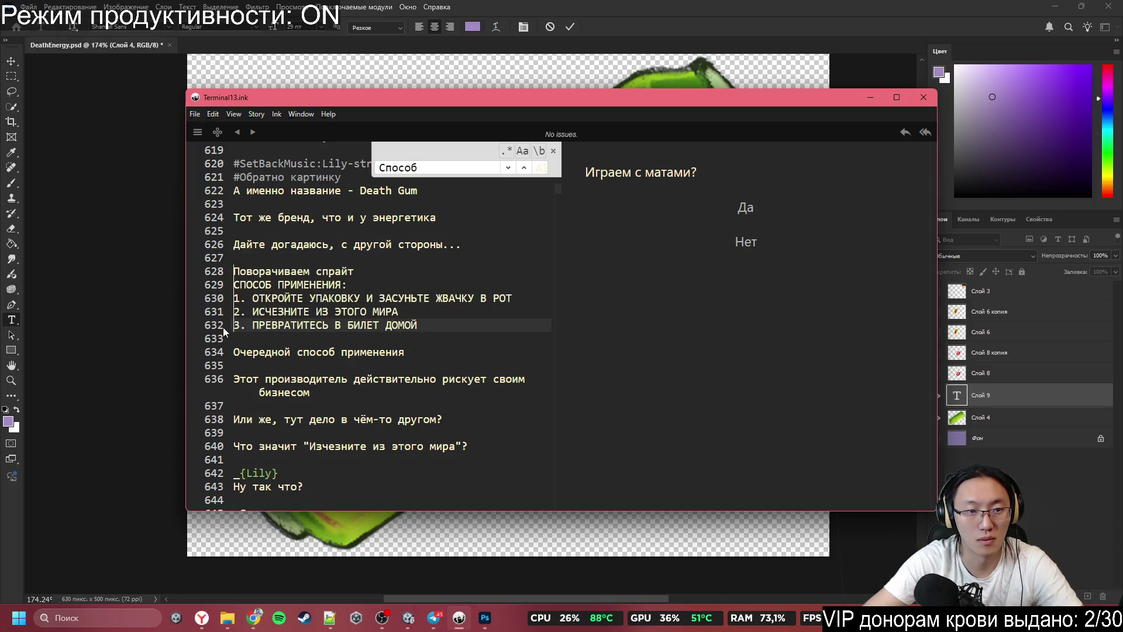
# Cut the instruction lines and rewrite line 628 as the comment 'Показываем обратную часть'
pyautogui.click(419, 325)
pyautogui.hotkey('shift', 'Up')
pyautogui.hotkey('shift', 'Up')
pyautogui.hotkey('shift', 'Up')
pyautogui.hotkey('ctrl', 'c')
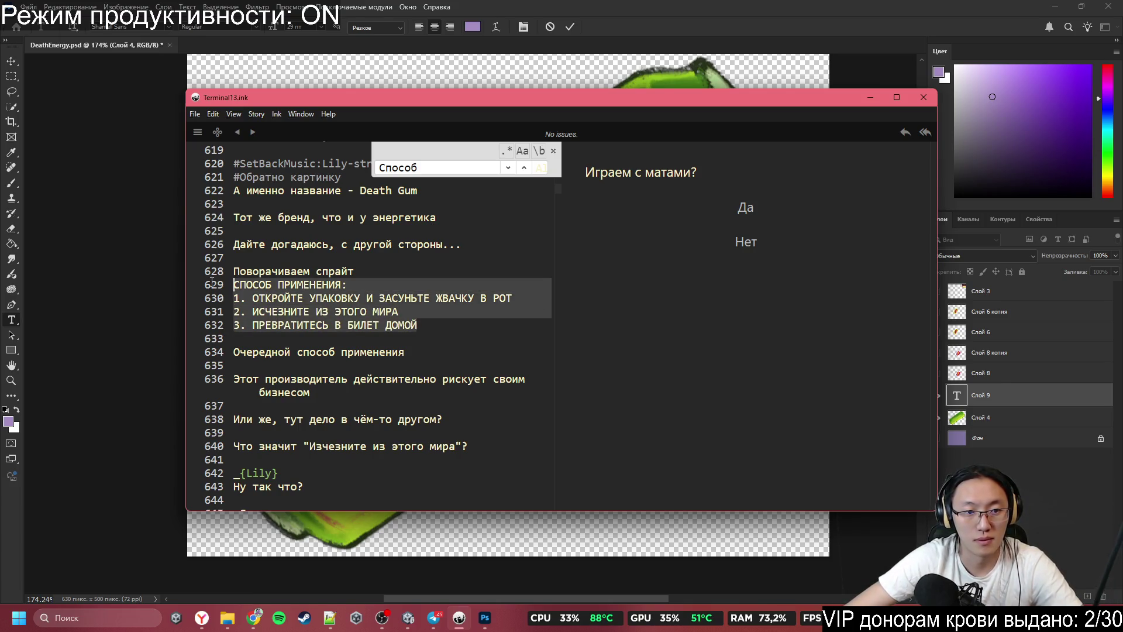
pyautogui.press('BackSpace')
pyautogui.moveTo(304, 290); pyautogui.dragTo(252, 261)
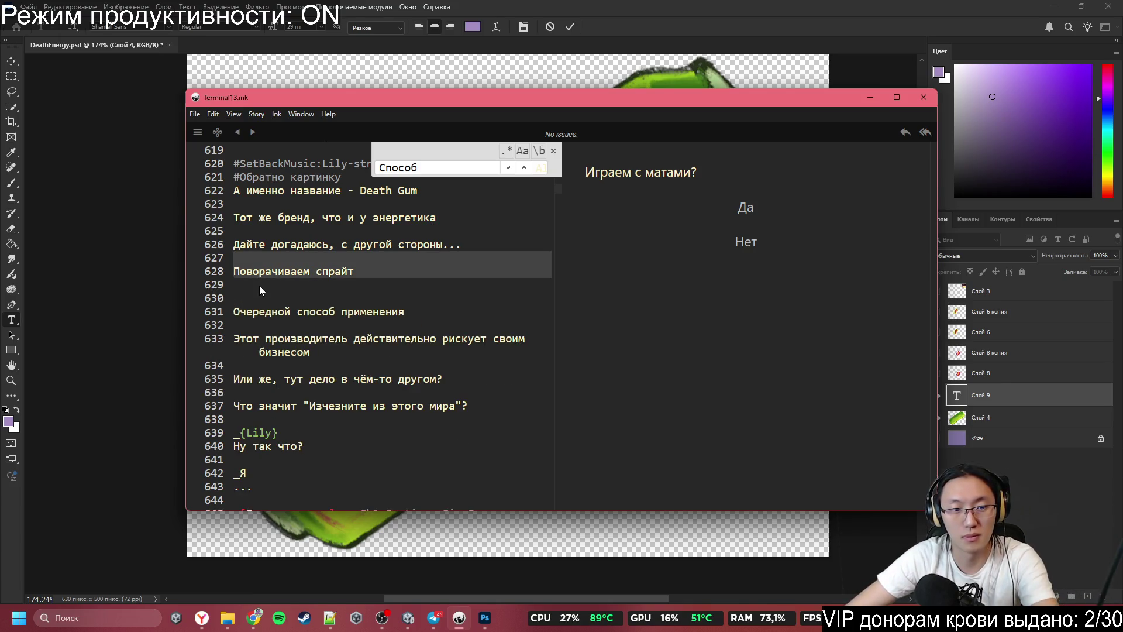
pyautogui.click(264, 284)
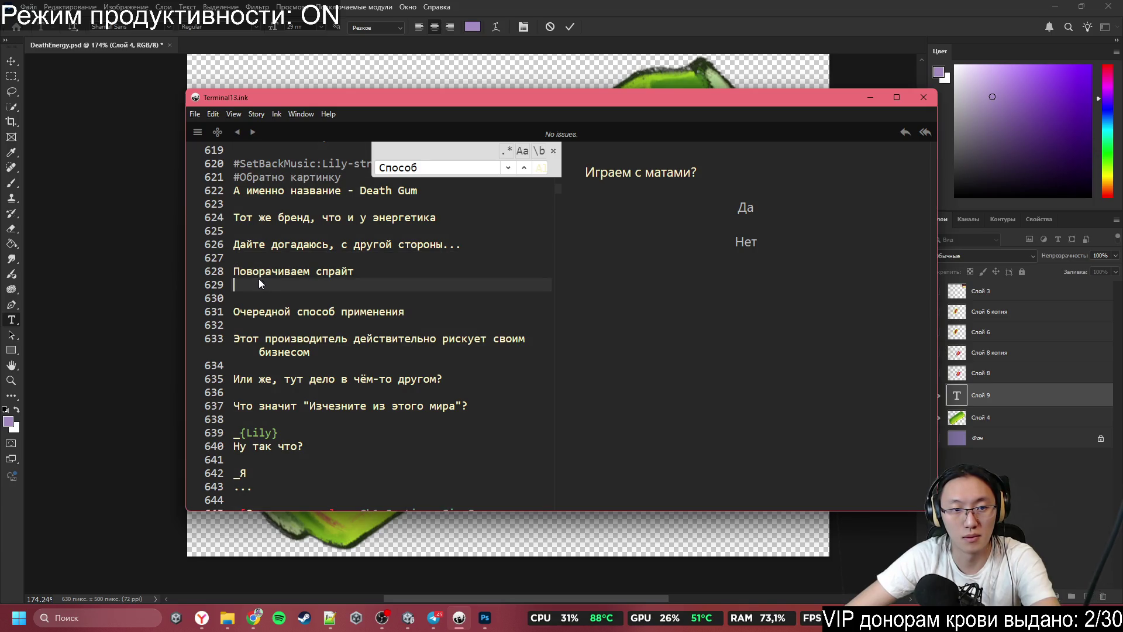
pyautogui.moveTo(258, 278); pyautogui.dragTo(231, 273)
pyautogui.press('BackSpace')
pyautogui.write('#')
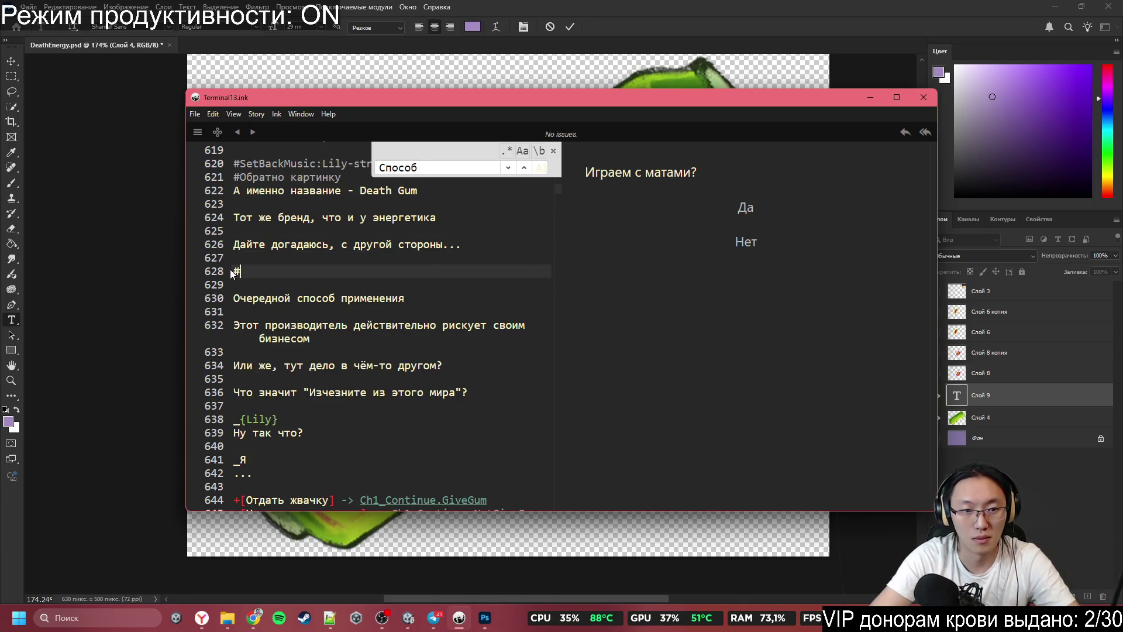
pyautogui.write('Показываем ')
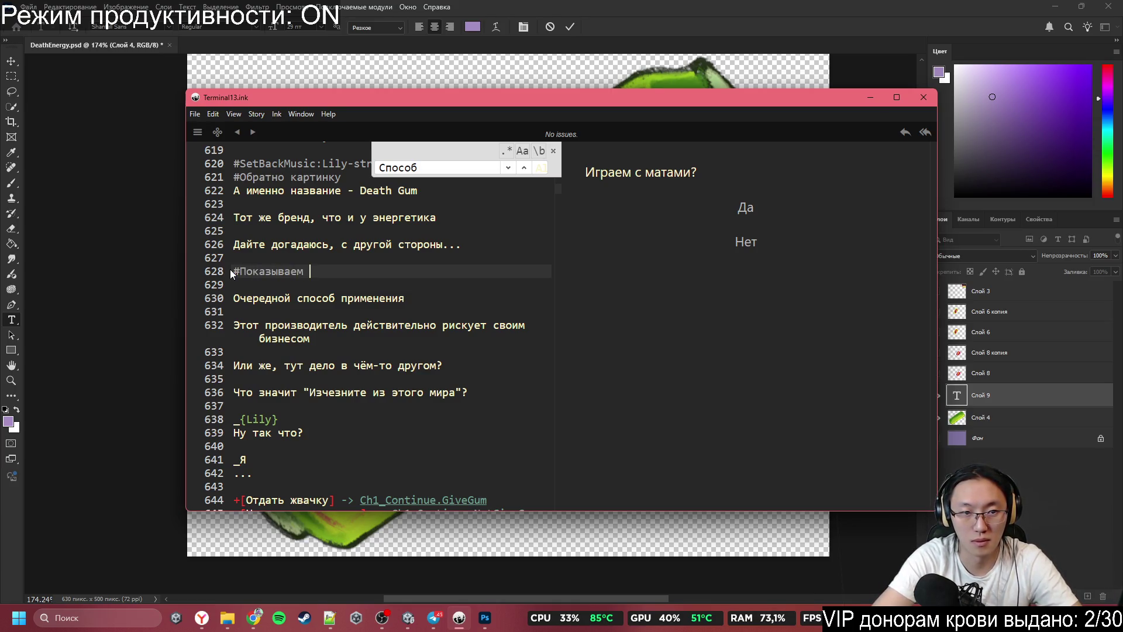
pyautogui.write('обратную ч')
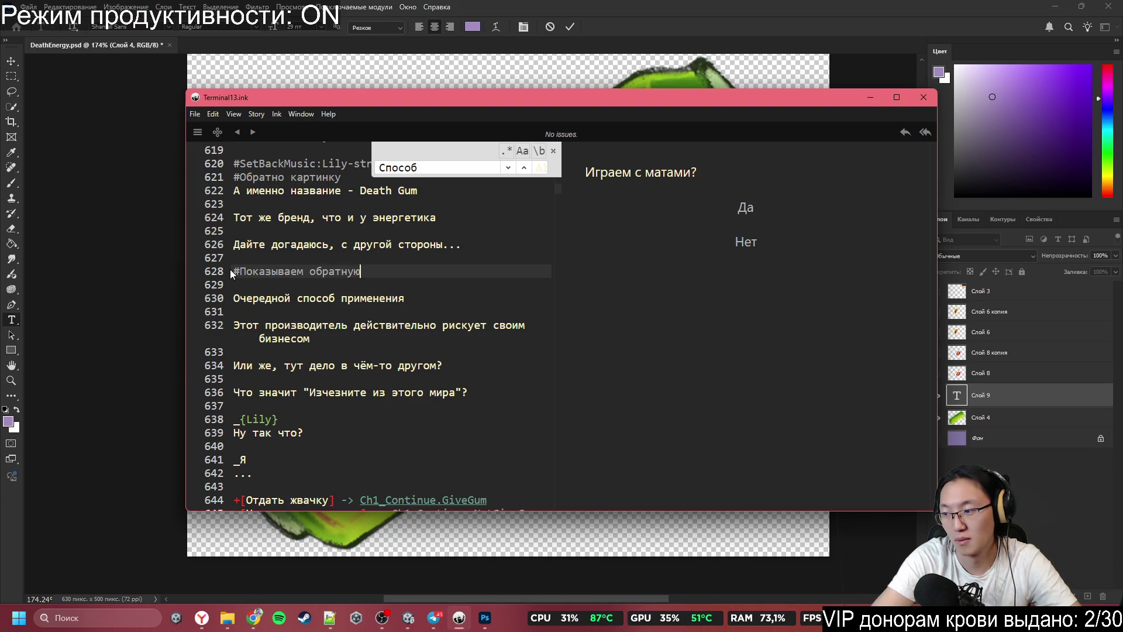
pyautogui.write('асть')
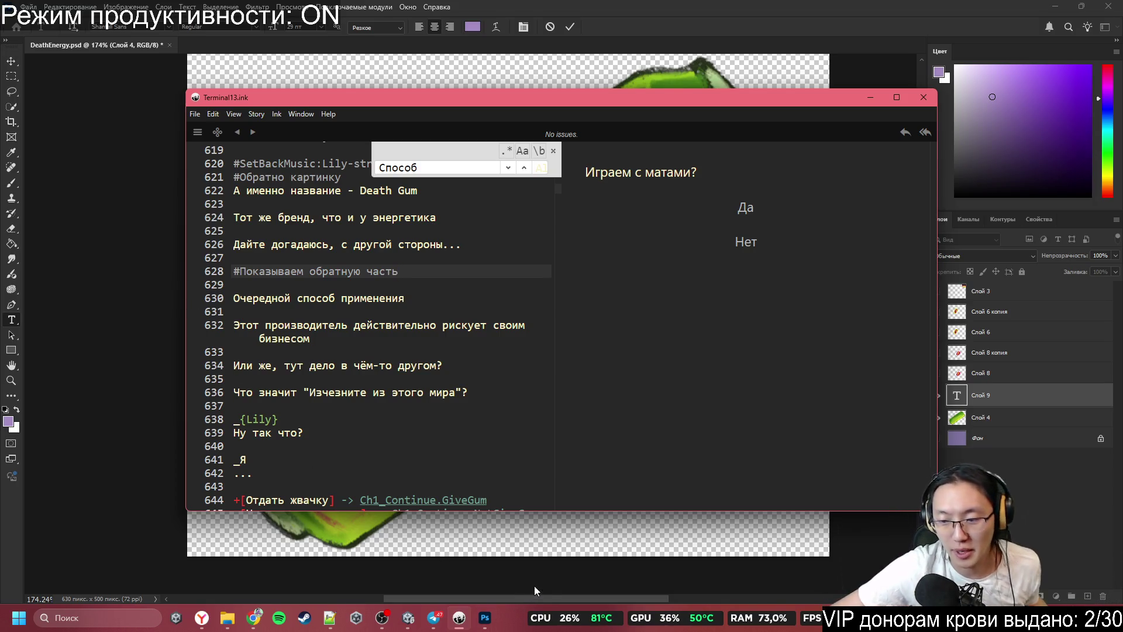
pyautogui.click(486, 617)
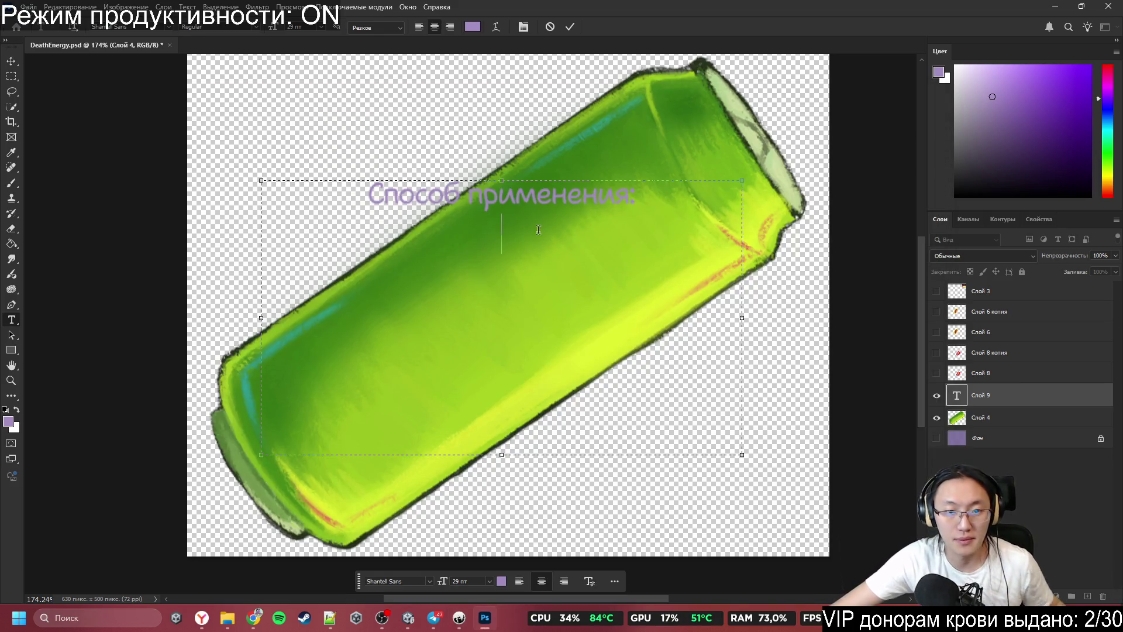
# Paste the instructions as black, left-aligned text and tilt it, then clear that text box
pyautogui.hotkey('ctrl', 'a')
pyautogui.hotkey('ctrl', 'v')
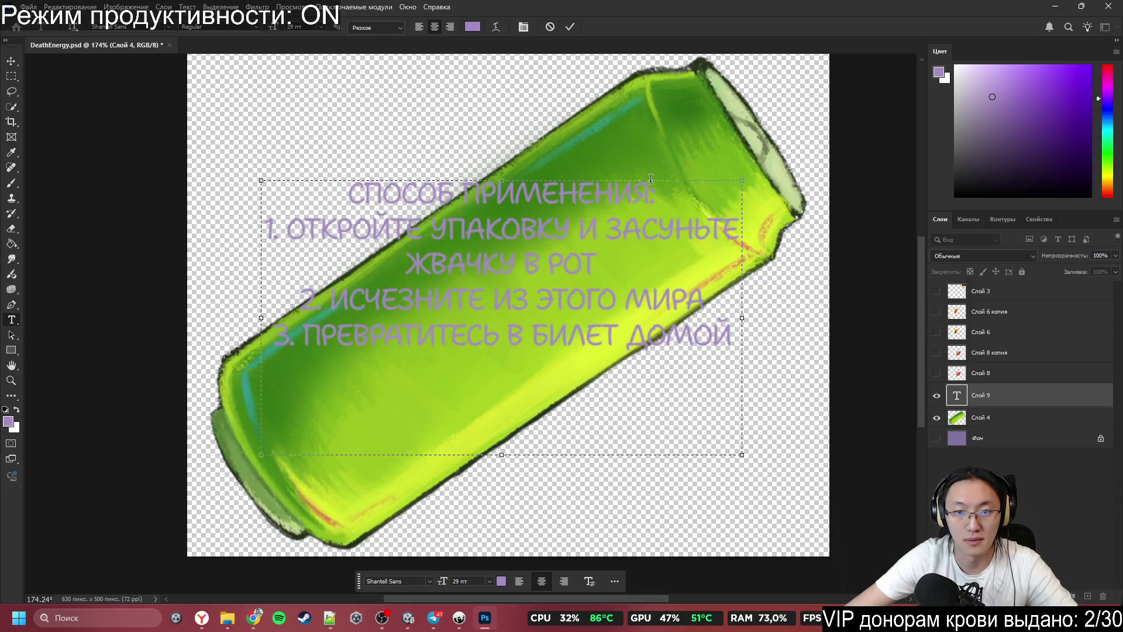
pyautogui.hotkey('ctrl', 'a')
pyautogui.hotkey('ctrl', 'c')
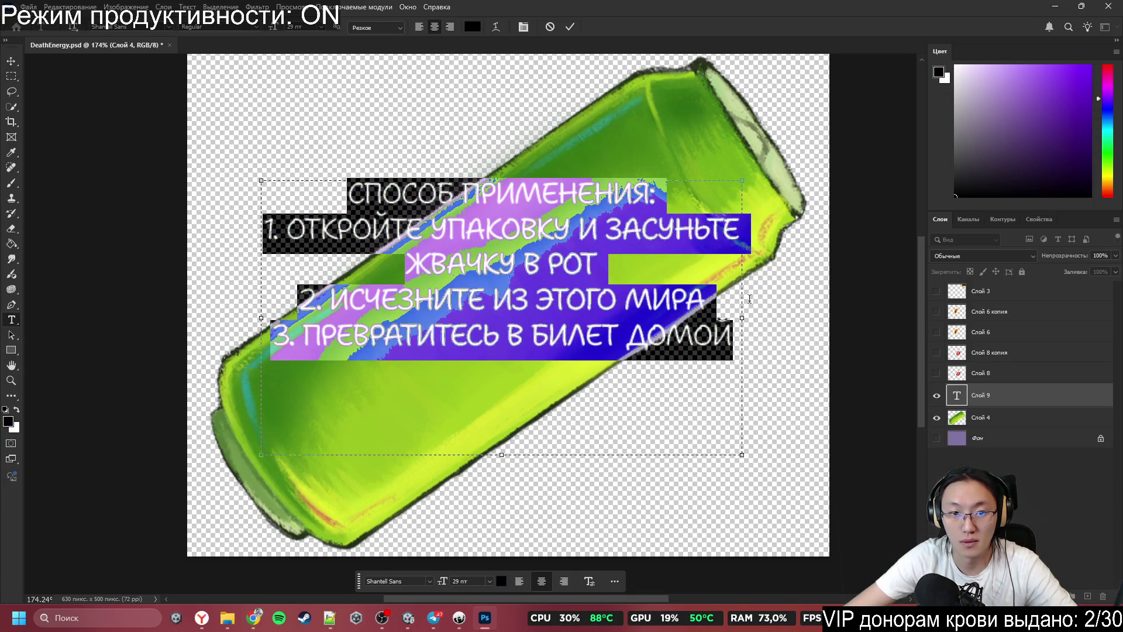
pyautogui.click(417, 27)
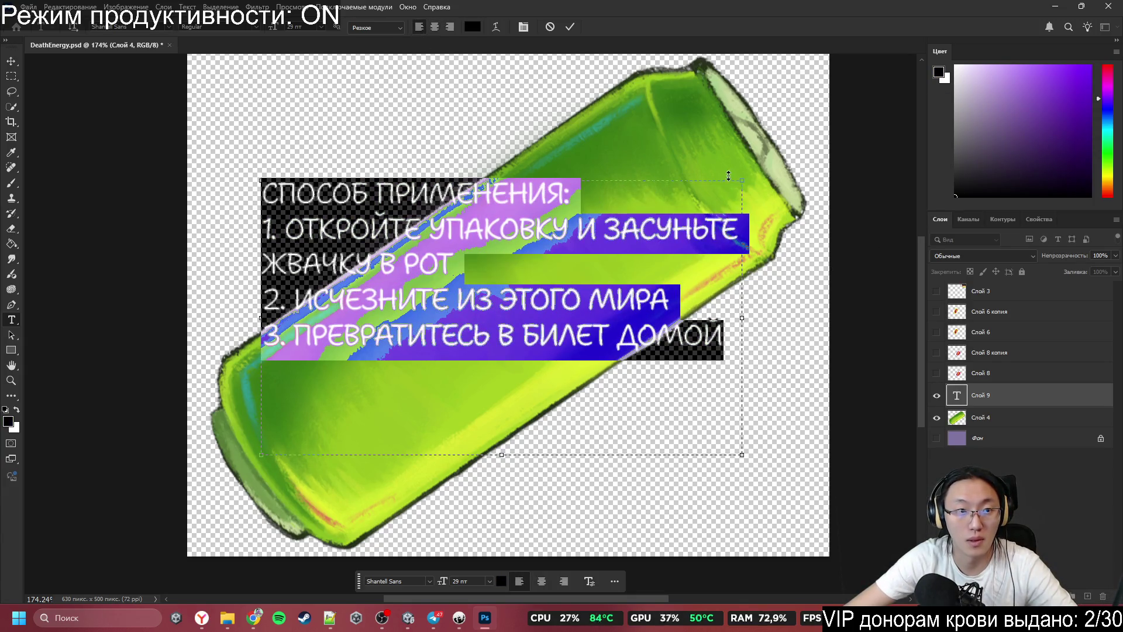
pyautogui.moveTo(768, 182); pyautogui.dragTo(702, 89)
pyautogui.moveTo(664, 158)
pyautogui.mouseDown()
pyautogui.moveTo(646, 112)
pyautogui.moveTo(608, 123)
pyautogui.moveTo(619, 126)
pyautogui.mouseUp()
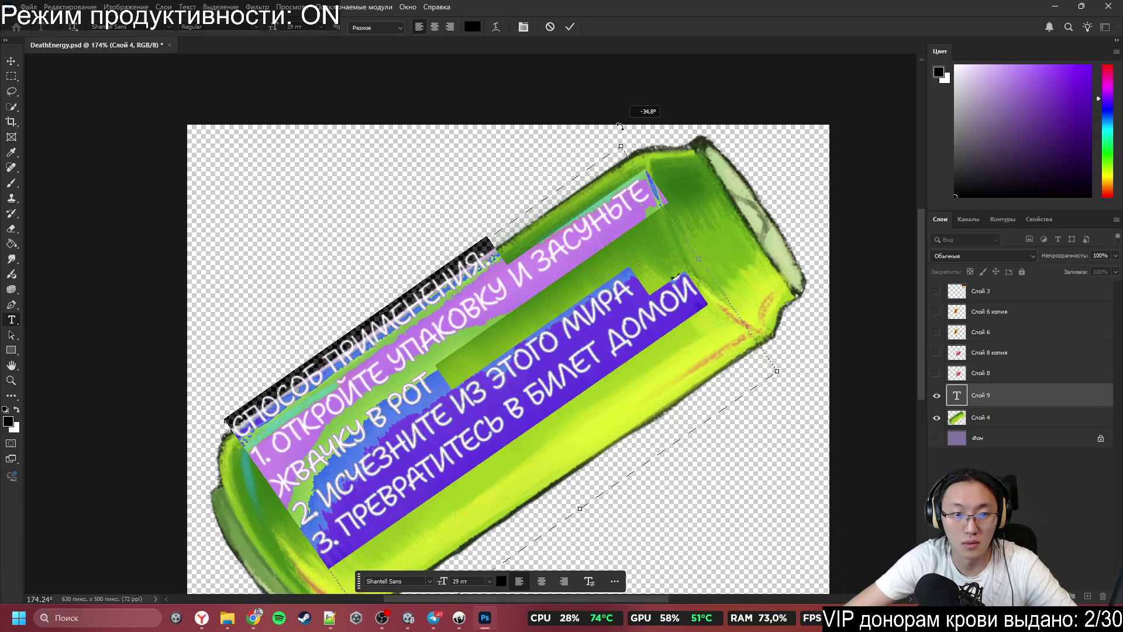
pyautogui.hotkey('ctrl', 'a')
pyautogui.press('BackSpace')
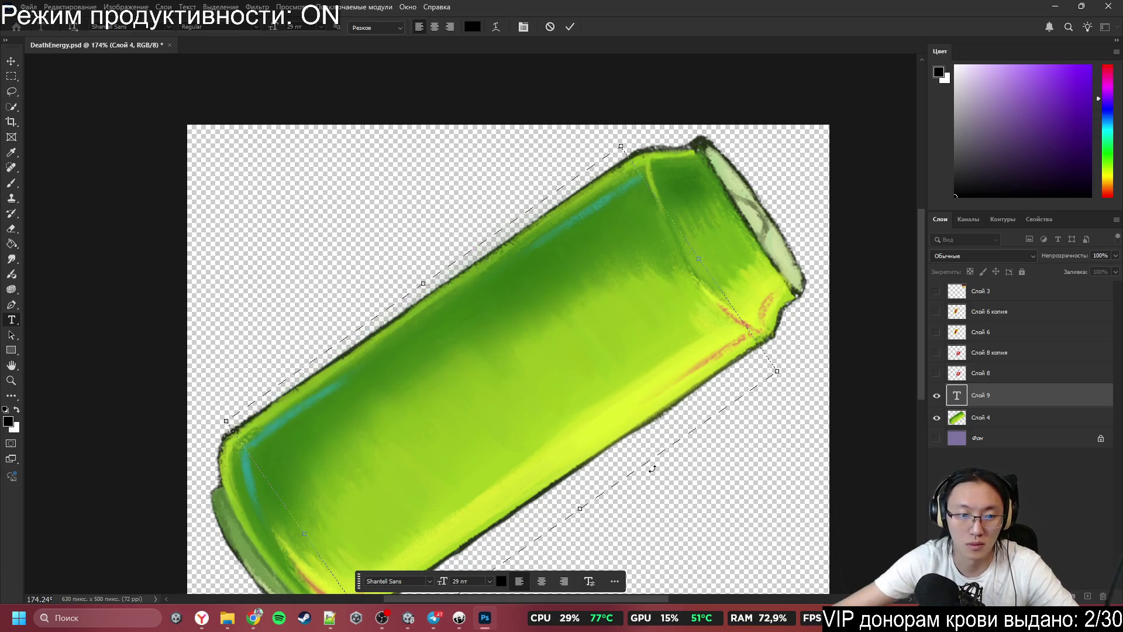
pyautogui.click(970, 395)
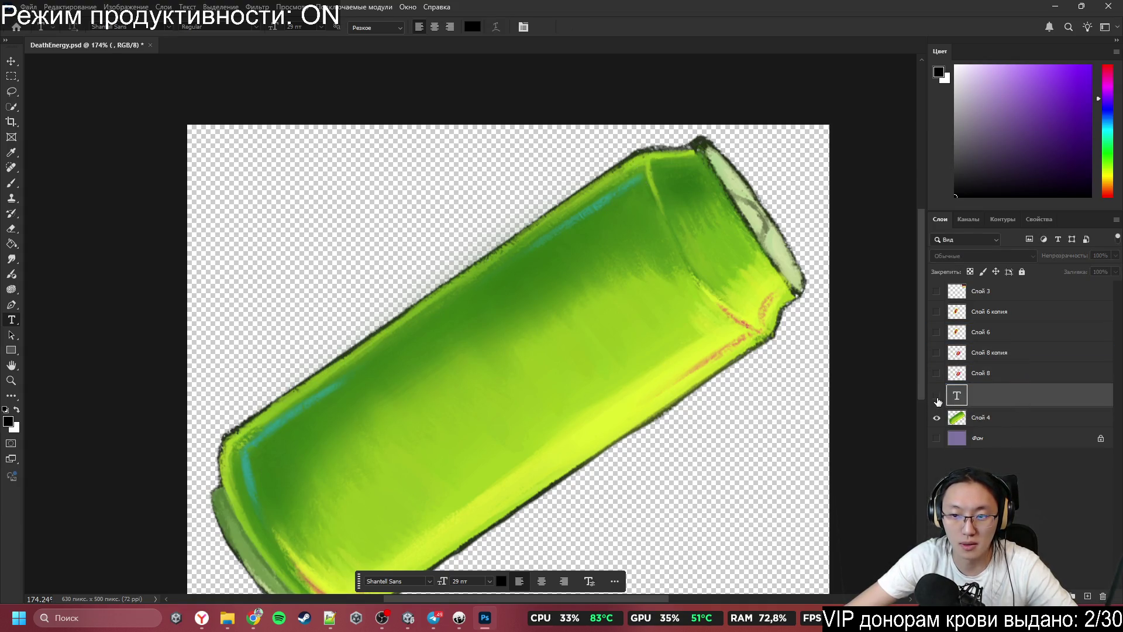
# Paste the instructions into a new paragraph box, rotate about −33.8° and move it onto the can
pyautogui.moveTo(638, 341); pyautogui.dragTo(768, 541)
pyautogui.press('Escape')
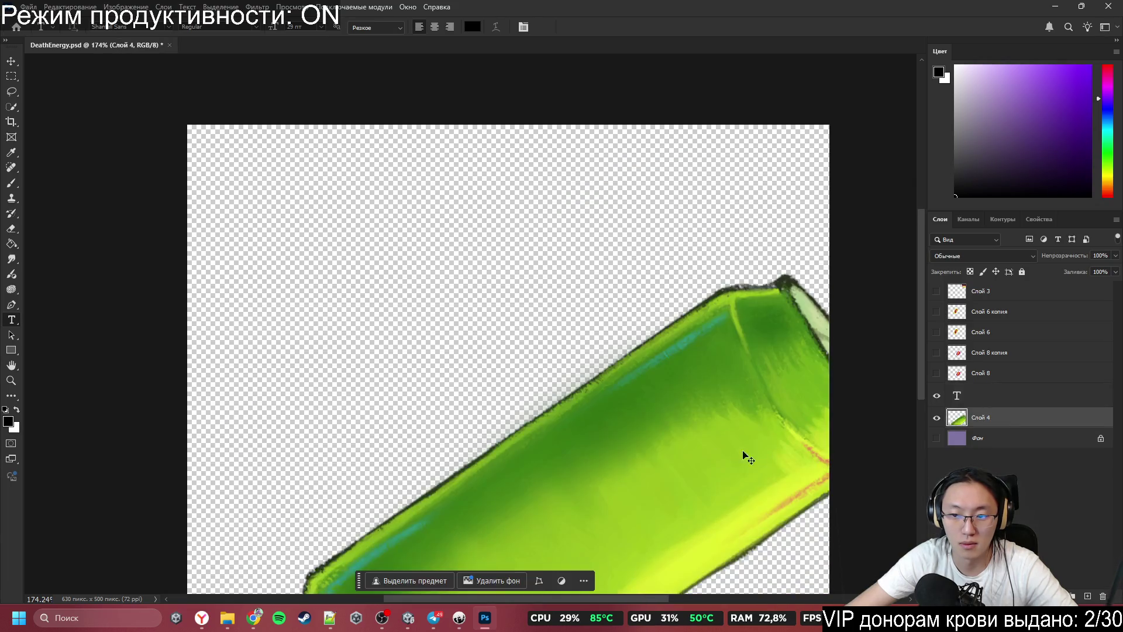
pyautogui.click(936, 395)
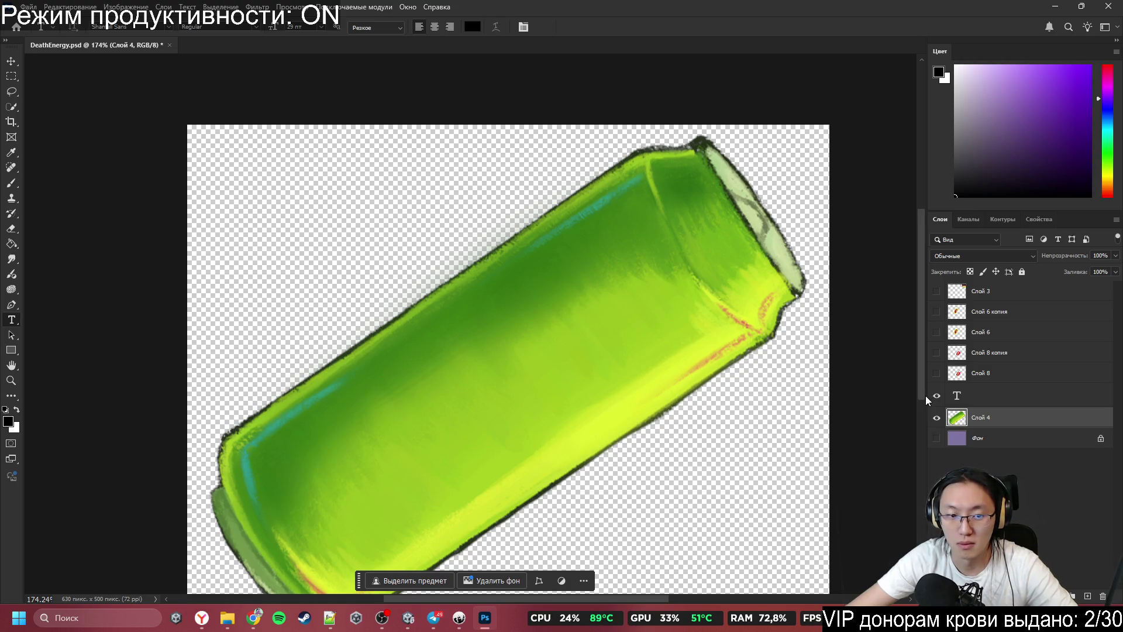
pyautogui.moveTo(216, 184)
pyautogui.mouseDown()
pyautogui.moveTo(719, 424)
pyautogui.moveTo(768, 504)
pyautogui.mouseUp()
pyautogui.hotkey('ctrl', 'v')
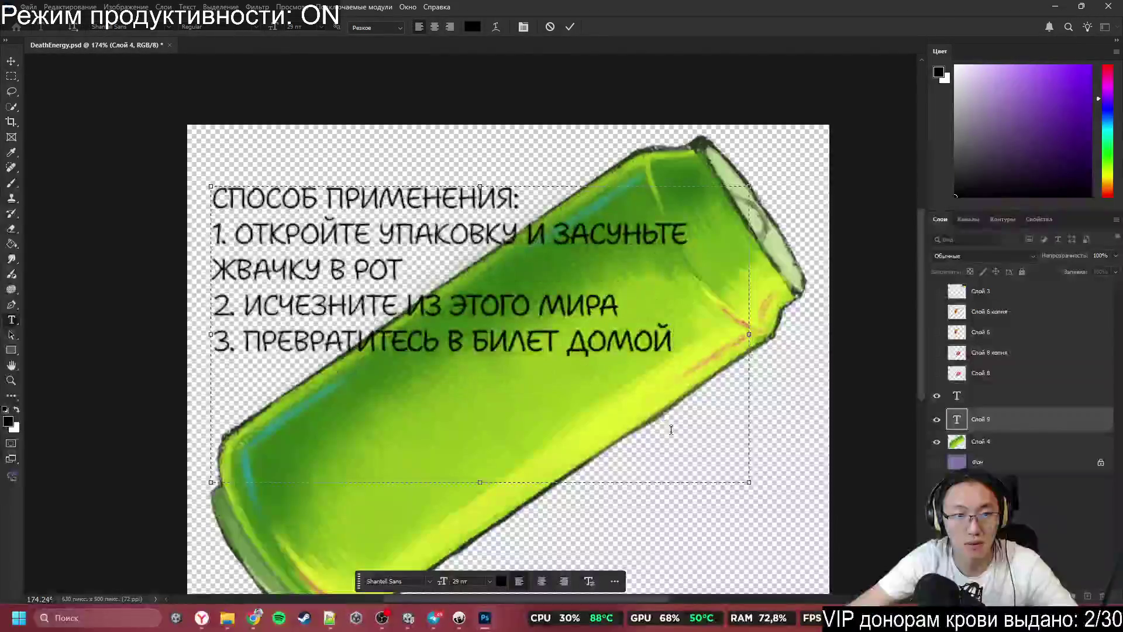
pyautogui.moveTo(758, 184)
pyautogui.mouseDown()
pyautogui.moveTo(722, 74)
pyautogui.moveTo(621, 61)
pyautogui.mouseUp()
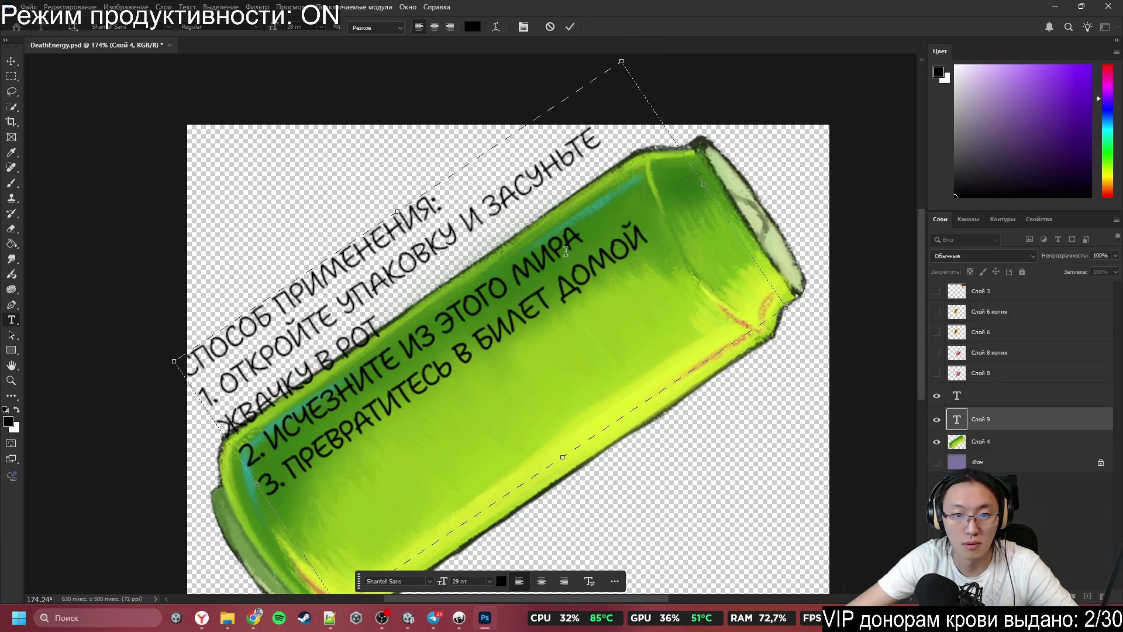
pyautogui.moveTo(556, 263)
pyautogui.mouseDown()
pyautogui.moveTo(599, 343)
pyautogui.moveTo(620, 349)
pyautogui.moveTo(608, 349)
pyautogui.mouseUp()
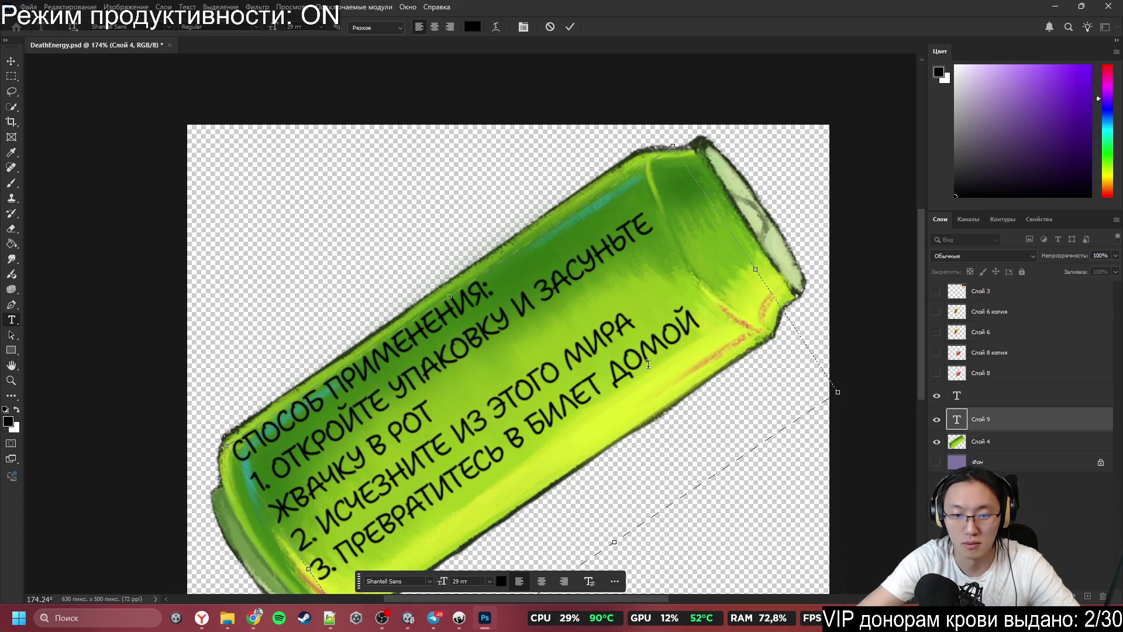
pyautogui.click(570, 26)
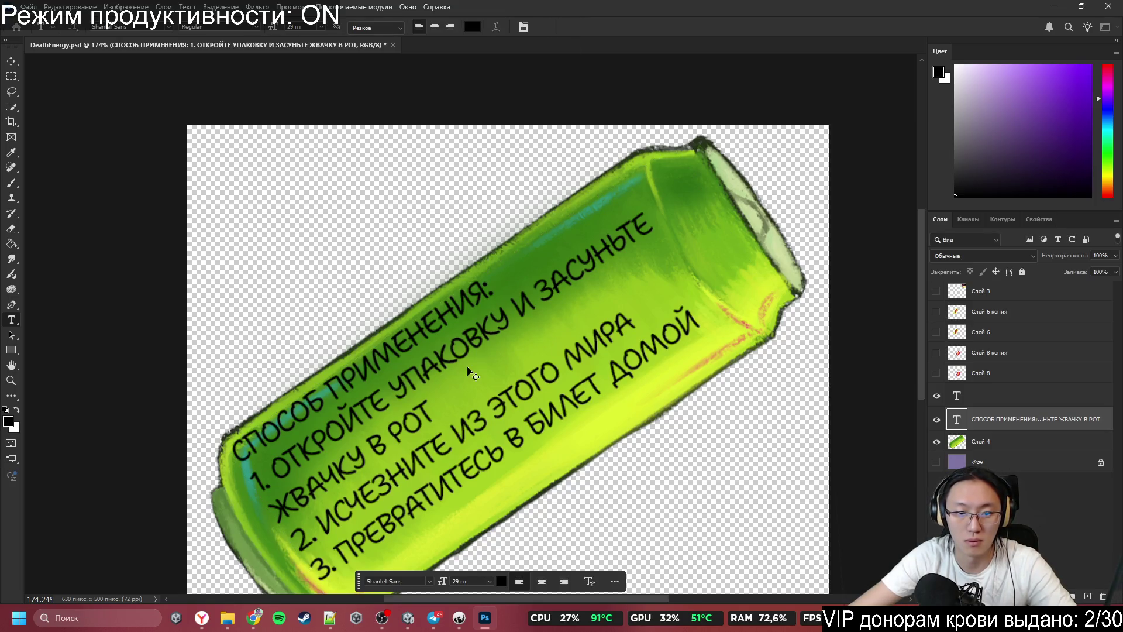
pyautogui.hotkey('ctrl', 't')
pyautogui.scroll(-3, 402, 386)
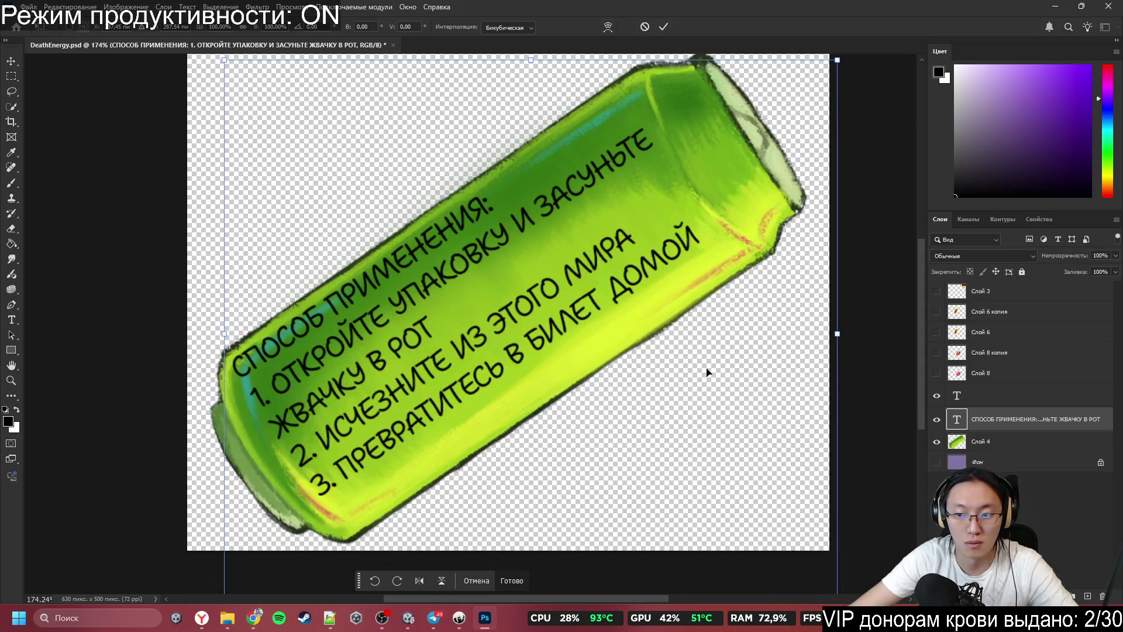
# Clip the instruction text layer to the can
pyautogui.press('Return')
pyautogui.rightClick(535, 292)
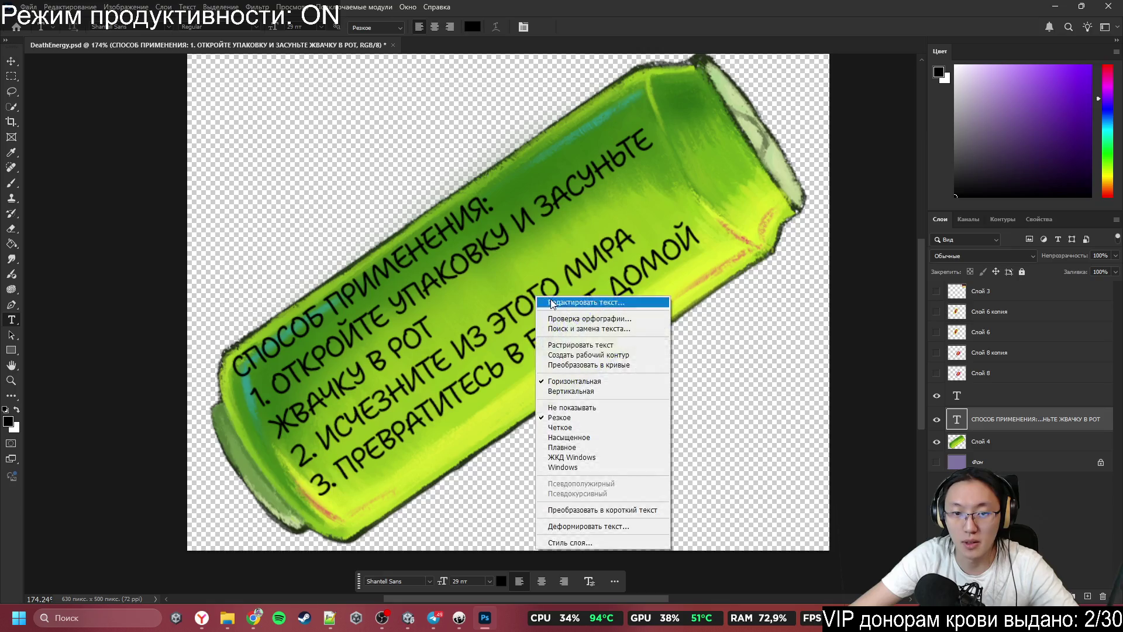
pyautogui.rightClick(1005, 421)
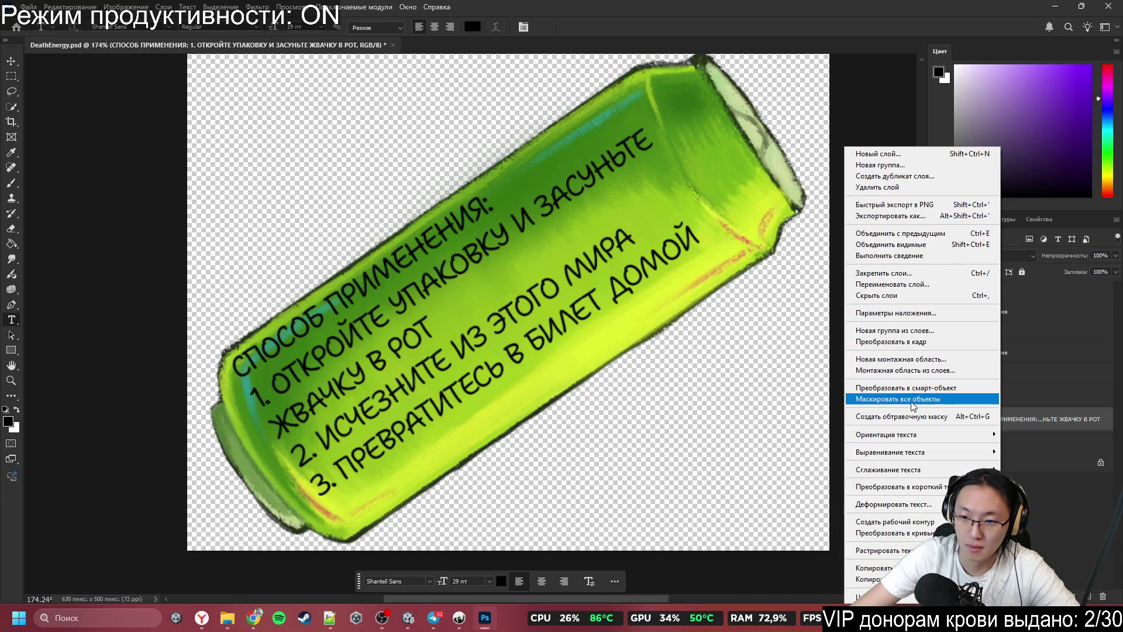
pyautogui.click(915, 417)
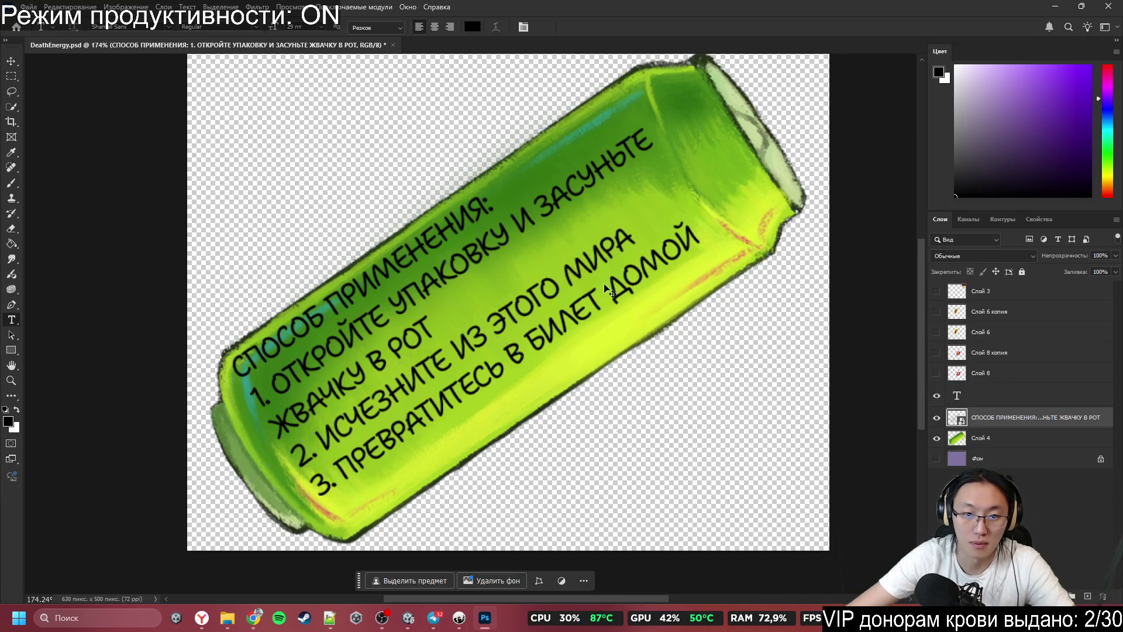
# Distort the text by dragging its top-left, top-right and bottom-right corners, then apply
pyautogui.hotkey('ctrl', 't')
pyautogui.moveTo(232, 128); pyautogui.dragTo(242, 180)
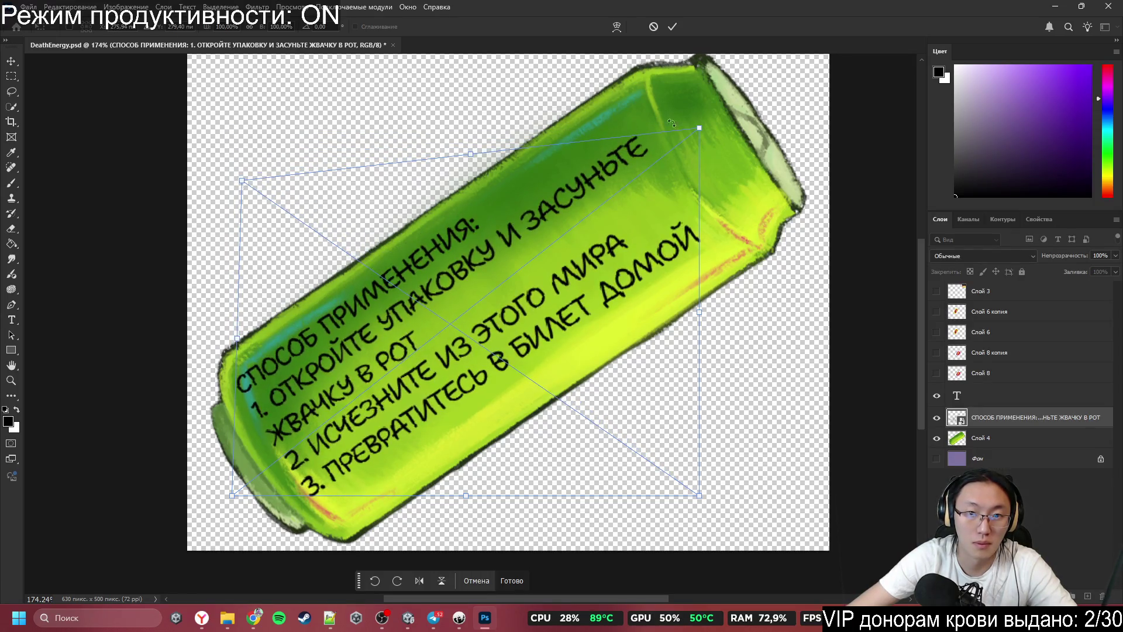
pyautogui.moveTo(699, 127)
pyautogui.mouseDown()
pyautogui.moveTo(736, 97)
pyautogui.moveTo(715, 117)
pyautogui.mouseUp()
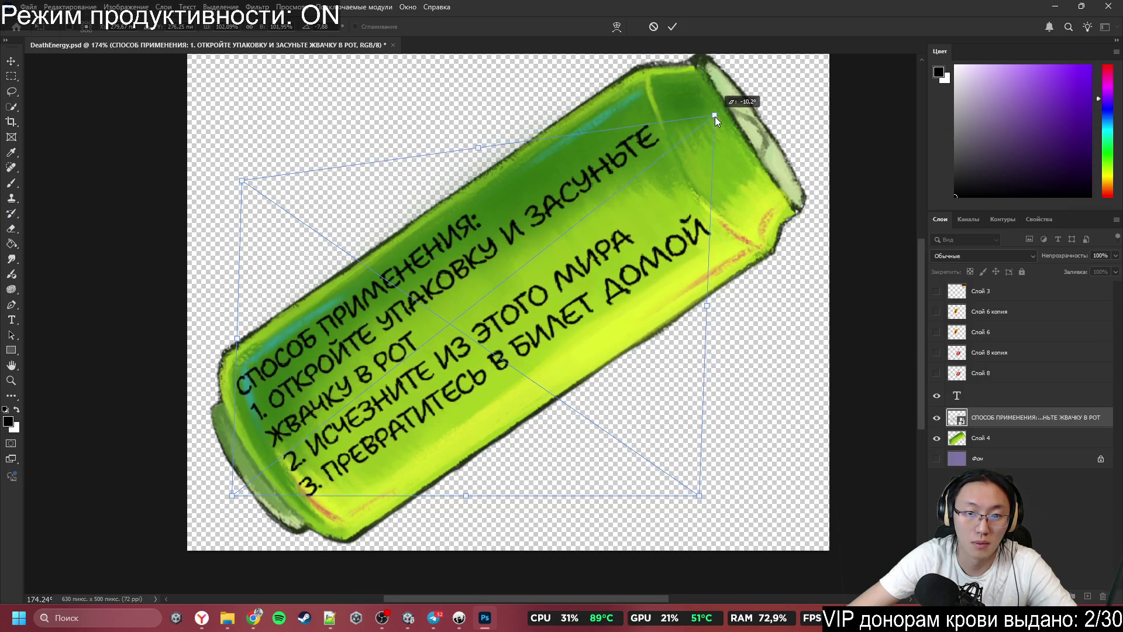
pyautogui.moveTo(241, 180)
pyautogui.mouseDown()
pyautogui.moveTo(269, 169)
pyautogui.moveTo(261, 182)
pyautogui.mouseUp()
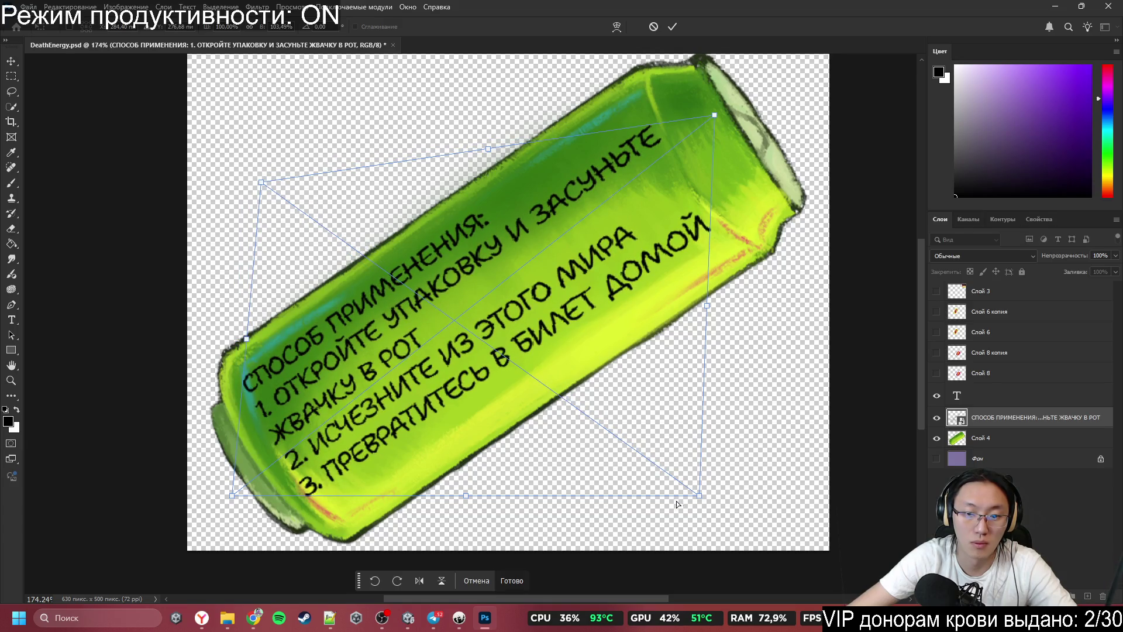
pyautogui.moveTo(700, 496)
pyautogui.mouseDown()
pyautogui.moveTo(737, 497)
pyautogui.moveTo(769, 546)
pyautogui.moveTo(795, 551)
pyautogui.moveTo(754, 553)
pyautogui.moveTo(755, 543)
pyautogui.mouseUp()
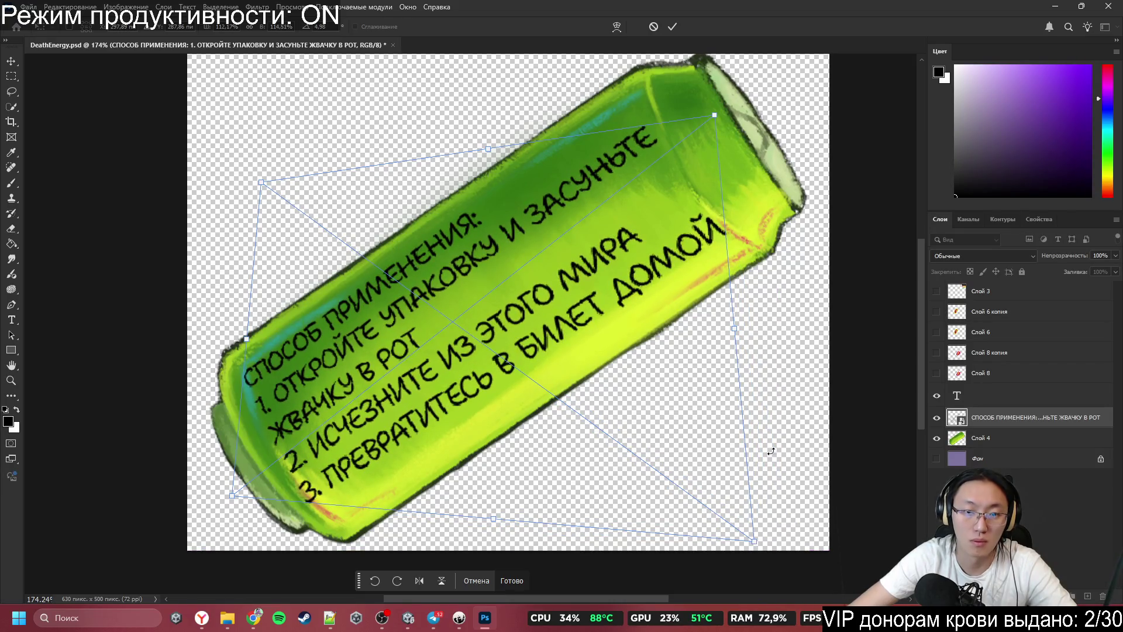
pyautogui.click(670, 31)
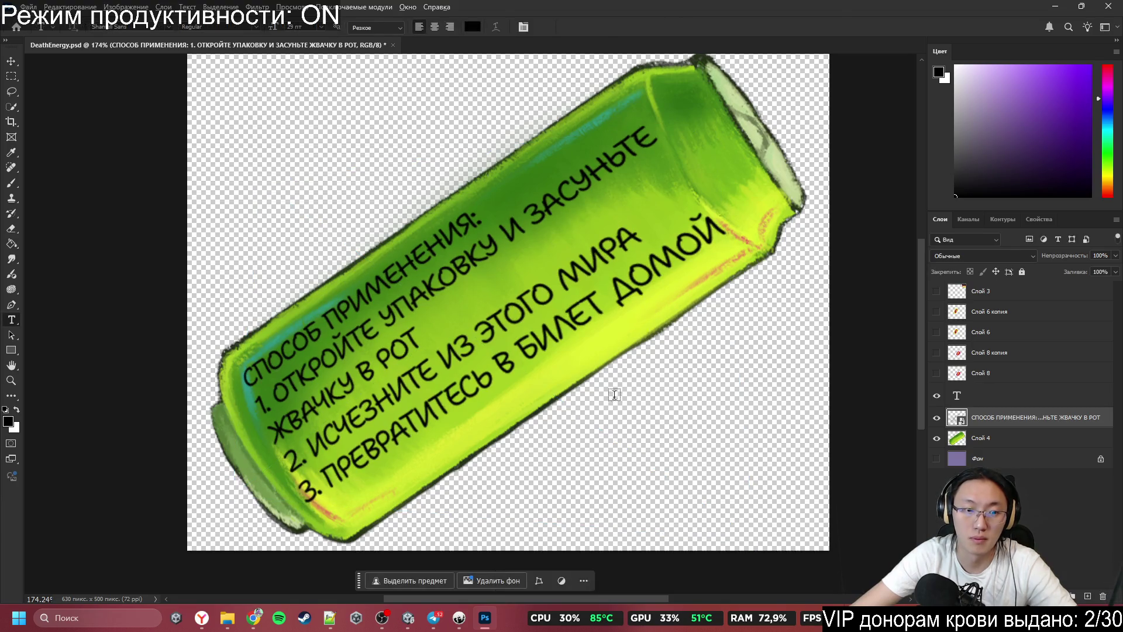
# Discard the stray Lorem Ipsum text and undo the distortion twice to restore editable text
pyautogui.scroll(-3, 637, 398)
pyautogui.scroll(2, 472, 353)
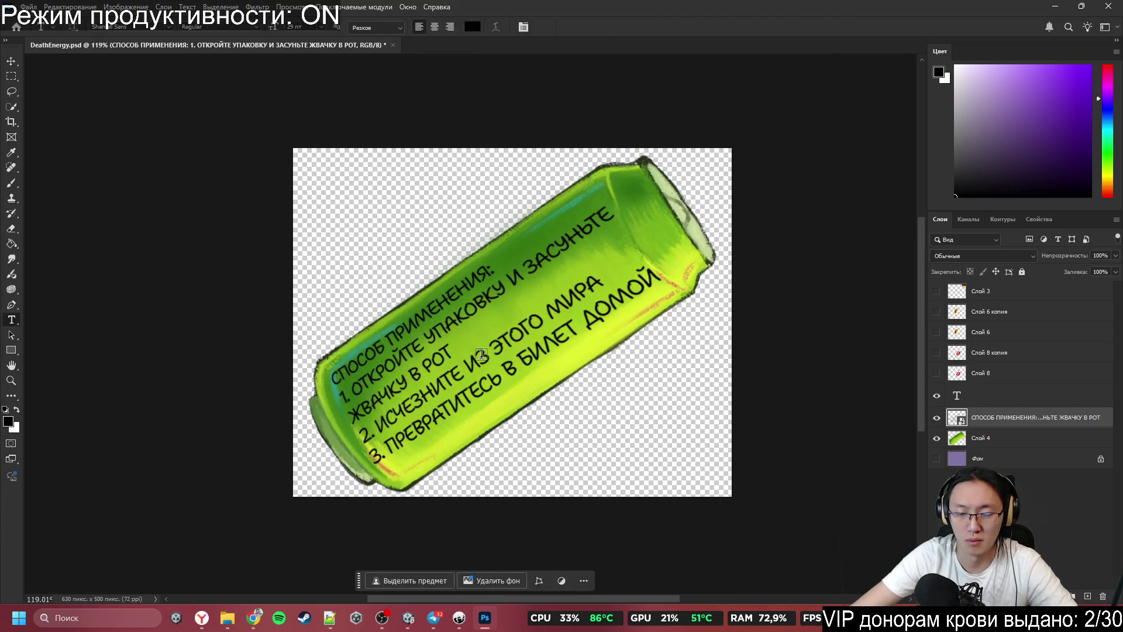
pyautogui.scroll(-2, 481, 355)
pyautogui.scroll(2, 481, 355)
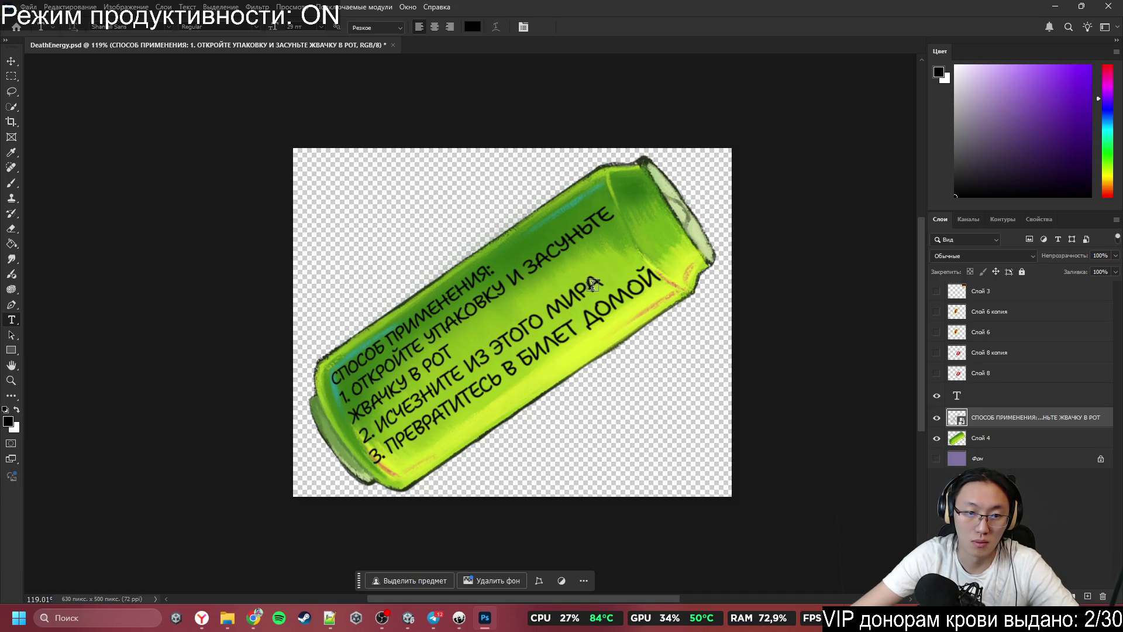
pyautogui.click(446, 356)
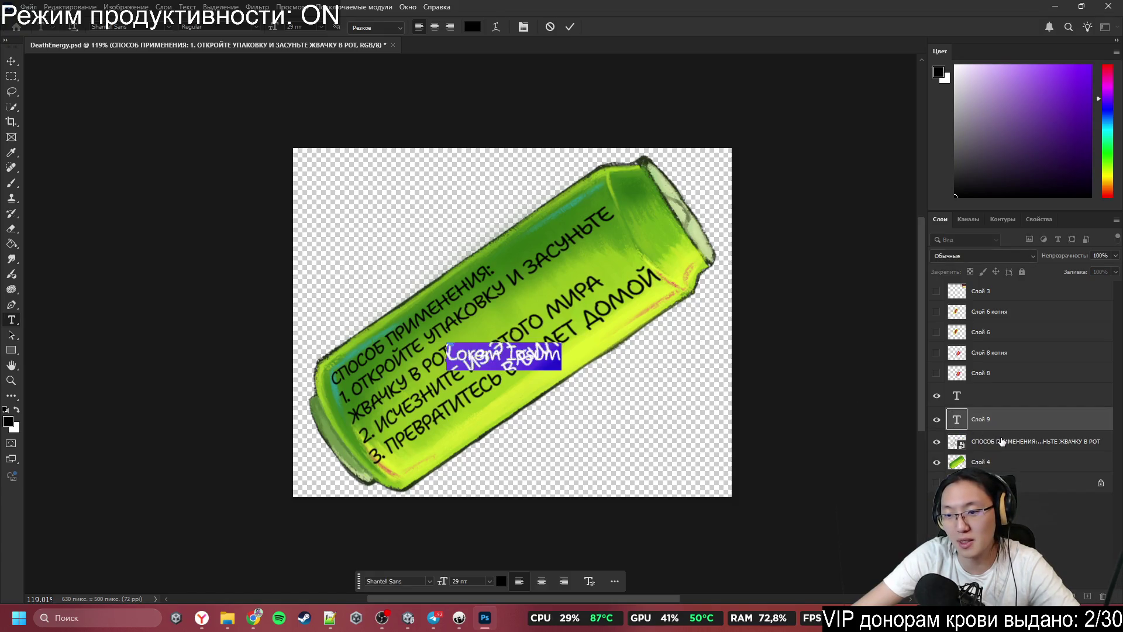
pyautogui.press('Escape')
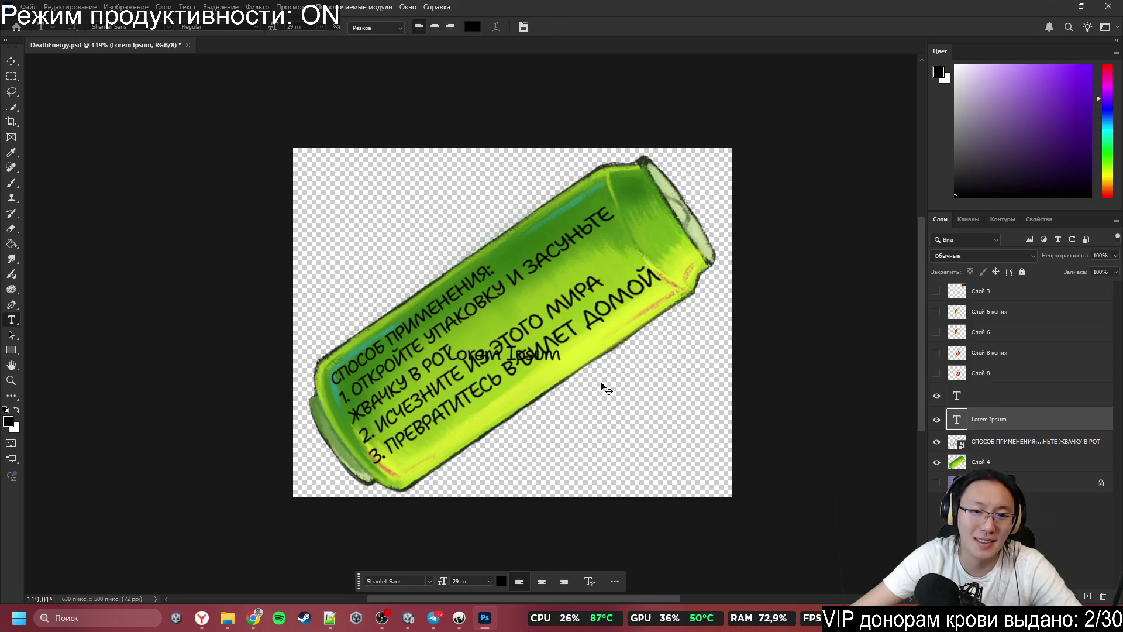
pyautogui.hotkey('ctrl', 'z')
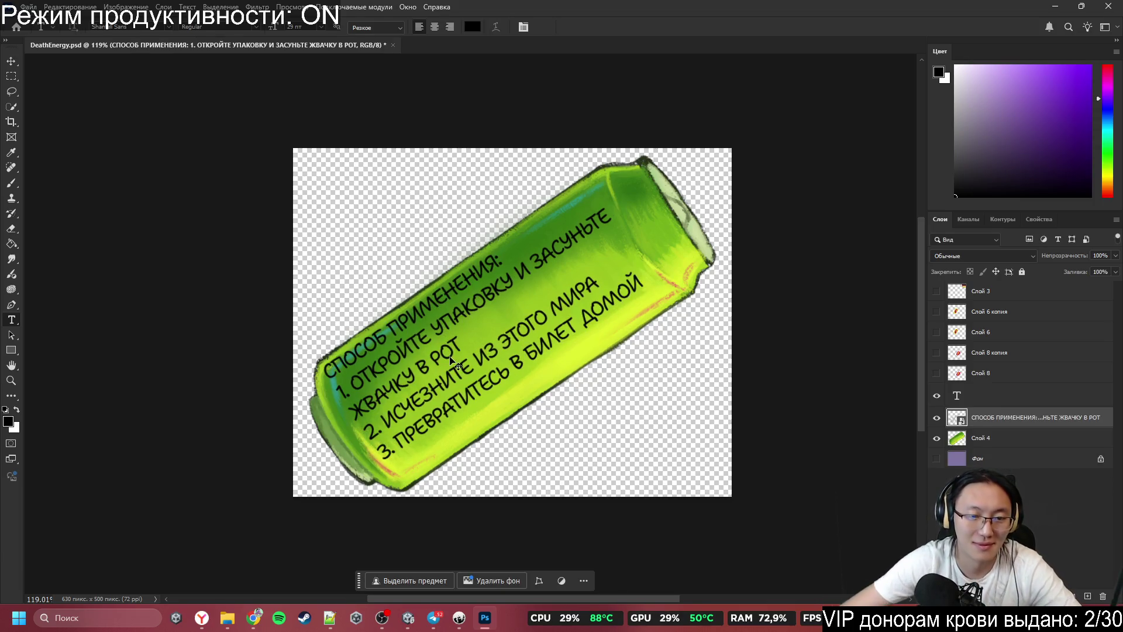
pyautogui.hotkey('ctrl', 'z')
# Retype the first instruction as 'ОТКРОЙТЕ БАНКУ И СДЕЛАЙТЕ ГЛОТОК', commit, and nudge the text right and down
pyautogui.click(441, 351)
pyautogui.moveTo(498, 318)
pyautogui.mouseDown()
pyautogui.moveTo(383, 335)
pyautogui.moveTo(364, 377)
pyautogui.mouseUp()
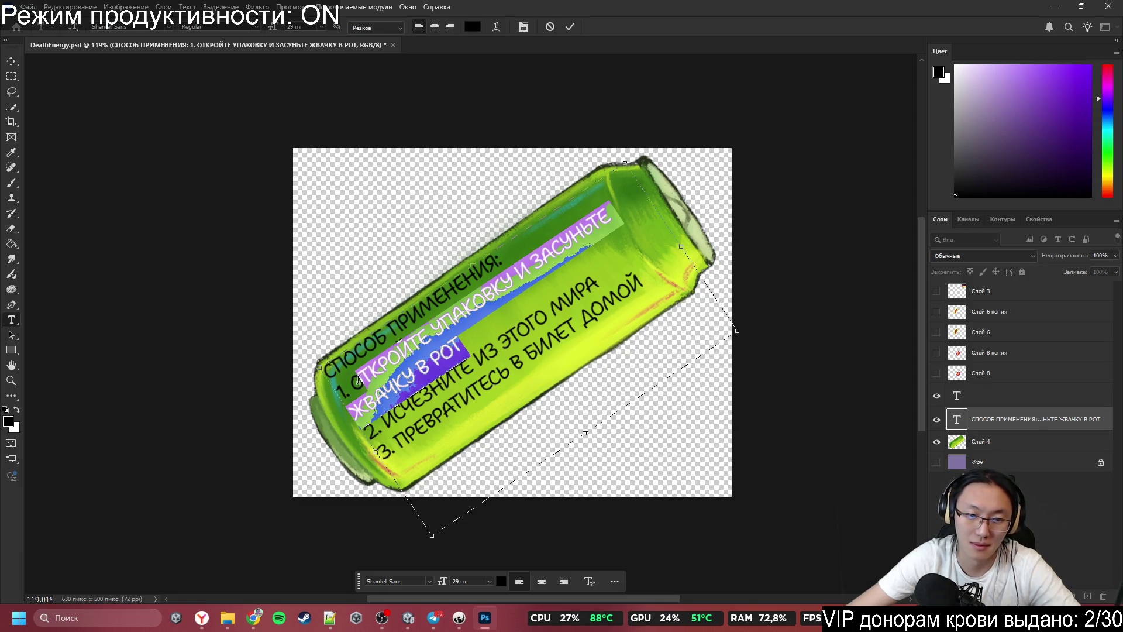
pyautogui.write('Вы')
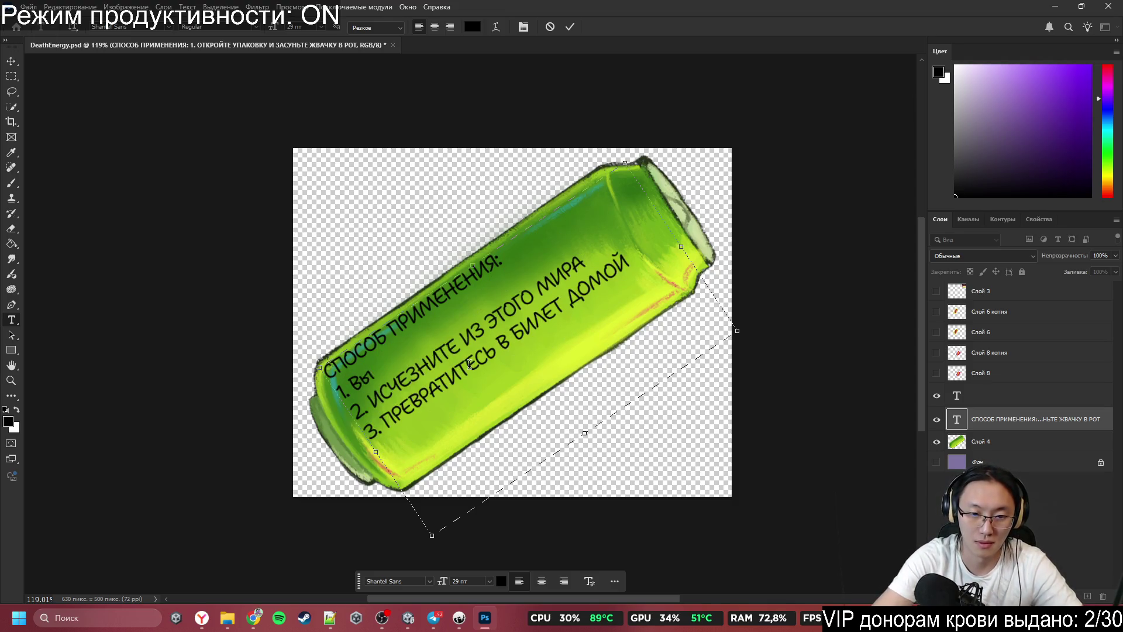
pyautogui.write('ДЕЛАЙ')
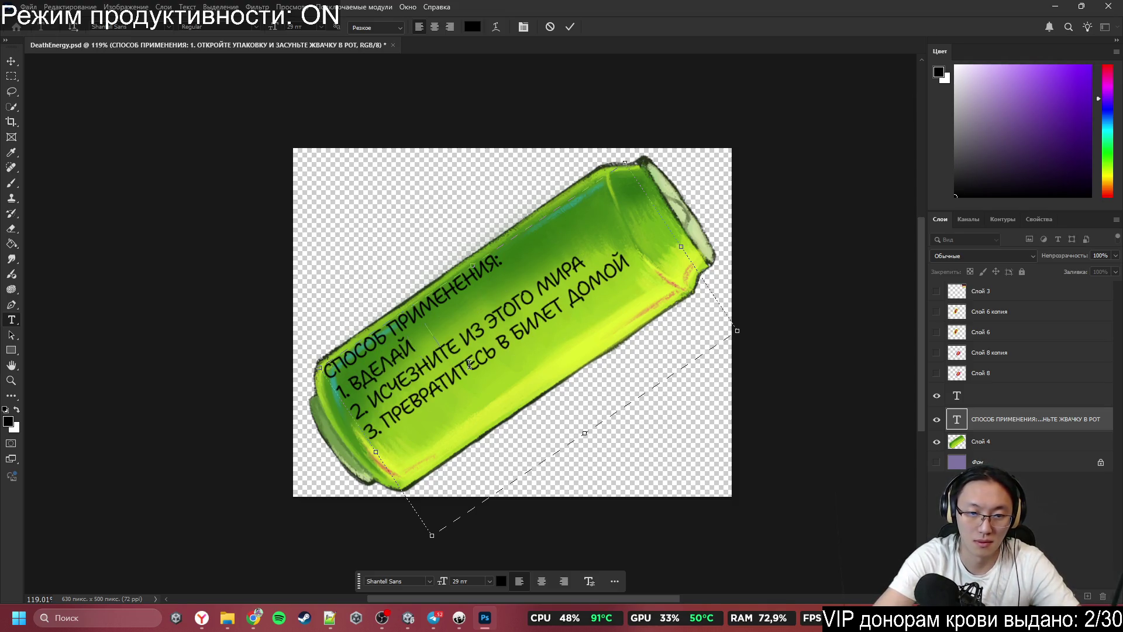
pyautogui.press('BackSpace')
pyautogui.press('BackSpace')
pyautogui.press('BackSpace')
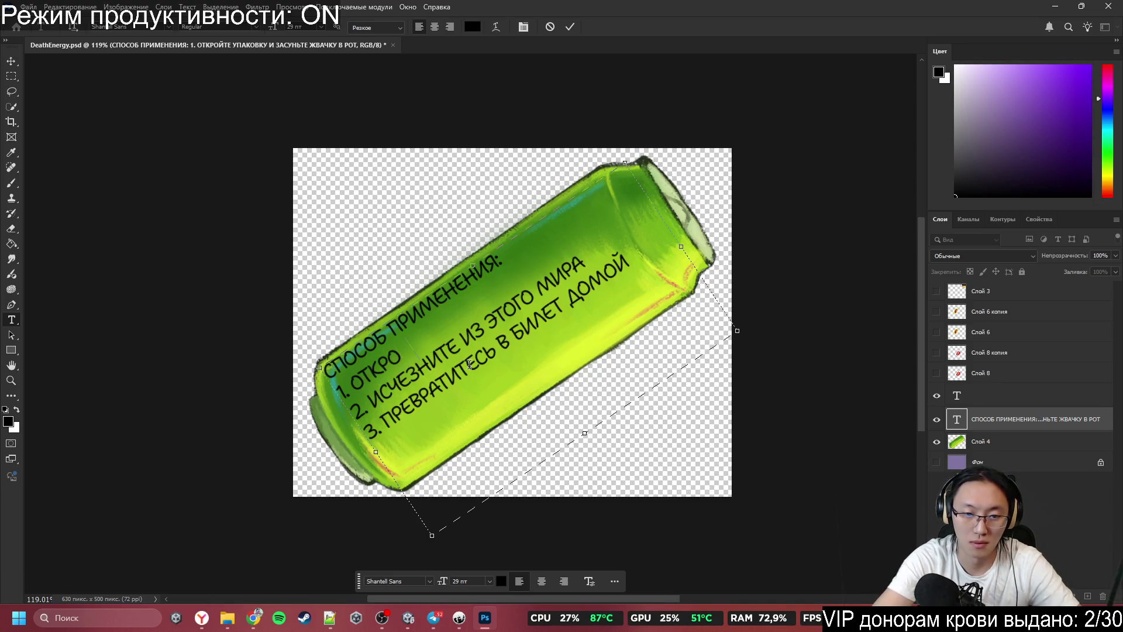
pyautogui.write('БАНКУ И СДЕЛАЙТЕ')
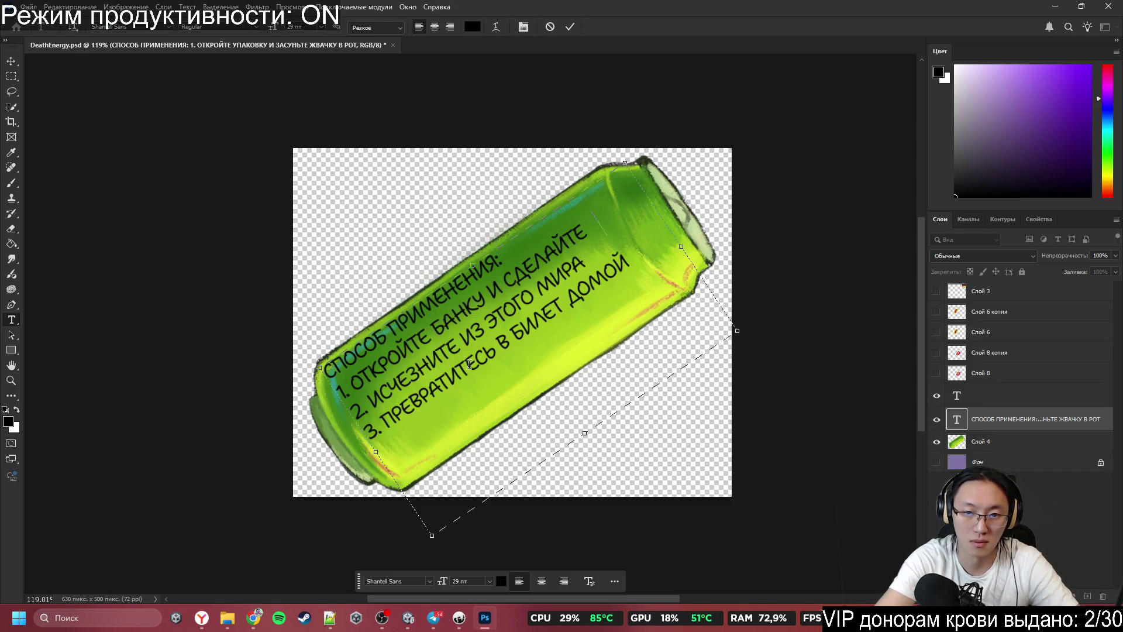
pyautogui.write('ТОК')
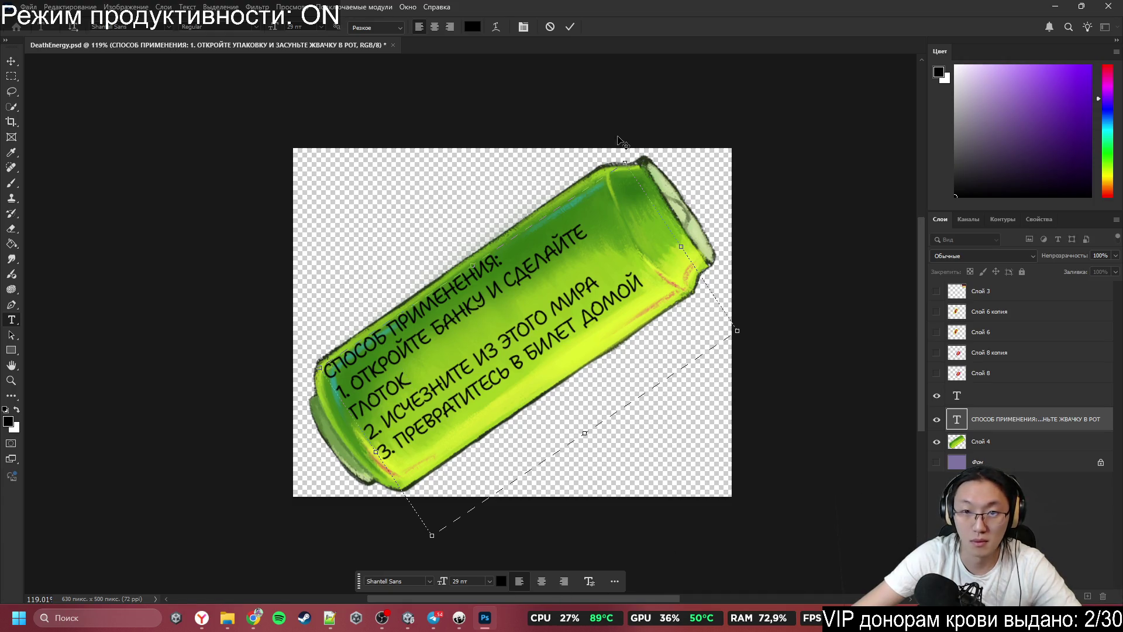
pyautogui.click(570, 27)
pyautogui.moveTo(522, 357); pyautogui.dragTo(532, 366)
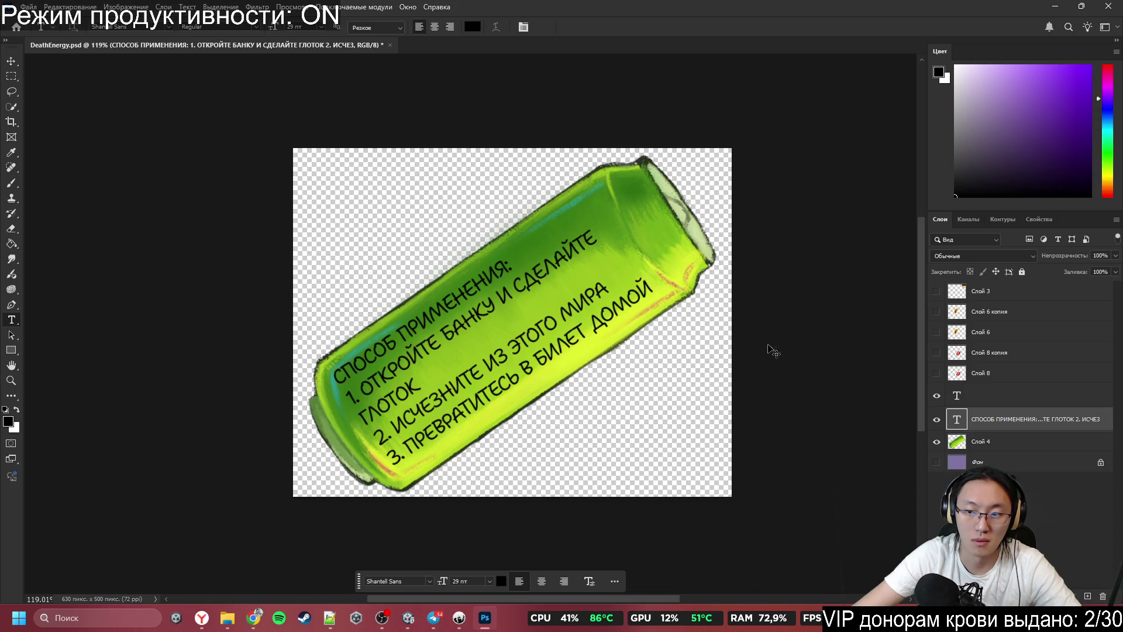
# Skew the instruction text about 2.3° and widen its lower right side to follow the can
pyautogui.hotkey('ctrl', 't')
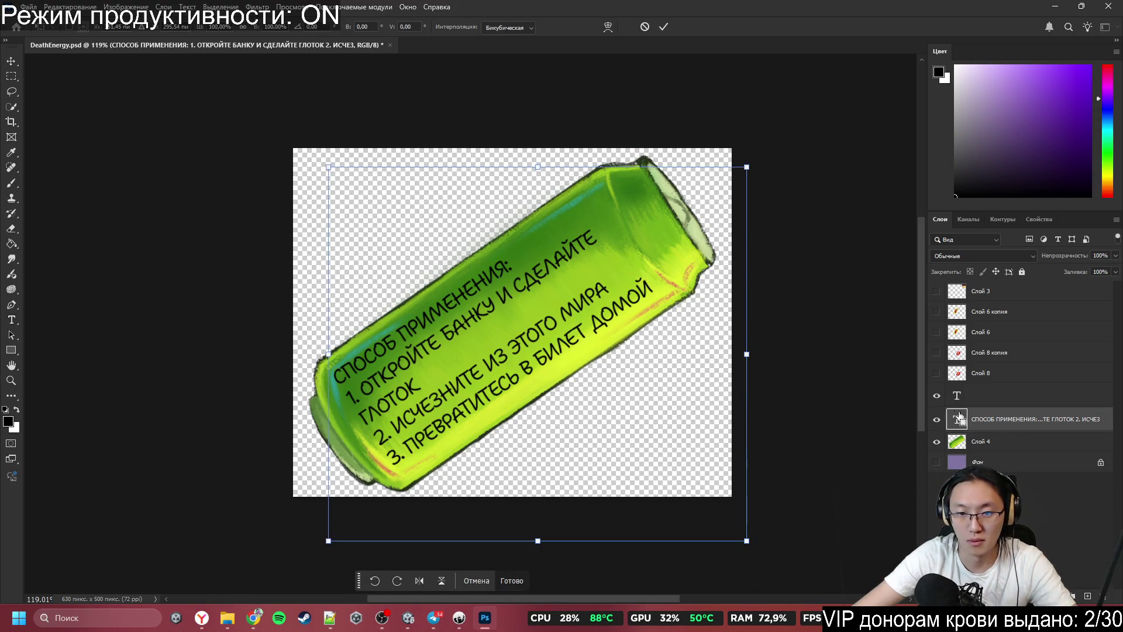
pyautogui.moveTo(329, 168)
pyautogui.mouseDown()
pyautogui.moveTo(398, 182)
pyautogui.moveTo(328, 135)
pyautogui.moveTo(303, 160)
pyautogui.moveTo(313, 163)
pyautogui.mouseUp()
pyautogui.moveTo(747, 543)
pyautogui.mouseDown()
pyautogui.moveTo(788, 550)
pyautogui.moveTo(759, 559)
pyautogui.mouseUp()
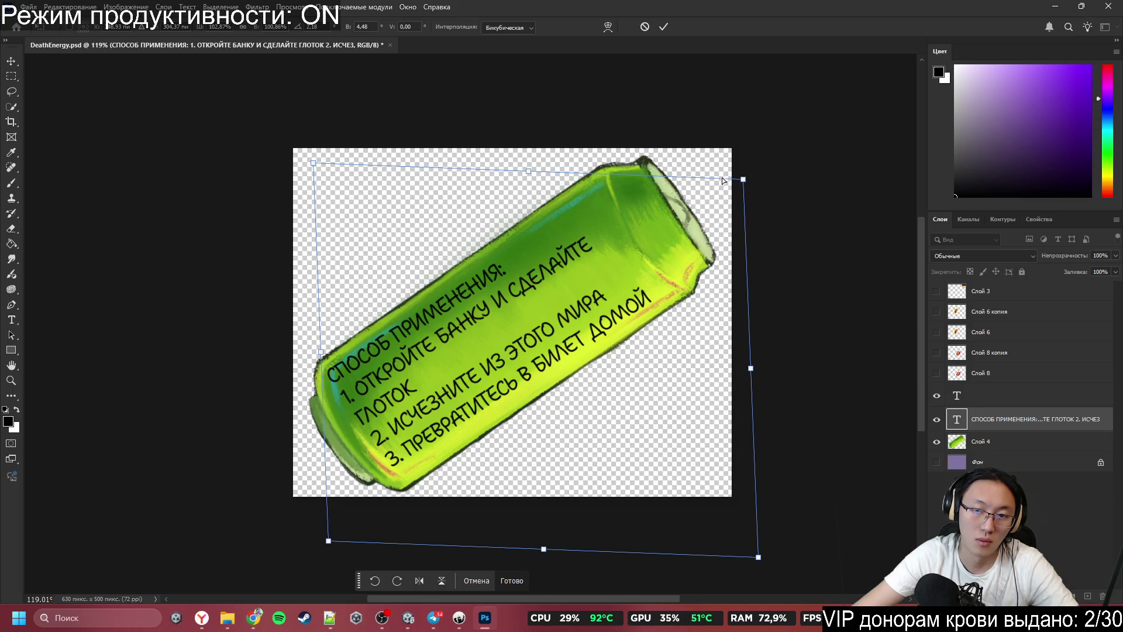
pyautogui.moveTo(751, 186)
pyautogui.mouseDown()
pyautogui.moveTo(762, 158)
pyautogui.moveTo(761, 167)
pyautogui.mouseUp()
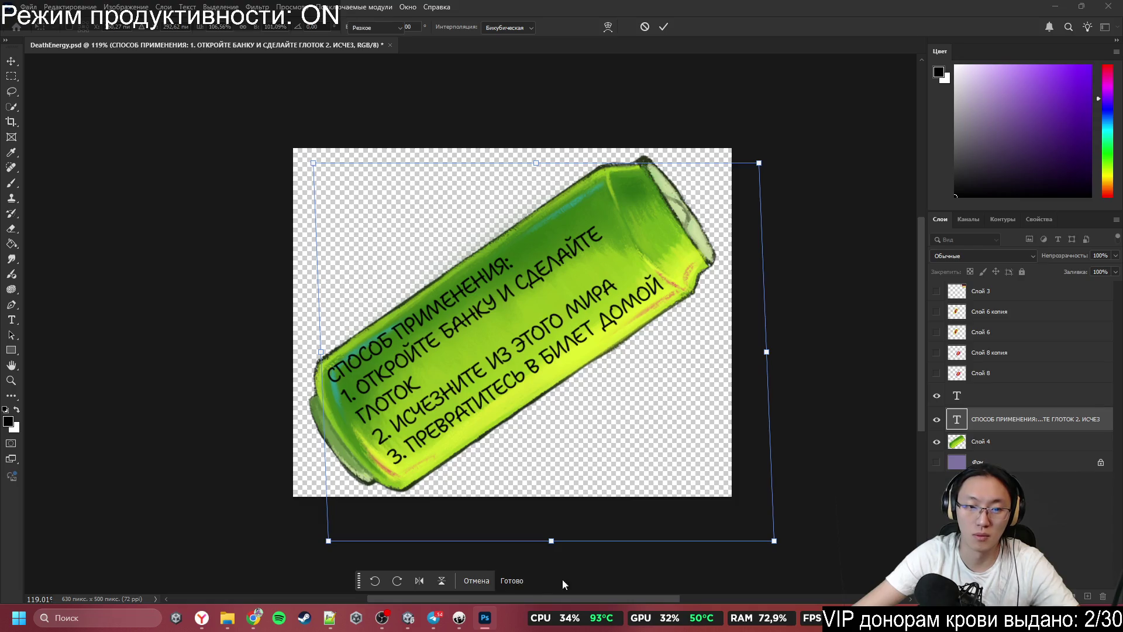
pyautogui.click(563, 579)
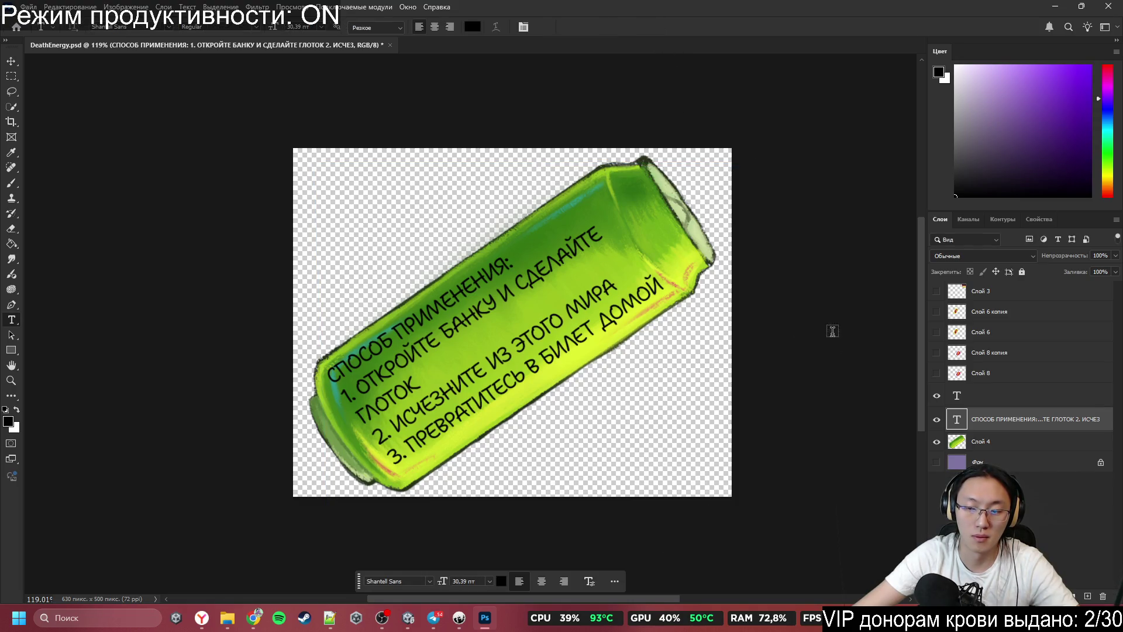
# Quick-export the can as EnergyBack PNG, then quit Photoshop without saving the document
pyautogui.click(28, 7)
pyautogui.moveTo(87, 186)
pyautogui.click(208, 191)
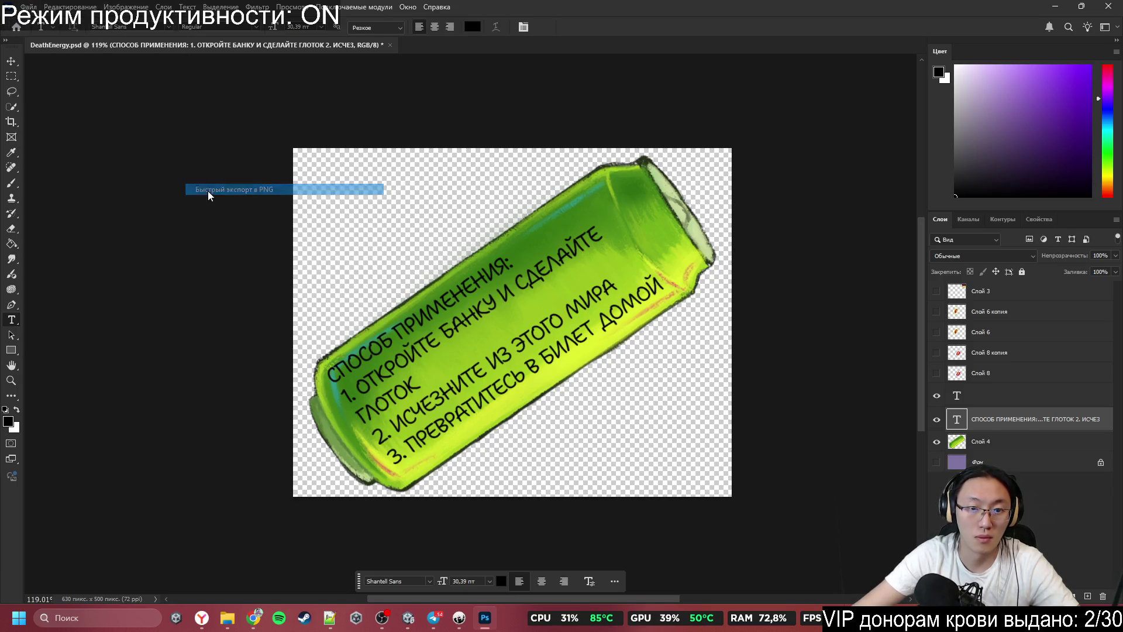
pyautogui.write('Уту')
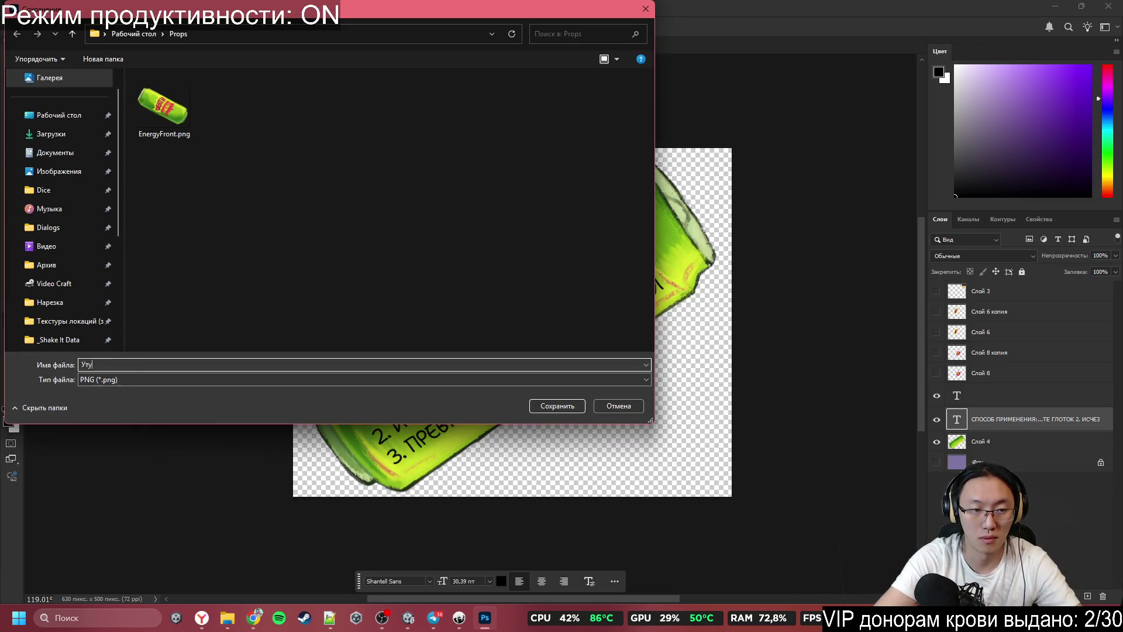
pyautogui.write('Energy')
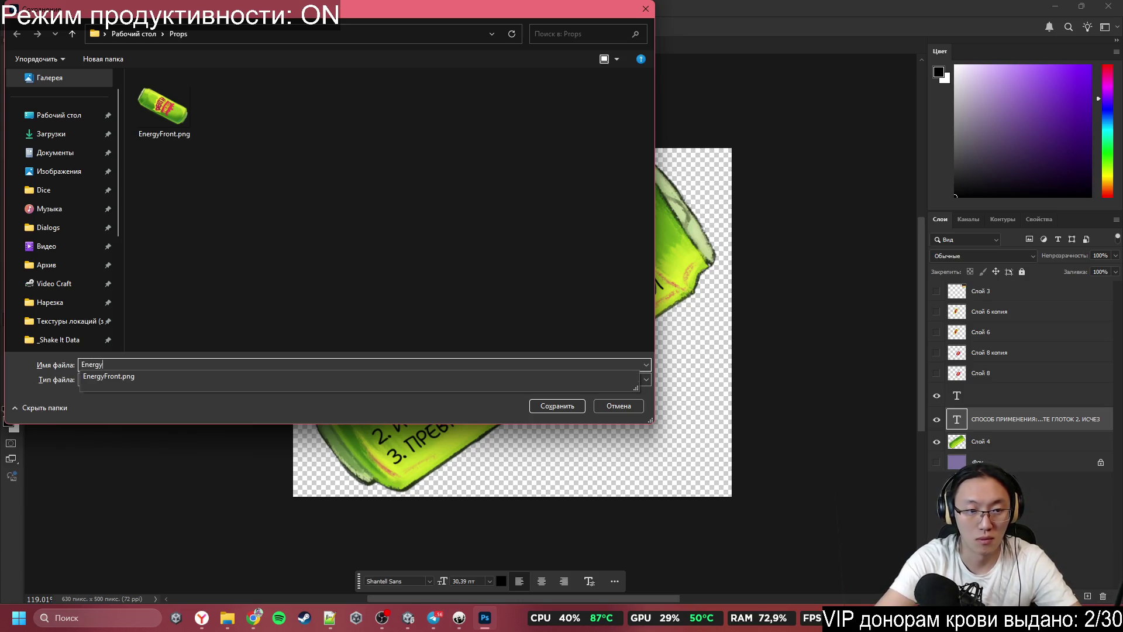
pyautogui.write('Back')
pyautogui.press('Return')
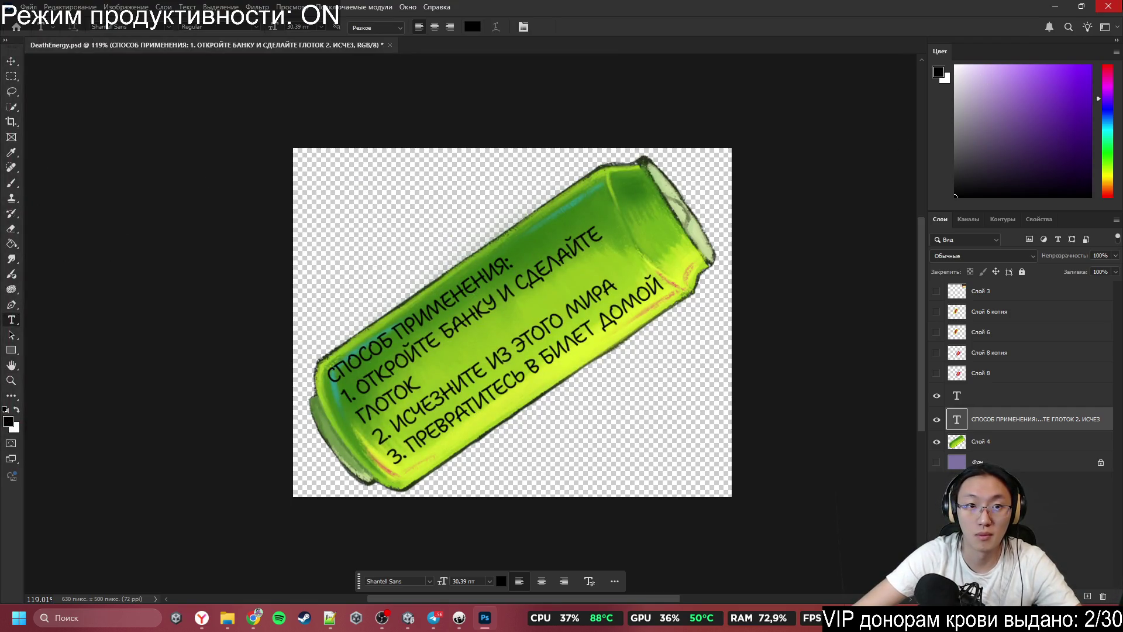
pyautogui.click(1108, 6)
pyautogui.click(608, 231)
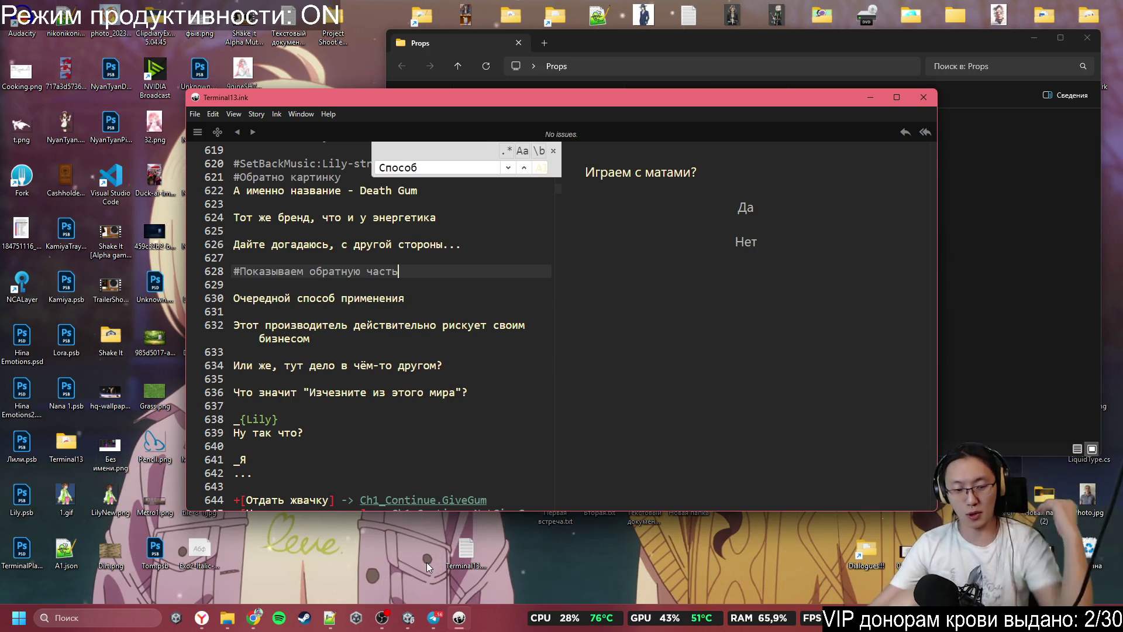
# Briefly maximize and restore the Inky script window, then bring Telegram's chats forward
pyautogui.press('super+Up')
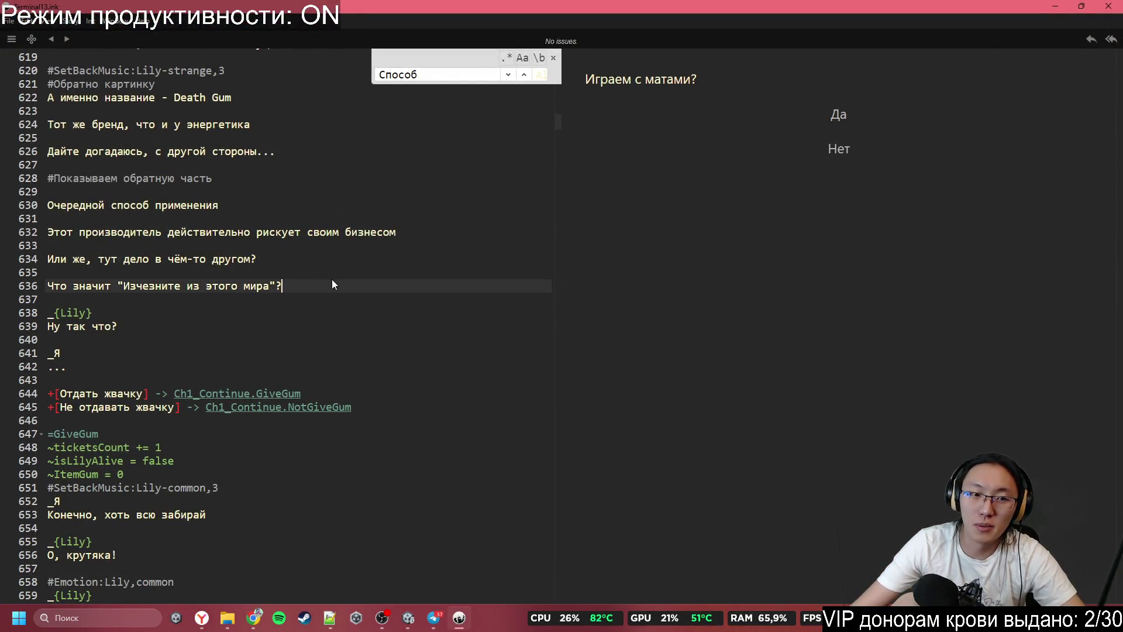
pyautogui.click(1080, 6)
pyautogui.click(433, 617)
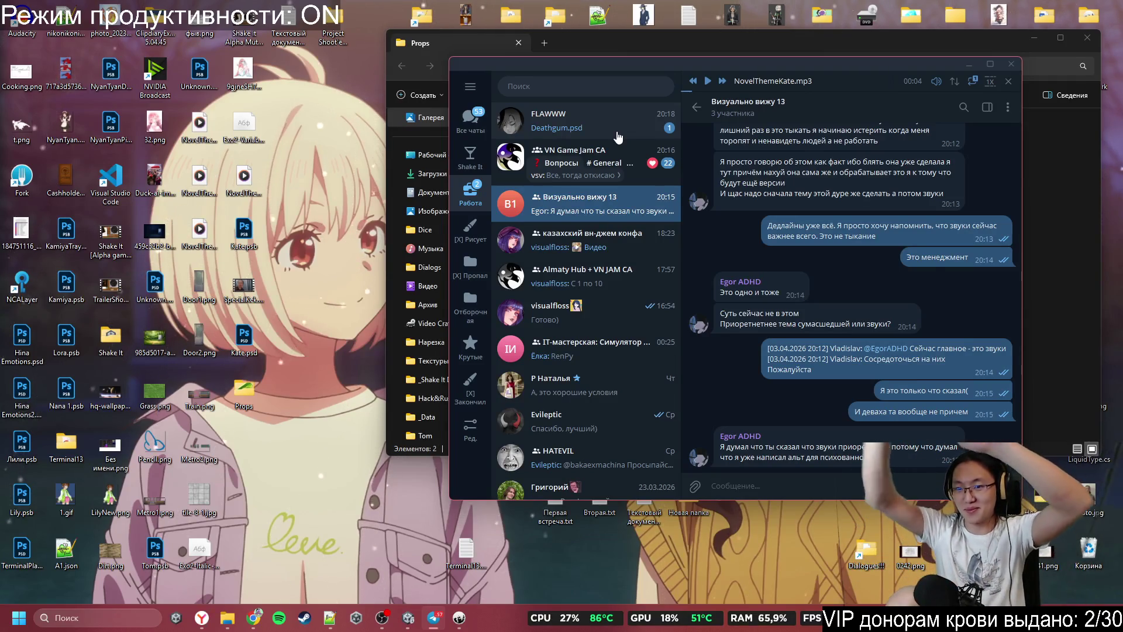
# Scroll through the group chat history, selecting the earlier 'Чего' message, then minimize Telegram
pyautogui.scroll(2, 893, 338)
pyautogui.scroll(2, 892, 331)
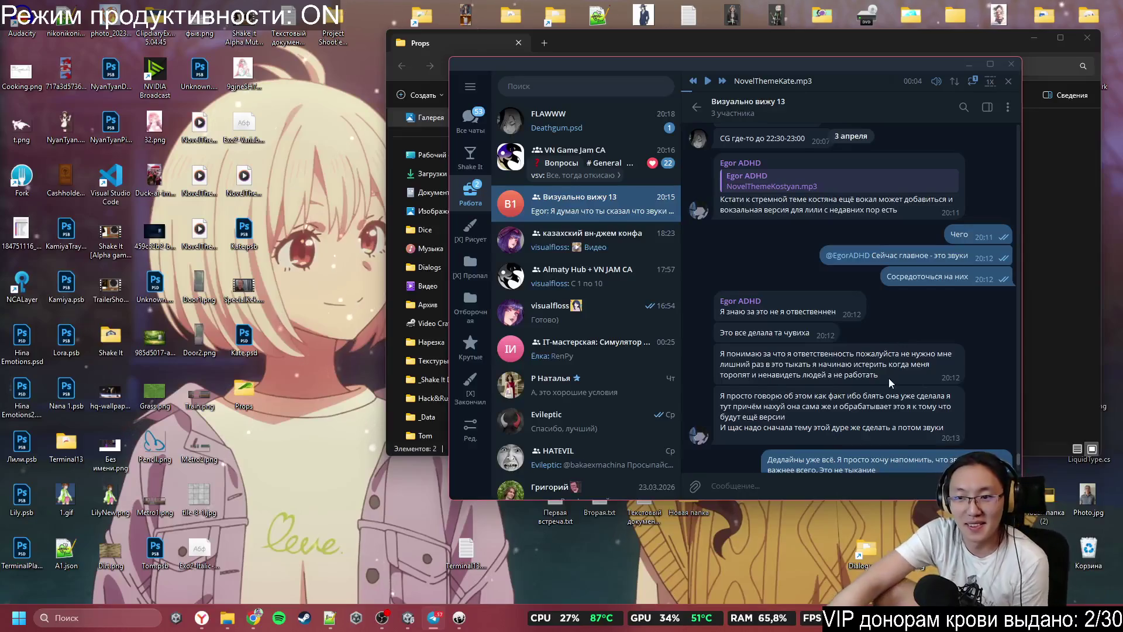
pyautogui.moveTo(907, 266); pyautogui.dragTo(928, 259)
pyautogui.scroll(-2, 915, 286)
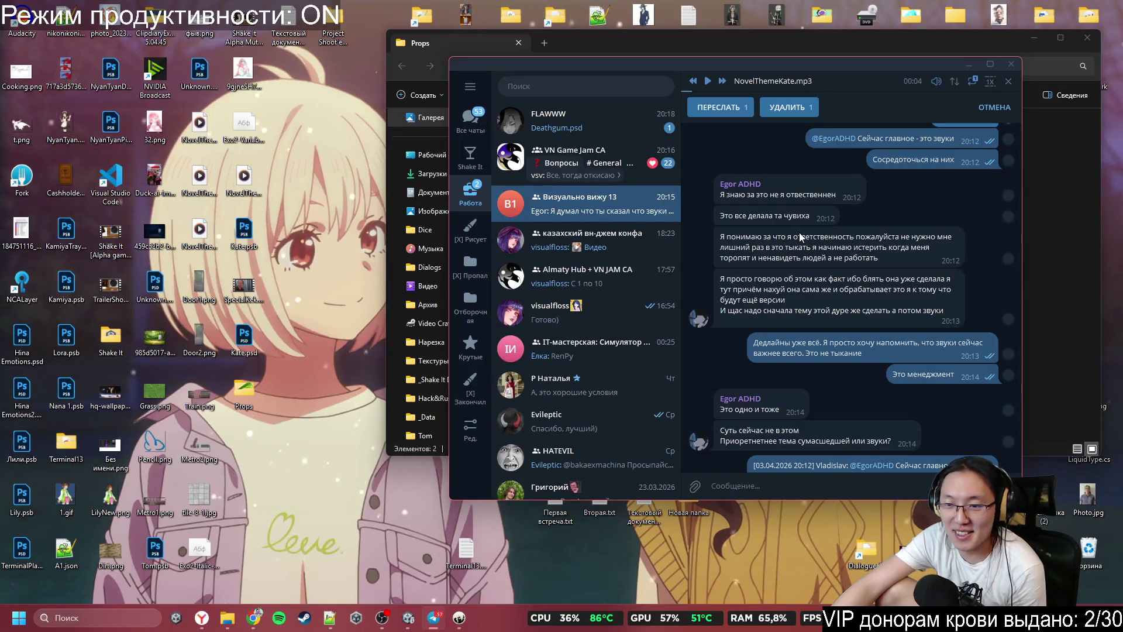
pyautogui.scroll(-2, 793, 274)
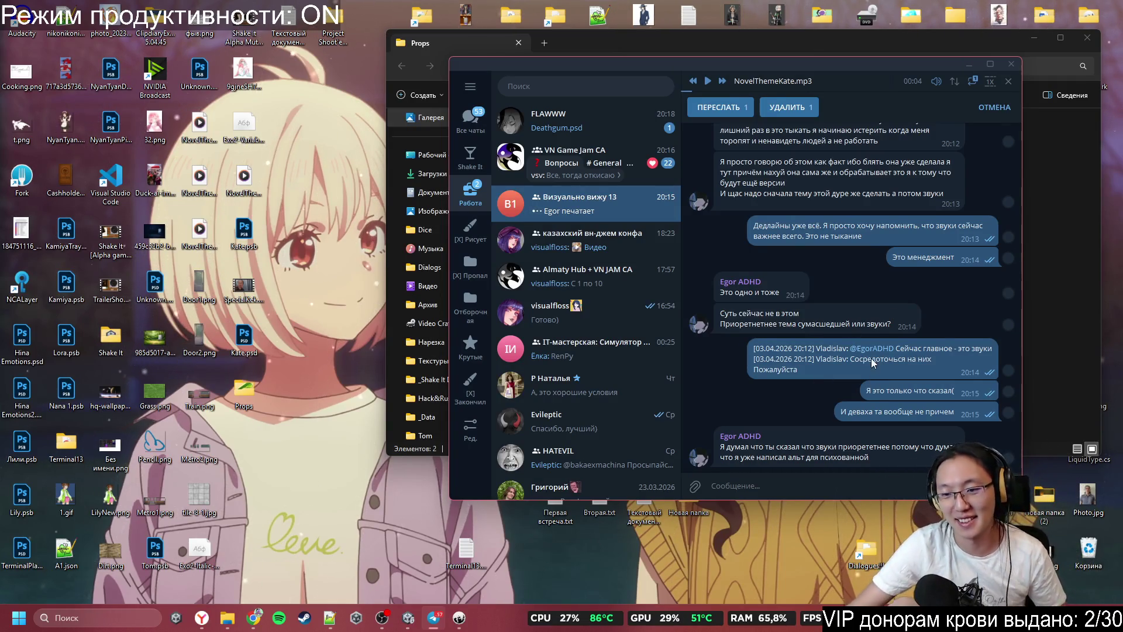
pyautogui.click(971, 64)
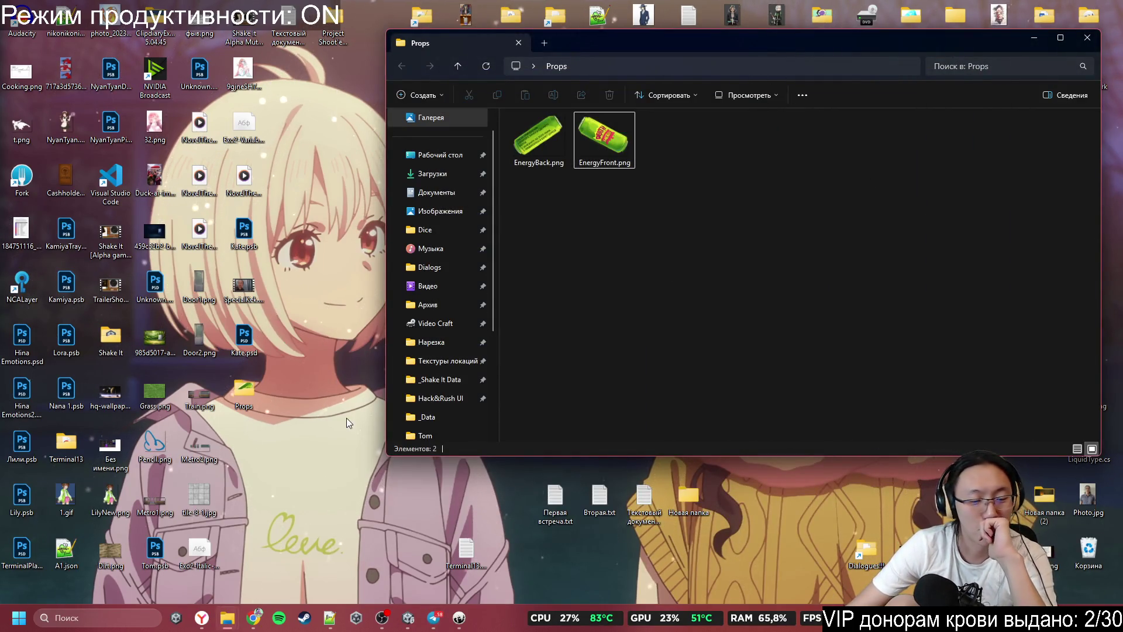
# Return to Unity and make the Scene view wider than the Game view
pyautogui.click(410, 617)
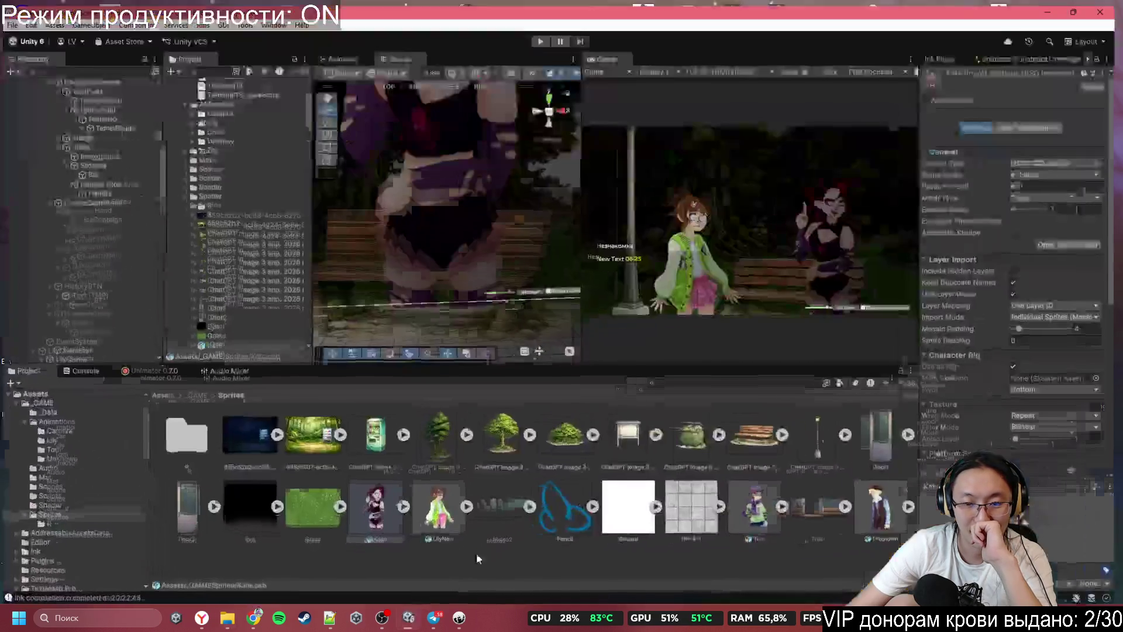
pyautogui.scroll(5, 499, 246)
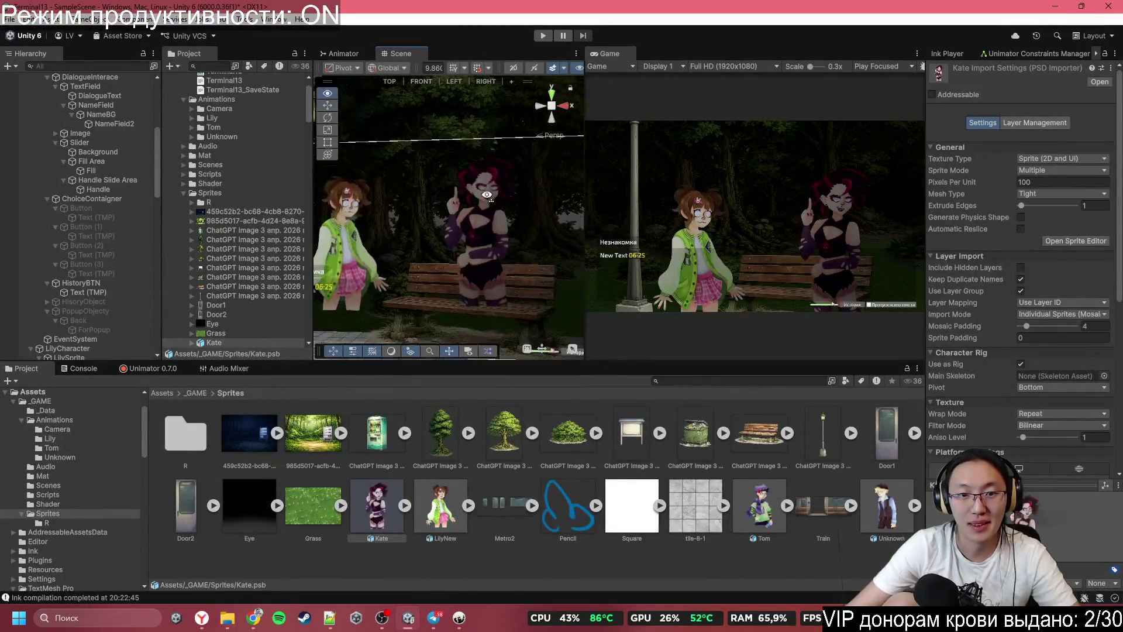
pyautogui.moveTo(584, 150); pyautogui.dragTo(860, 150)
pyautogui.moveTo(631, 152); pyautogui.dragTo(600, 137)
pyautogui.hotkey('shift', 'space')
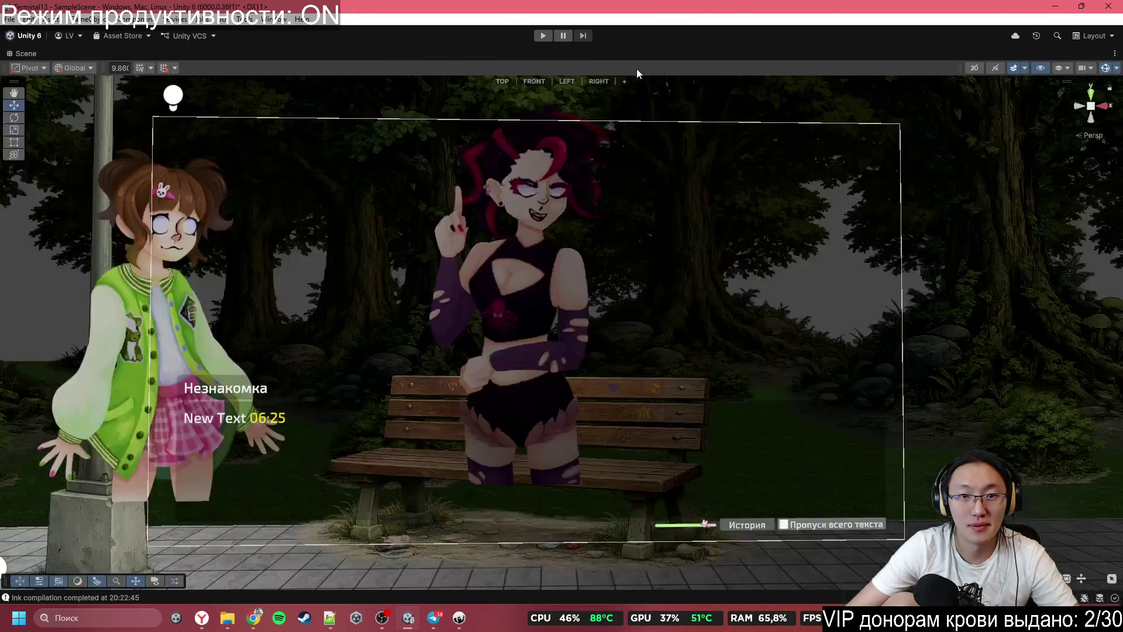
pyautogui.hotkey('shift', 'space')
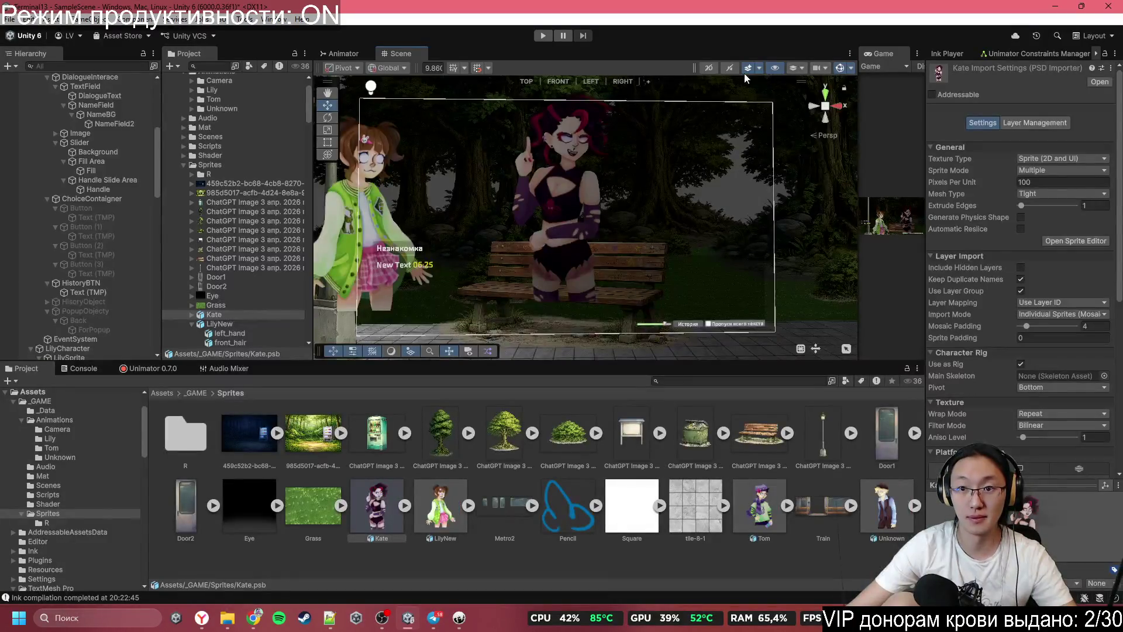
# Switch the Scene view to 2D, with a brief detour to Telegram and back
pyautogui.click(708, 67)
pyautogui.scroll(3, 660, 231)
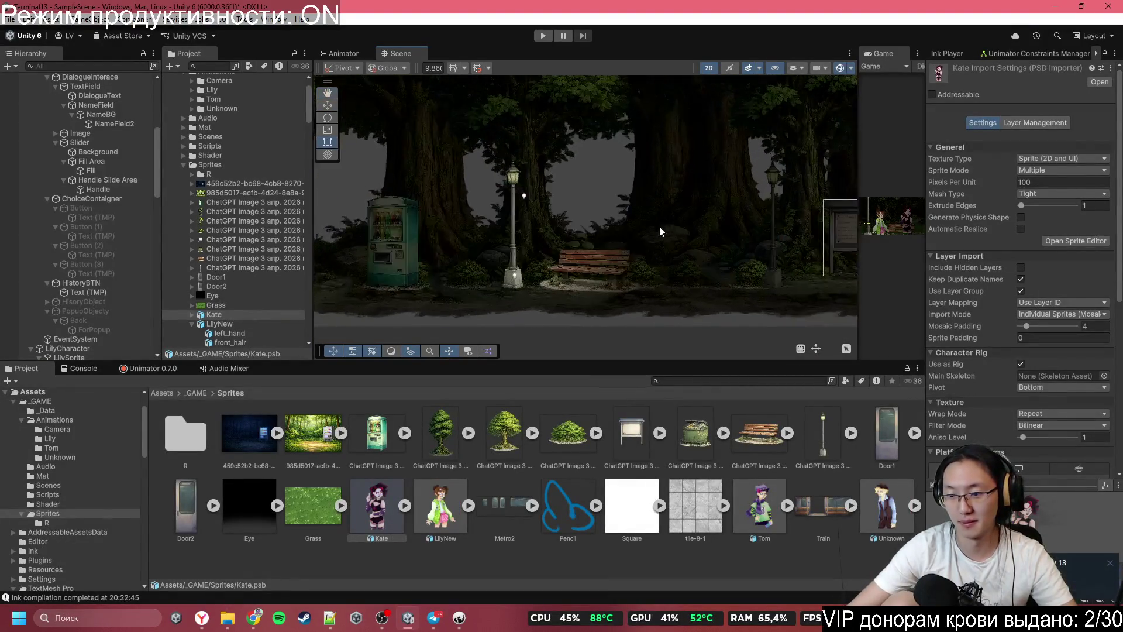
pyautogui.scroll(5, 660, 231)
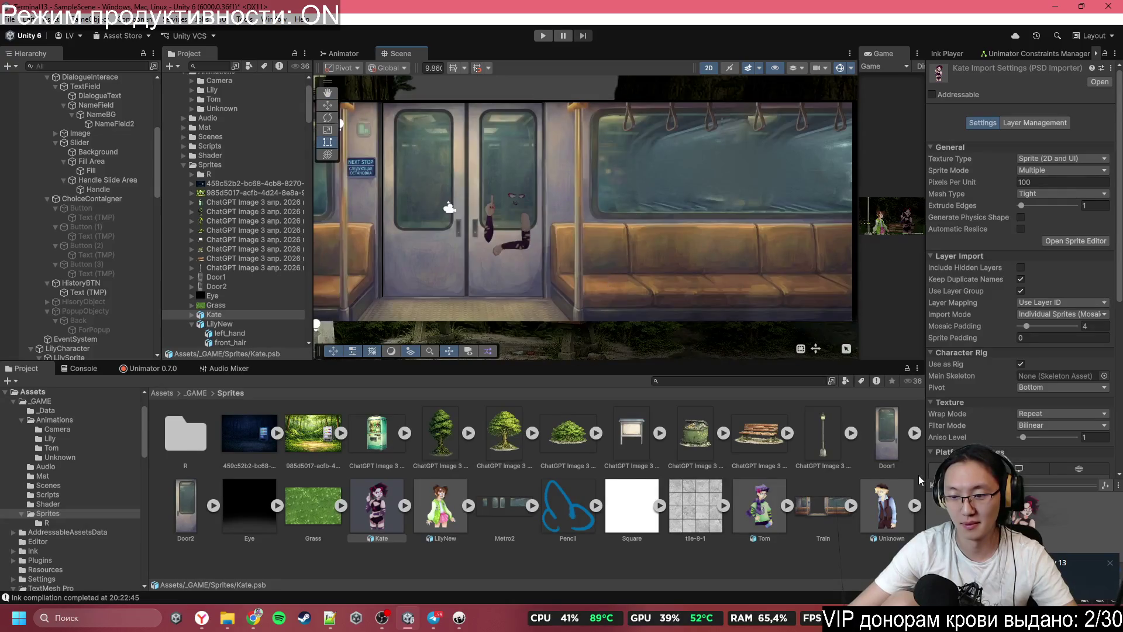
pyautogui.hotkey('alt', 'Tab')
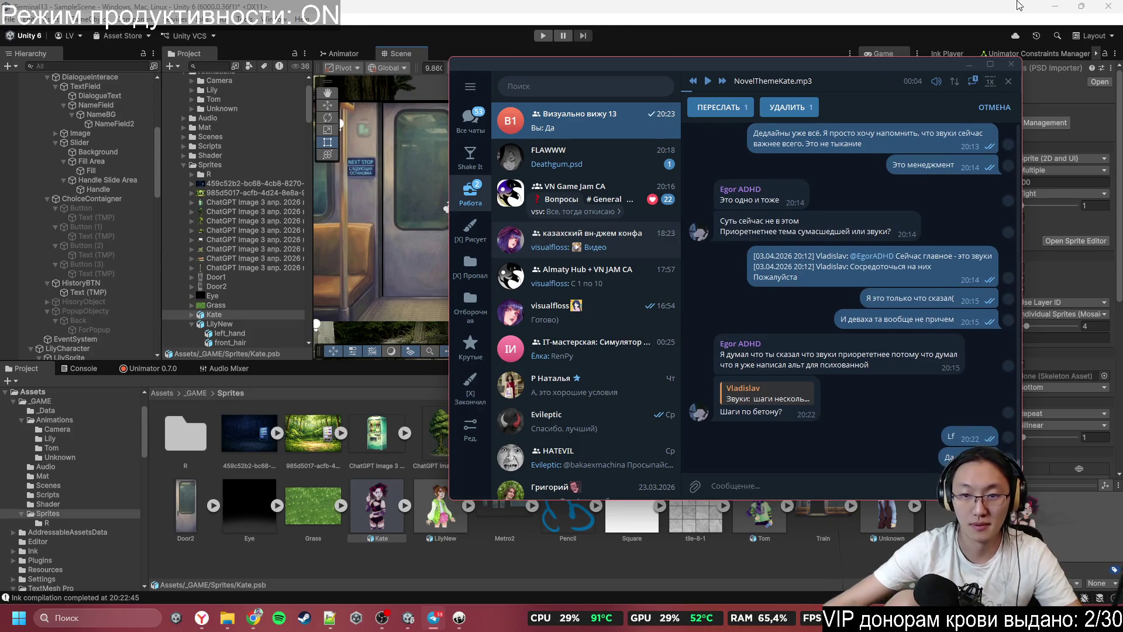
pyautogui.click(582, 35)
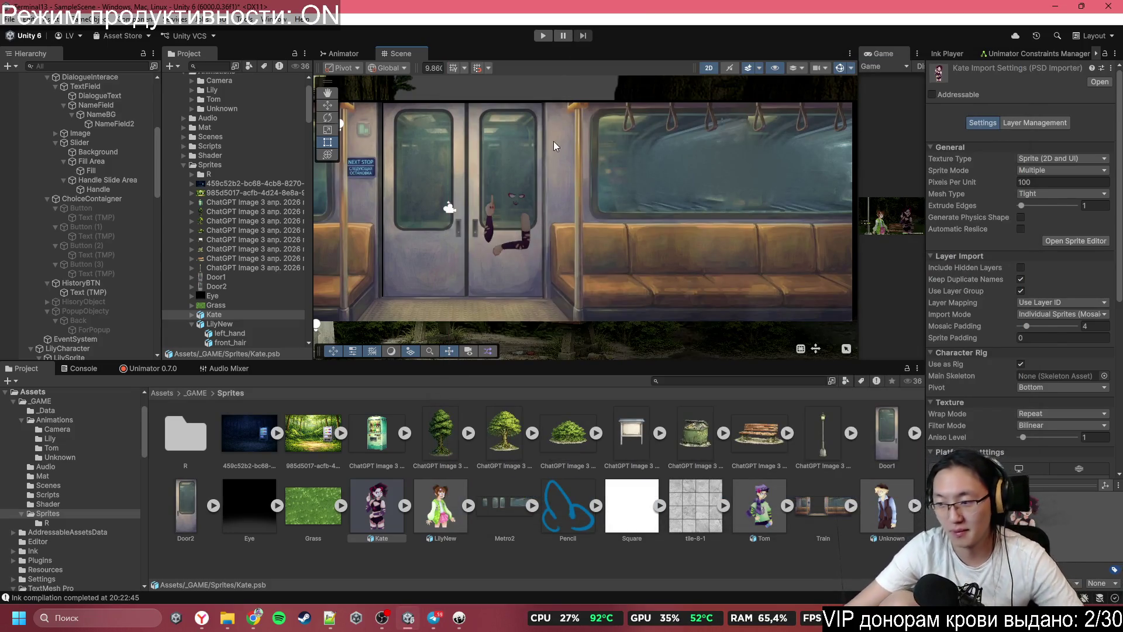
# Select Kate in the Hierarchy to show her bone rig and widen the Game view
pyautogui.click(519, 230)
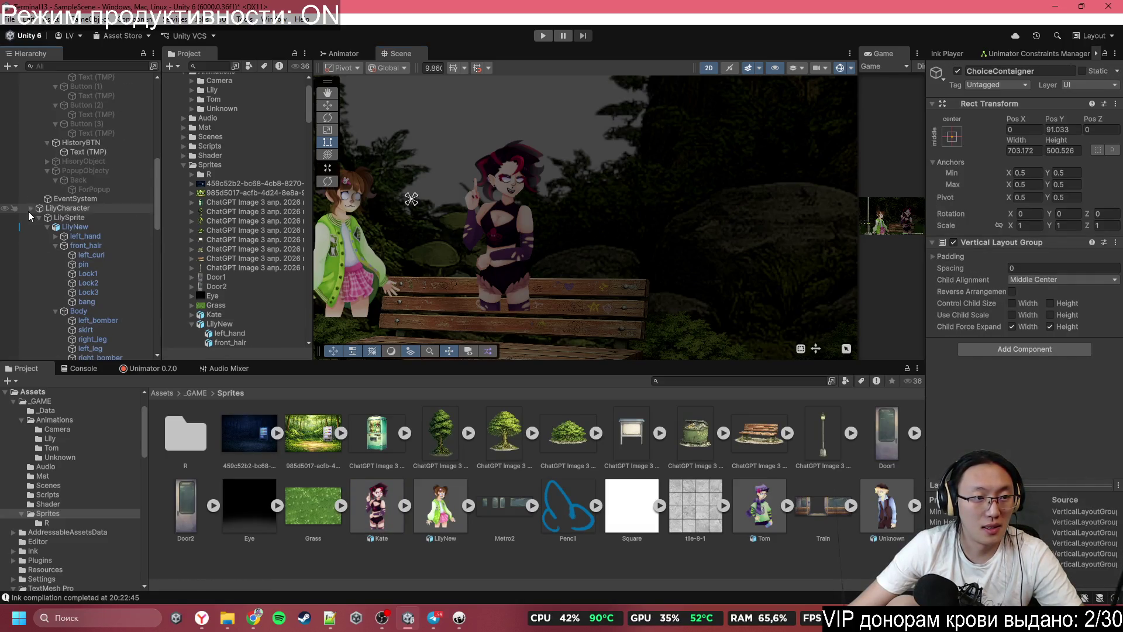
pyautogui.scroll(-10, 28, 211)
pyautogui.scroll(3, 26, 215)
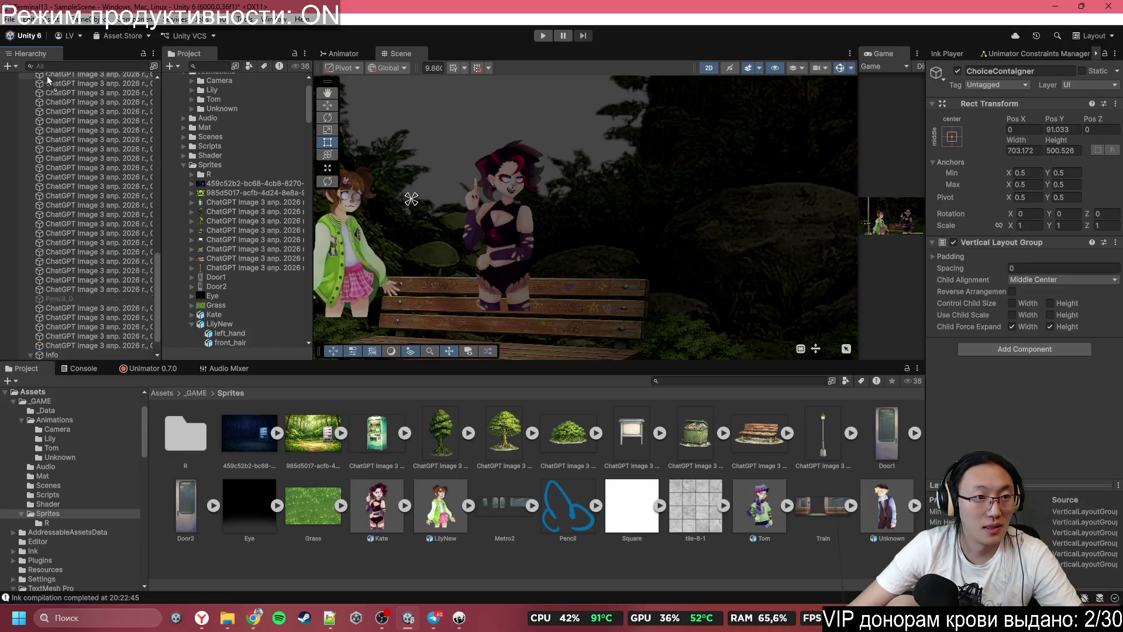
pyautogui.moveTo(58, 90)
pyautogui.mouseDown()
pyautogui.moveTo(59, 79)
pyautogui.moveTo(56, 169)
pyautogui.mouseUp()
pyautogui.click(953, 209)
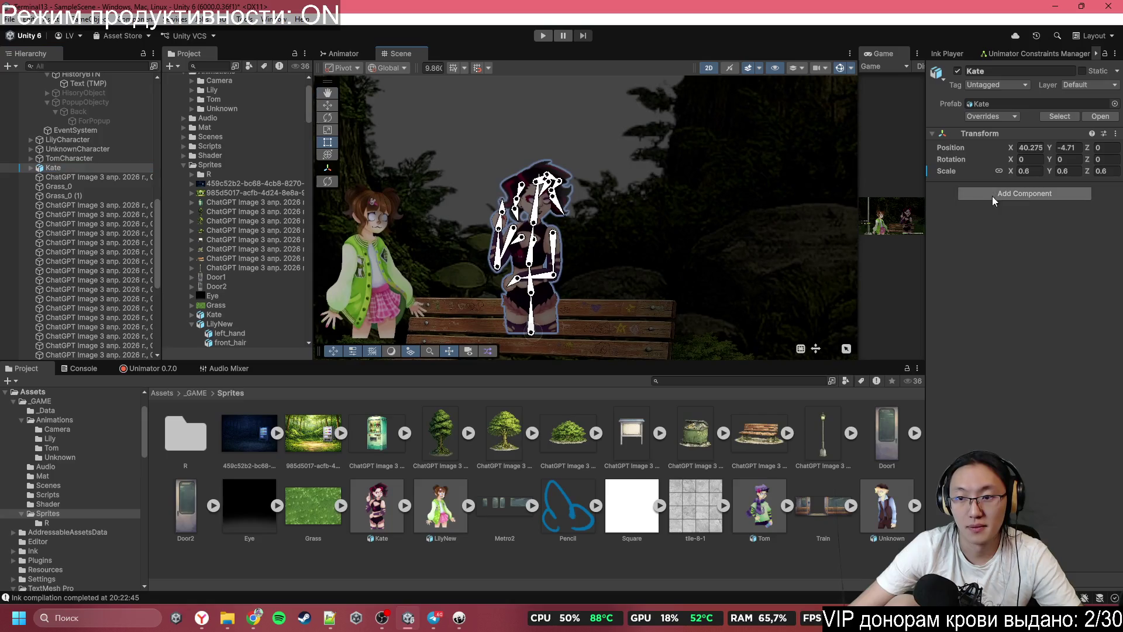
pyautogui.moveTo(859, 193)
pyautogui.mouseDown()
pyautogui.moveTo(479, 216)
pyautogui.moveTo(617, 228)
pyautogui.moveTo(592, 237)
pyautogui.mouseUp()
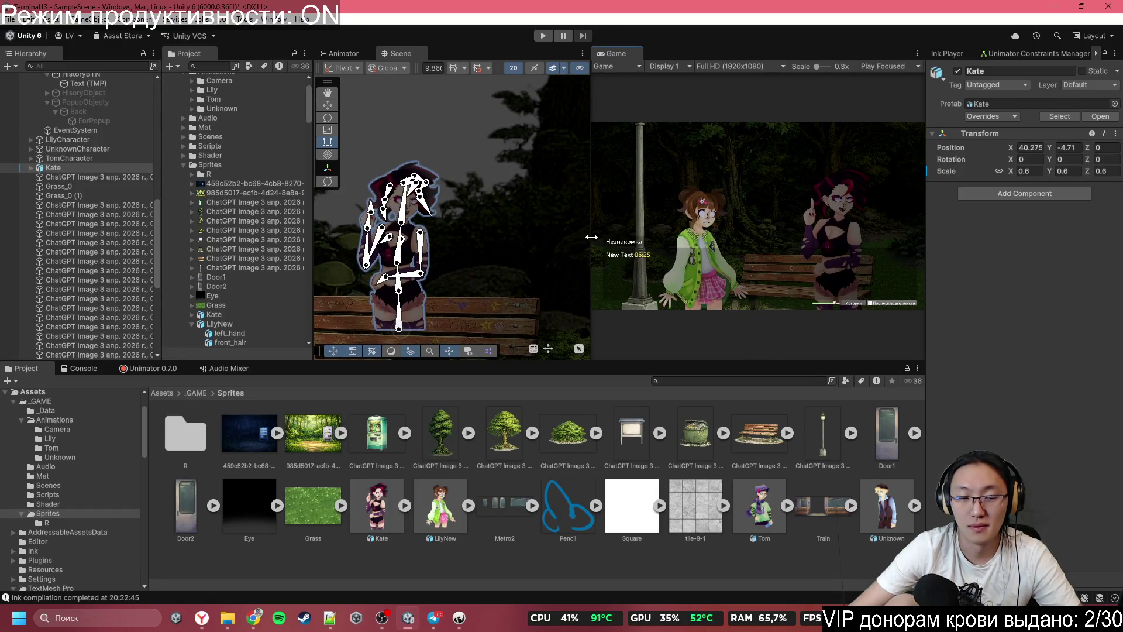
# Frame Kate and the bench in the Scene view, widen it, and open Unimator
pyautogui.scroll(2, 426, 286)
pyautogui.moveTo(426, 286); pyautogui.dragTo(522, 267)
pyautogui.scroll(-2, 495, 252)
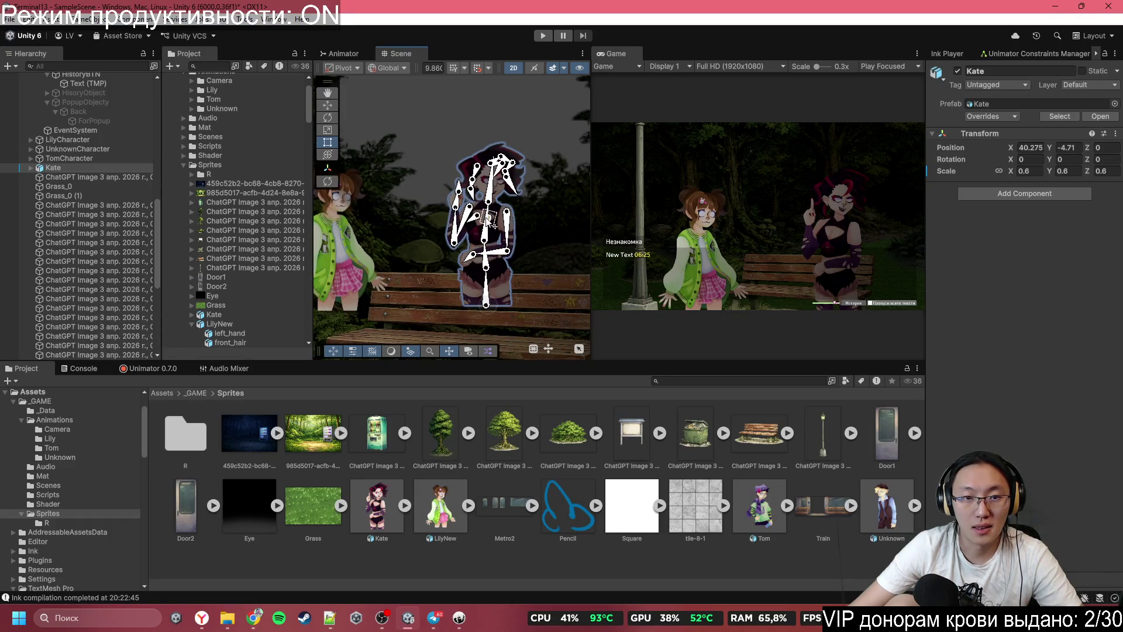
pyautogui.moveTo(591, 191); pyautogui.dragTo(681, 188)
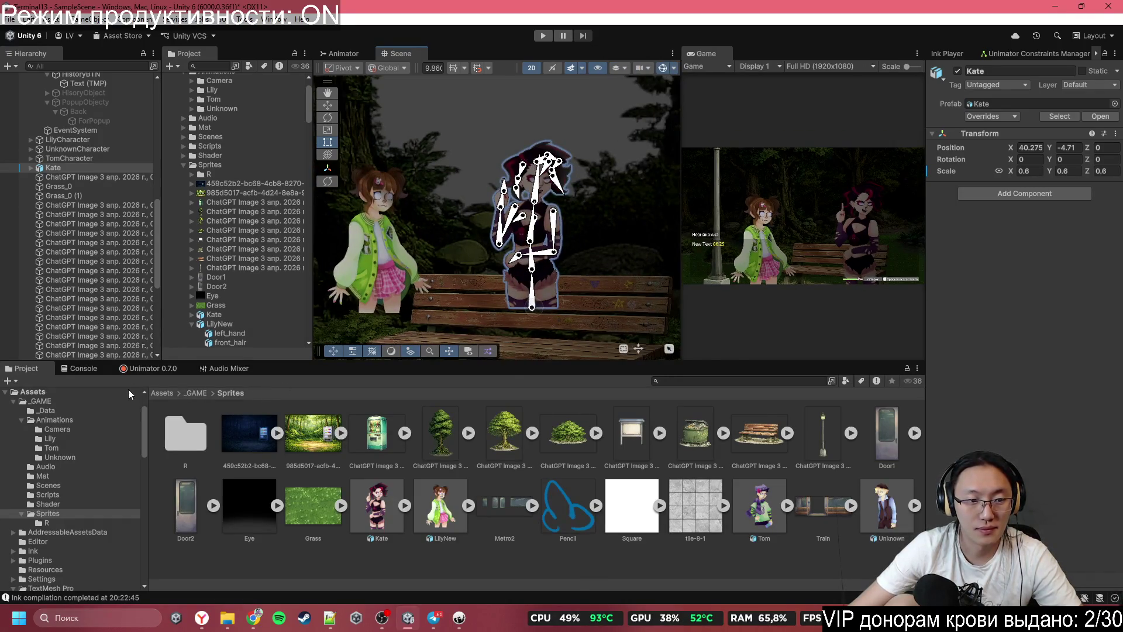
pyautogui.click(148, 368)
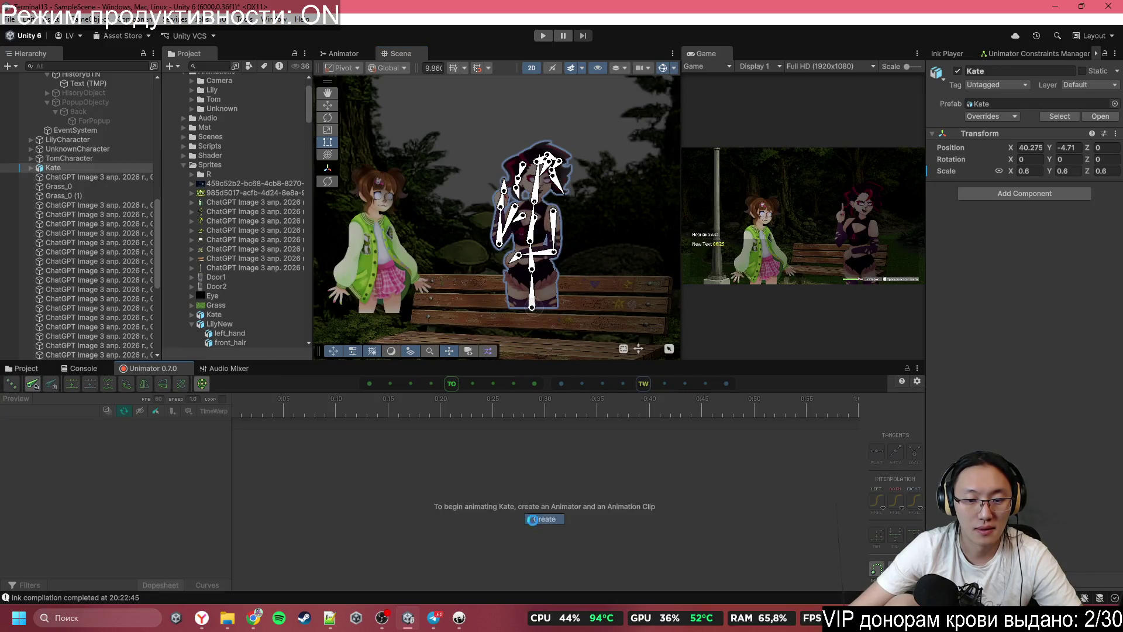
# Start a new clip for Kate and create a new folder inside _GAME/Animations
pyautogui.click(532, 520)
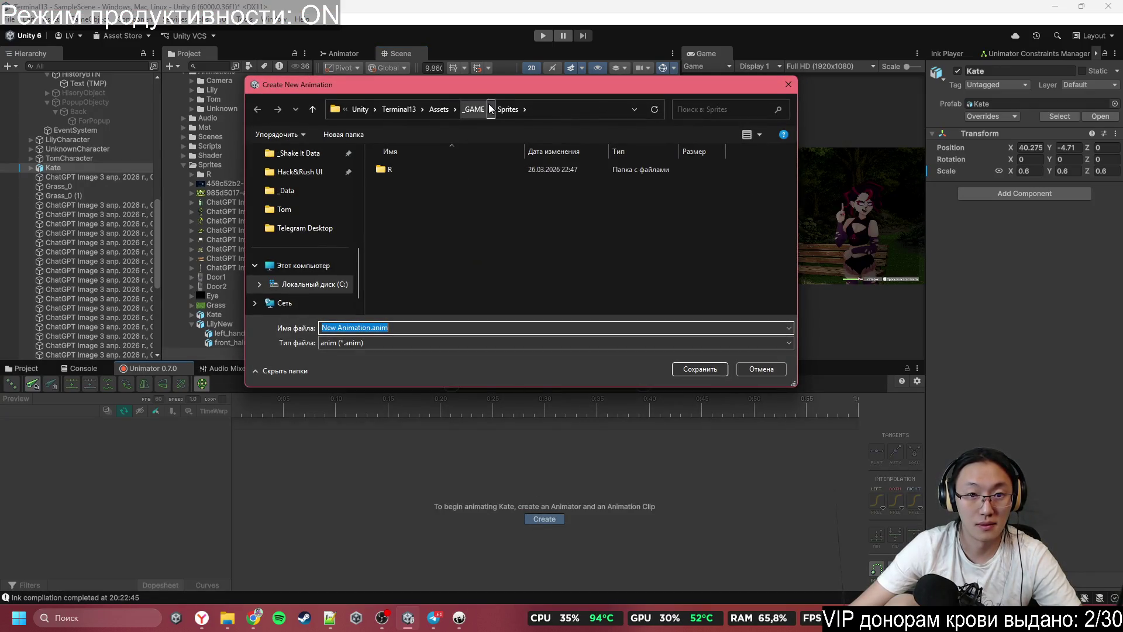
pyautogui.click(474, 109)
pyautogui.click(419, 173)
pyautogui.doubleClick(430, 172)
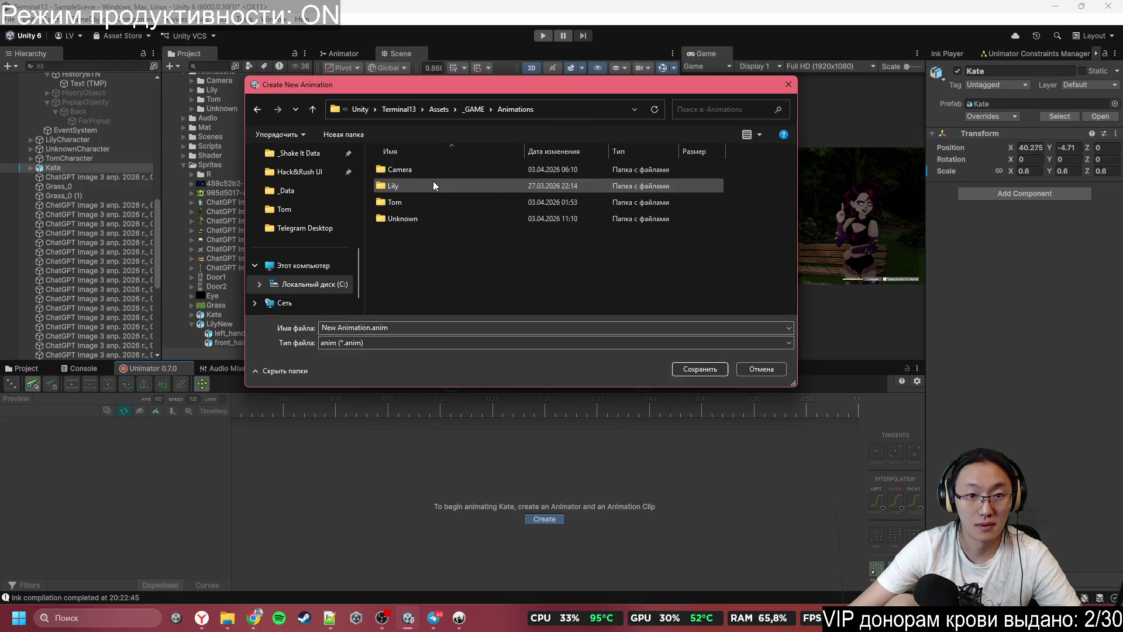
pyautogui.rightClick(455, 268)
pyautogui.moveTo(585, 443)
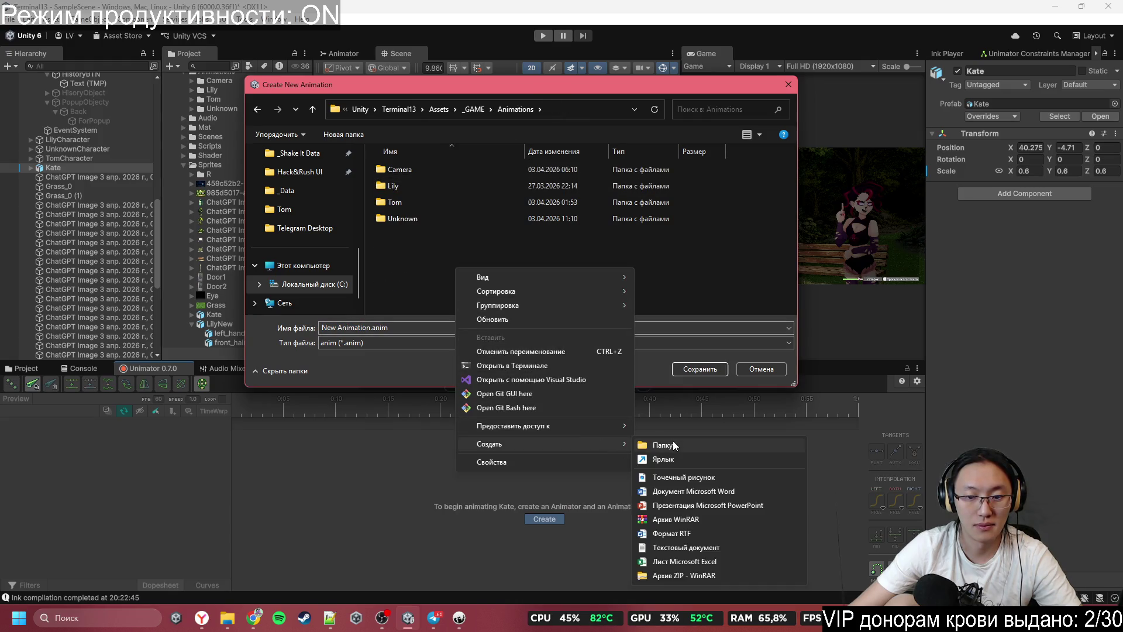
pyautogui.click(674, 444)
# Name the new folder Kate using the Latin layout, then cancel the save dialog
pyautogui.write('Лфеу')
pyautogui.press('BackSpace')
pyautogui.press('BackSpace')
pyautogui.press('BackSpace')
pyautogui.hotkey('alt', 'shift')
pyautogui.write('Kate')
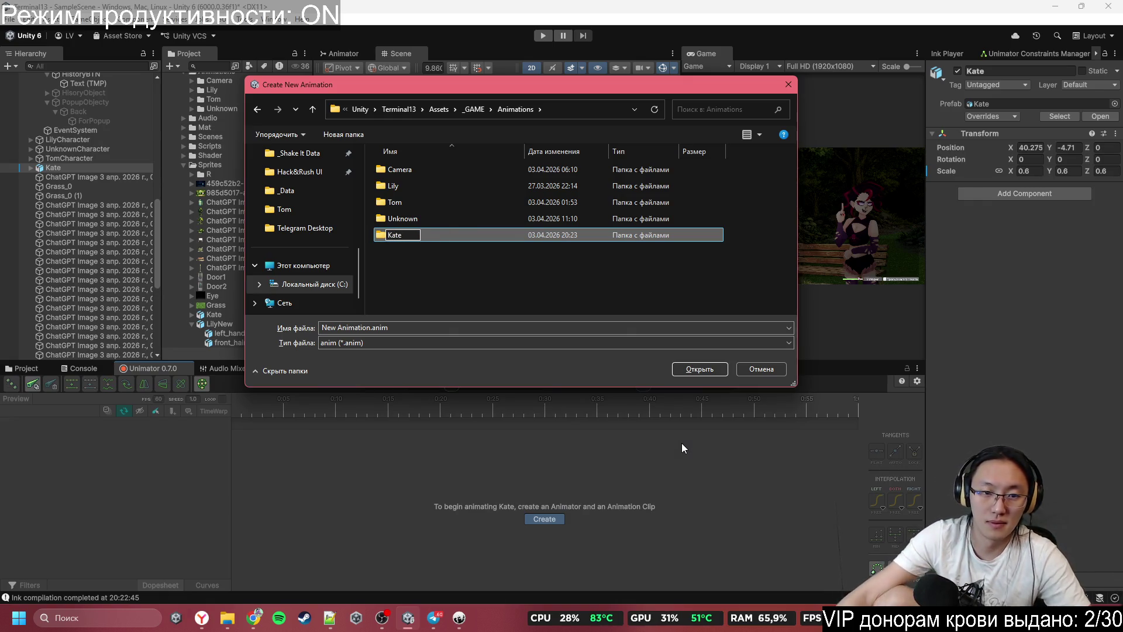
pyautogui.click(700, 370)
pyautogui.click(700, 369)
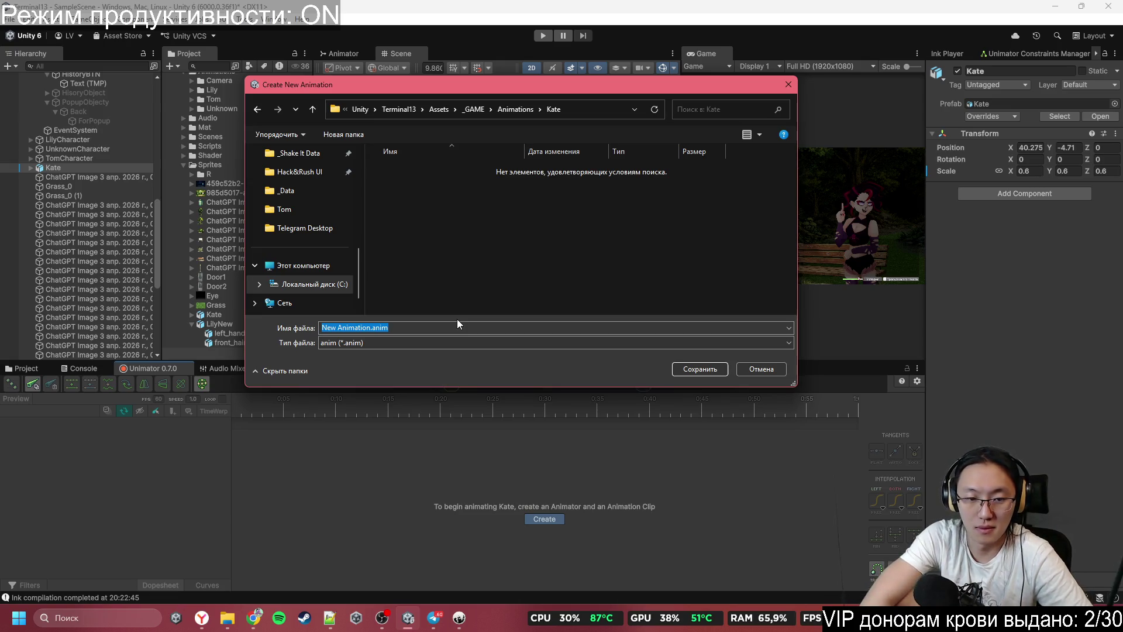
pyautogui.press('Return')
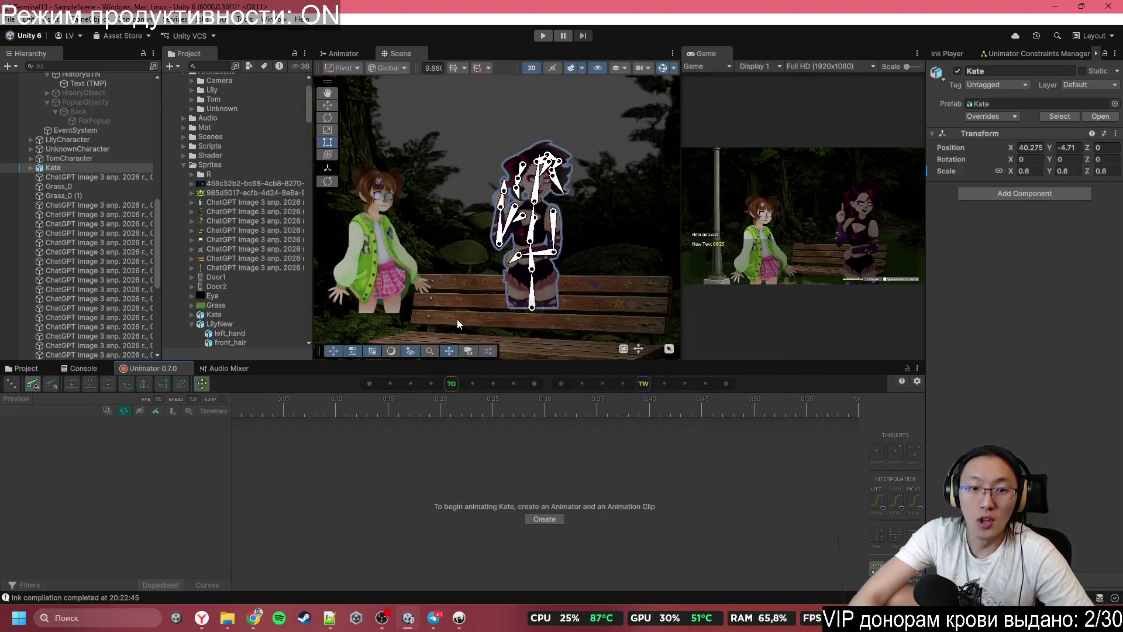
# Save the animation clip as Kate in _GAME/Animations/Kate
pyautogui.click(544, 519)
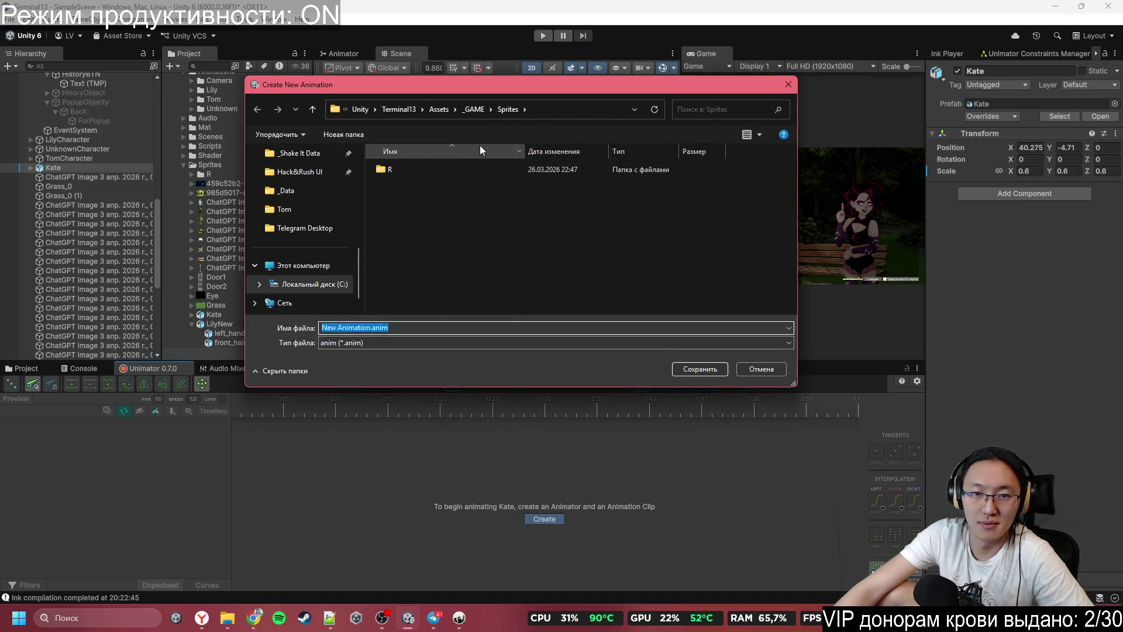
pyautogui.click(473, 113)
pyautogui.doubleClick(447, 186)
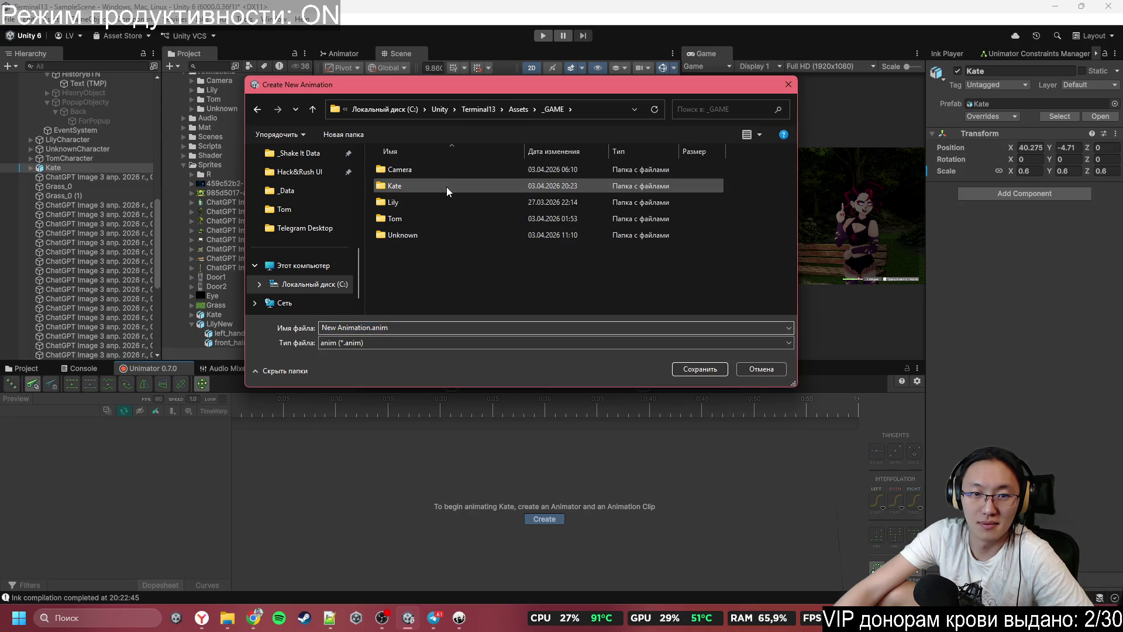
pyautogui.doubleClick(447, 186)
pyautogui.click(457, 326)
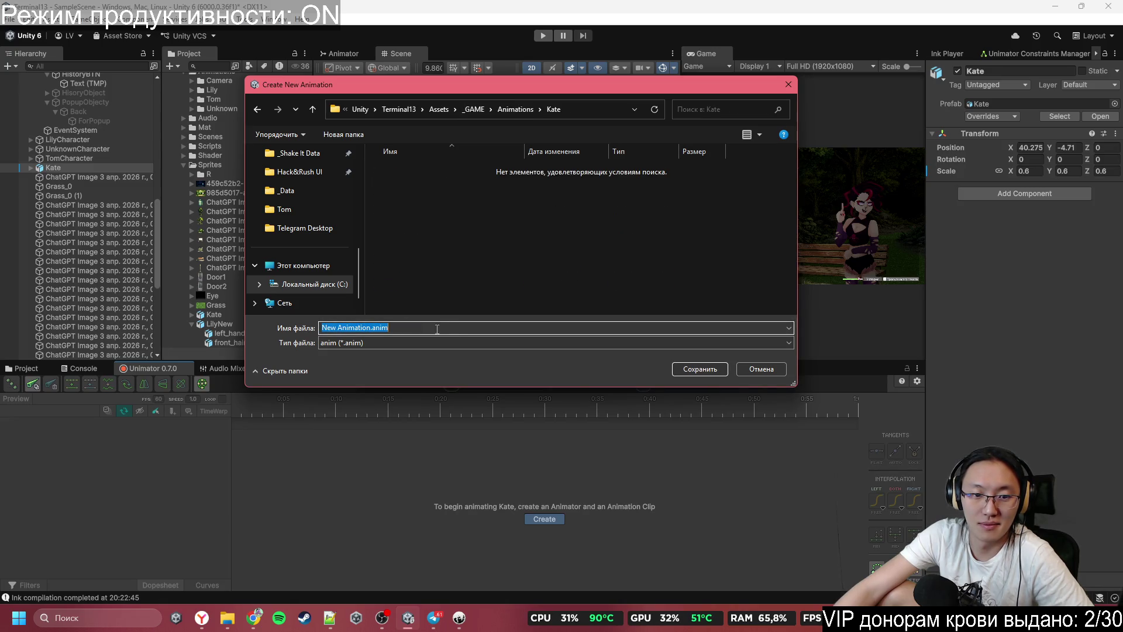
pyautogui.write('Kate')
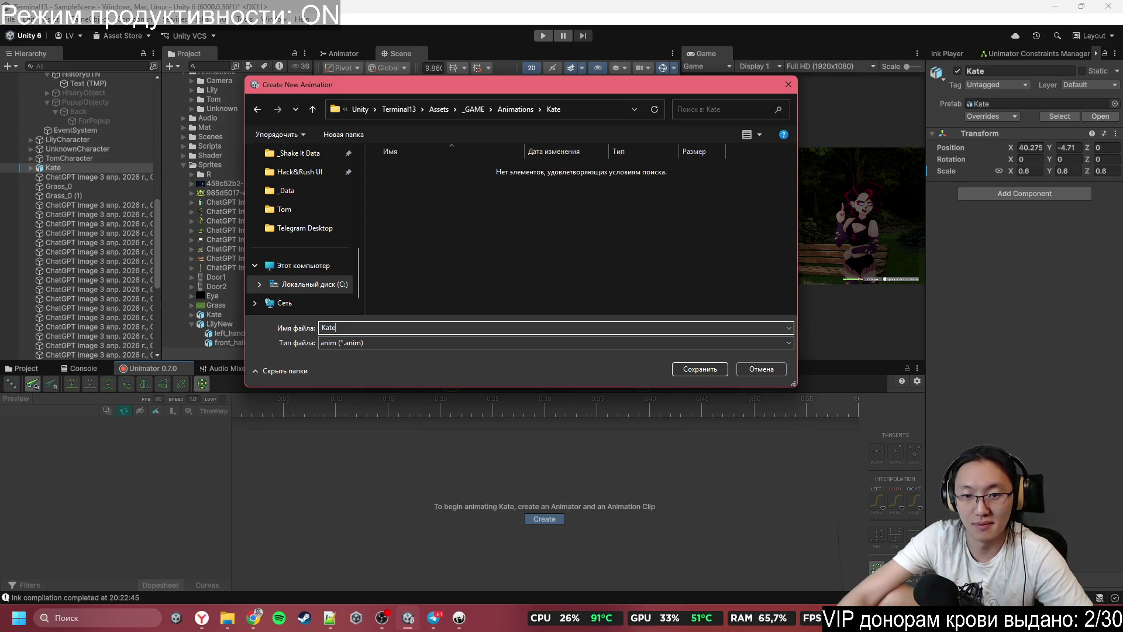
pyautogui.click(685, 374)
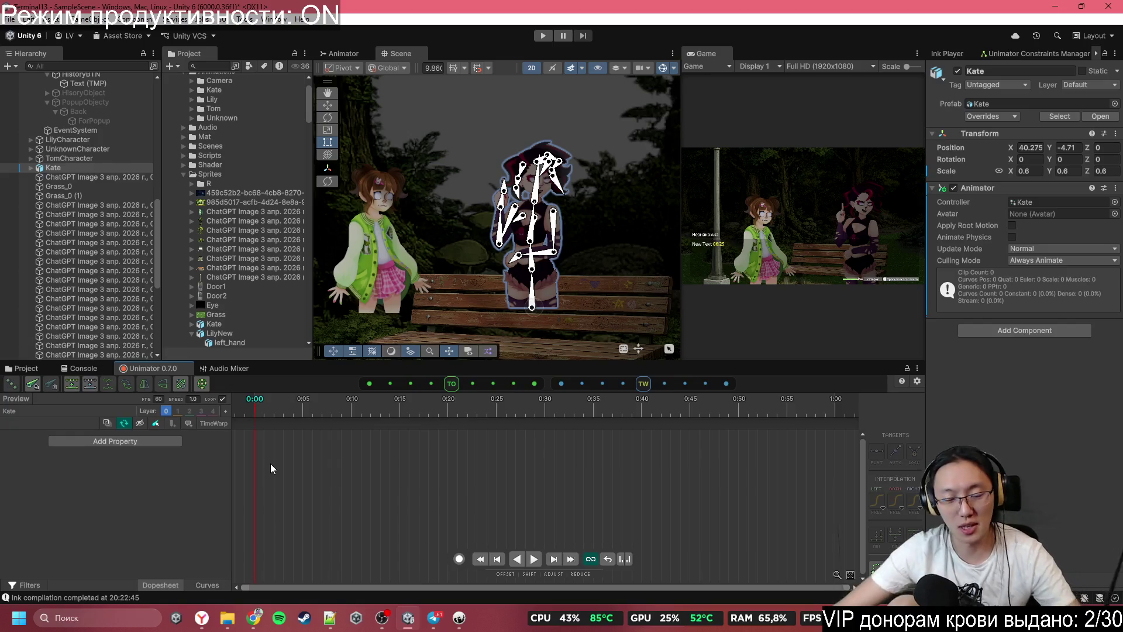
# Enable Kate's animation preview and recording, with the playhead at 3:00
pyautogui.click(388, 398)
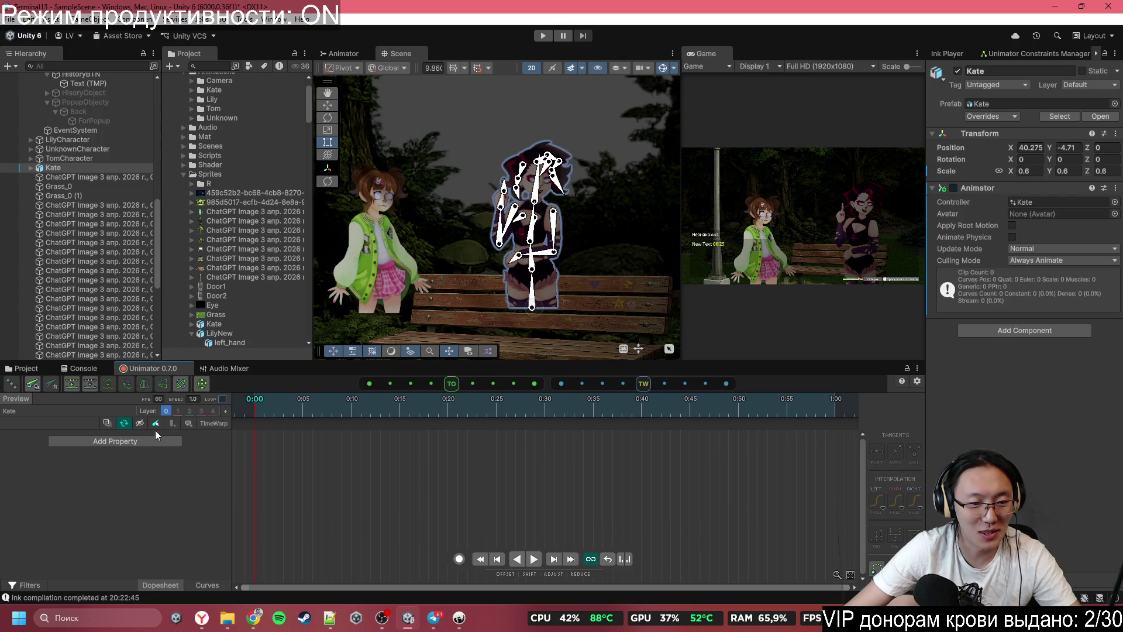
pyautogui.click(458, 559)
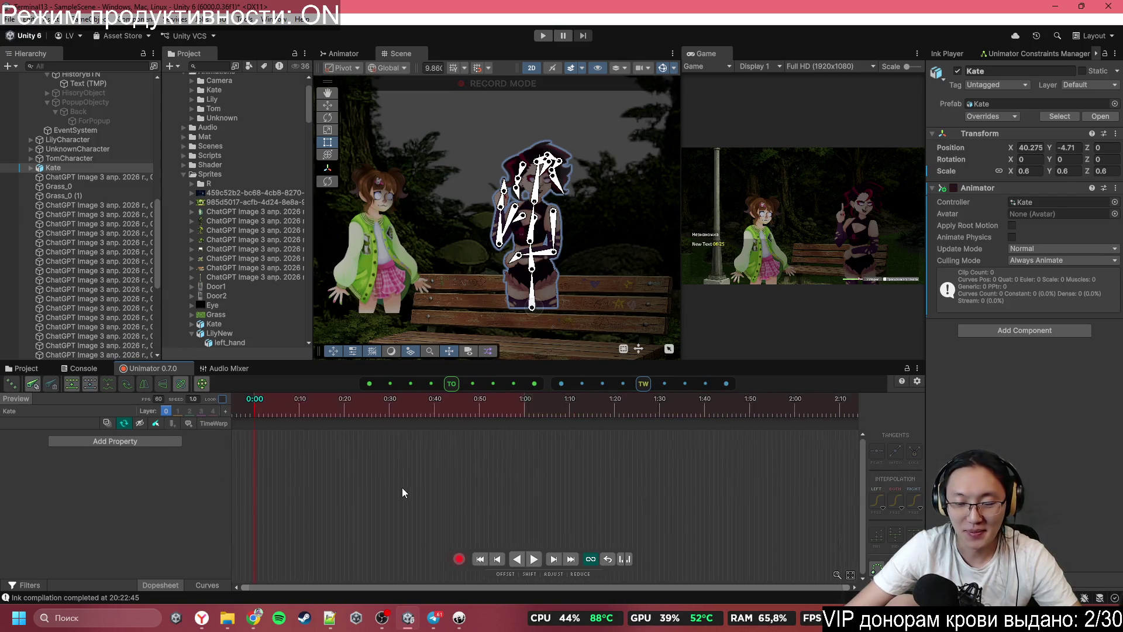
pyautogui.click(553, 406)
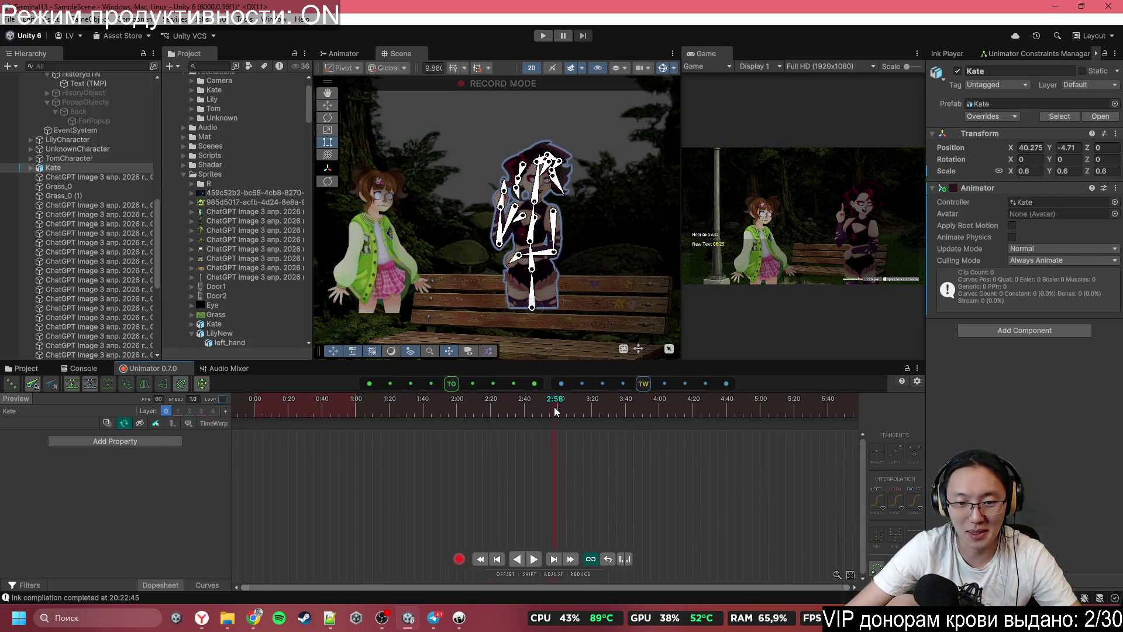
pyautogui.moveTo(556, 411); pyautogui.dragTo(557, 410)
pyautogui.scroll(5, 538, 271)
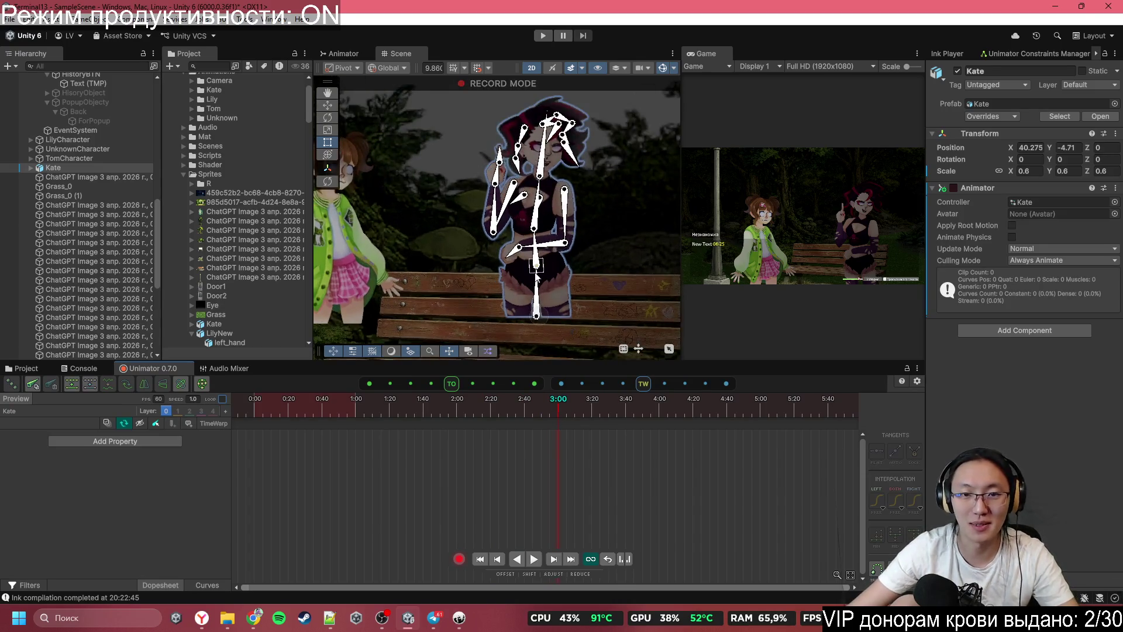
pyautogui.scroll(5, 539, 270)
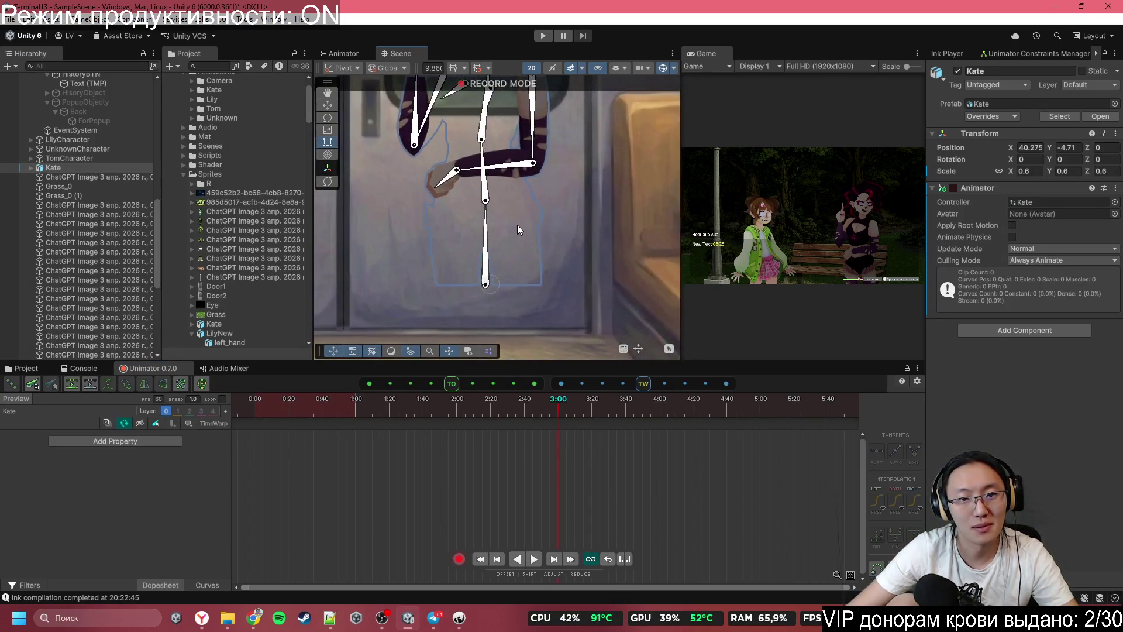
pyautogui.scroll(-8, 556, 275)
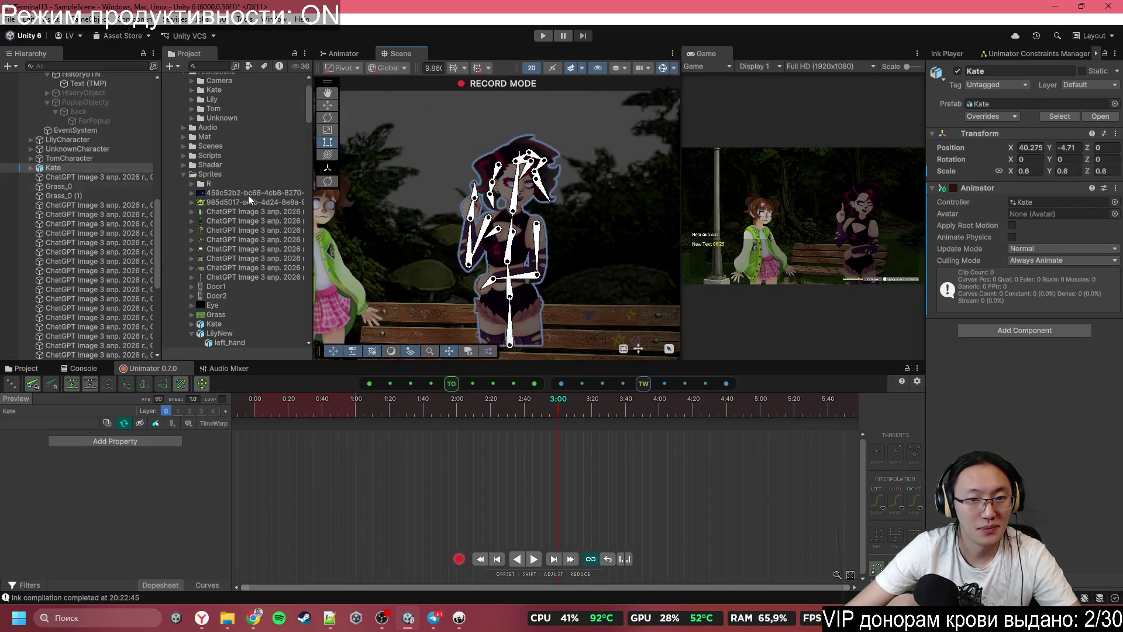
pyautogui.scroll(2, 523, 280)
pyautogui.scroll(4, 524, 280)
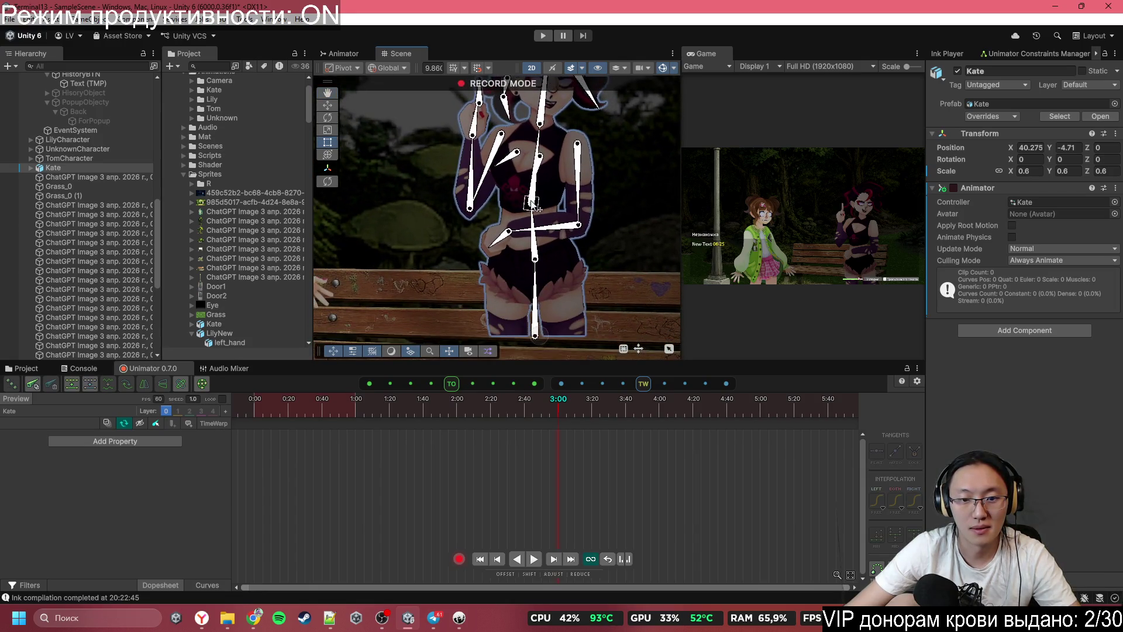
# Key bone_3's shifted position at 3:00 and preview the motion between keyframes
pyautogui.moveTo(527, 222); pyautogui.dragTo(530, 221)
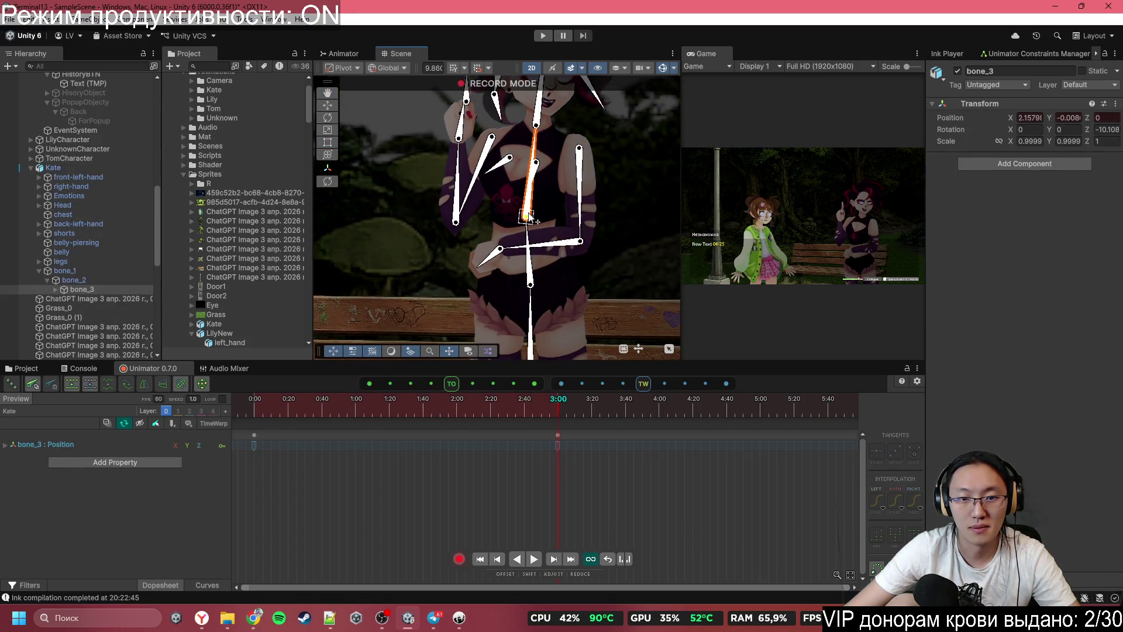
pyautogui.moveTo(279, 415)
pyautogui.mouseDown()
pyautogui.moveTo(569, 445)
pyautogui.moveTo(559, 447)
pyautogui.mouseUp()
pyautogui.click(558, 446)
pyautogui.scroll(3, 521, 242)
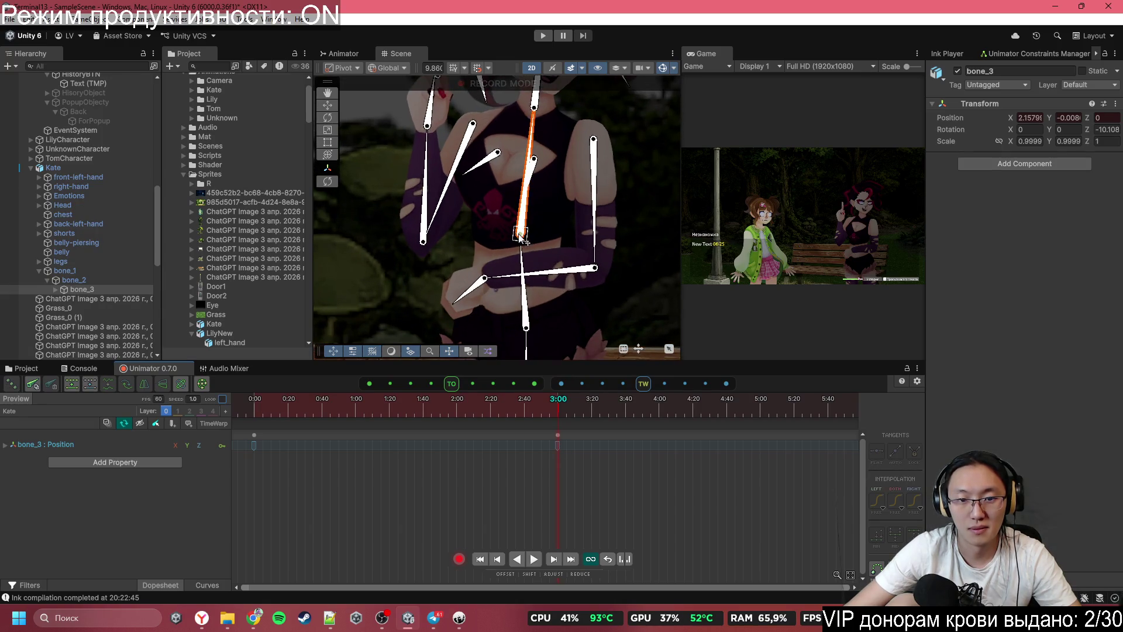
pyautogui.moveTo(475, 401)
pyautogui.mouseDown()
pyautogui.moveTo(294, 412)
pyautogui.moveTo(556, 448)
pyautogui.mouseUp()
pyautogui.scroll(3, 418, 152)
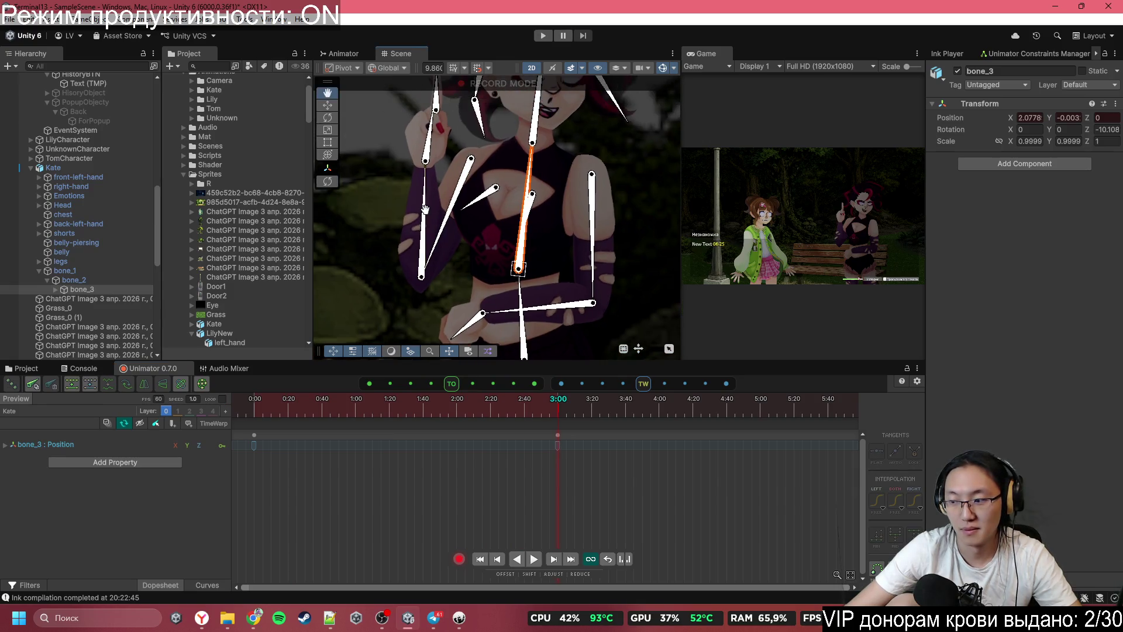
pyautogui.scroll(3, 488, 174)
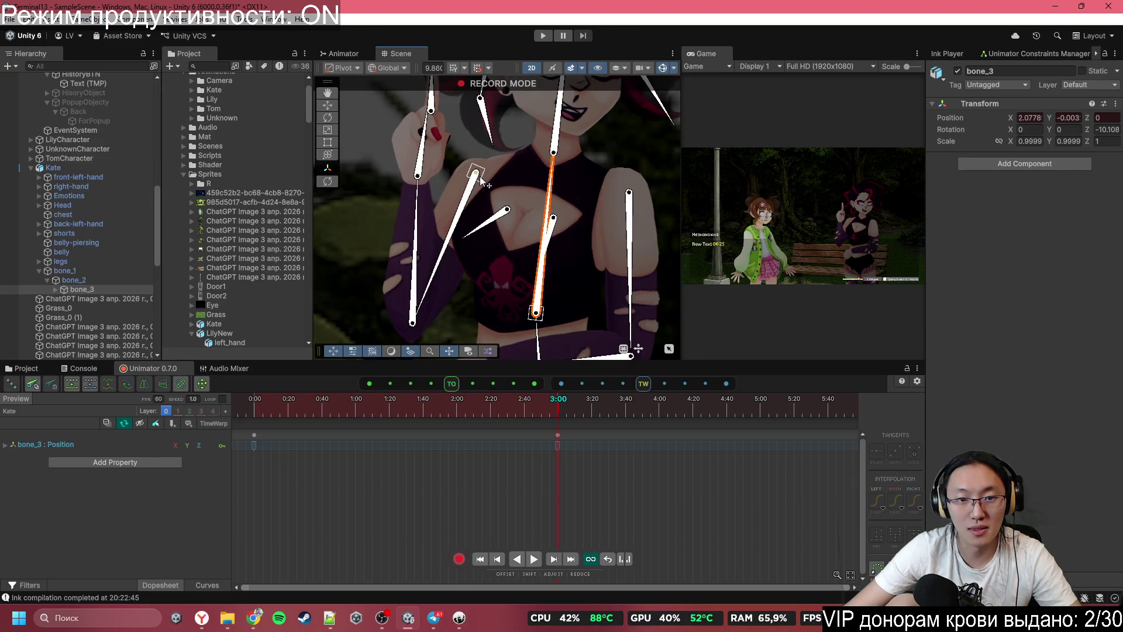
# Key bone_20 and bone_17 positions at 3:00, preview around 0:54, then open Telegram
pyautogui.click(481, 181)
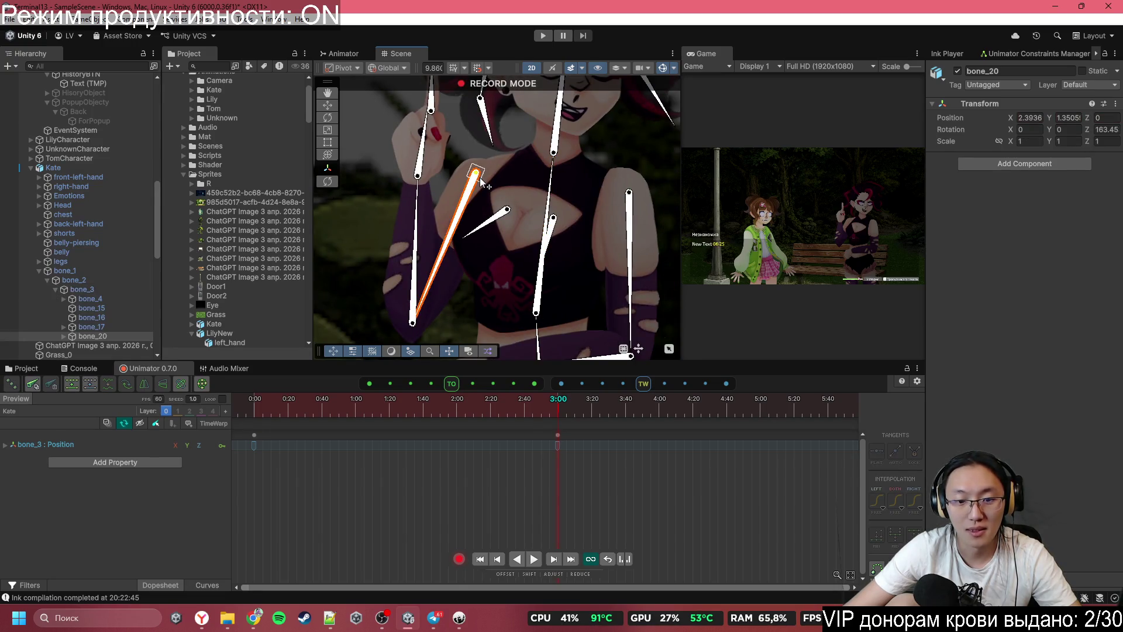
pyautogui.moveTo(480, 181); pyautogui.dragTo(479, 180)
pyautogui.moveTo(633, 195); pyautogui.dragTo(637, 196)
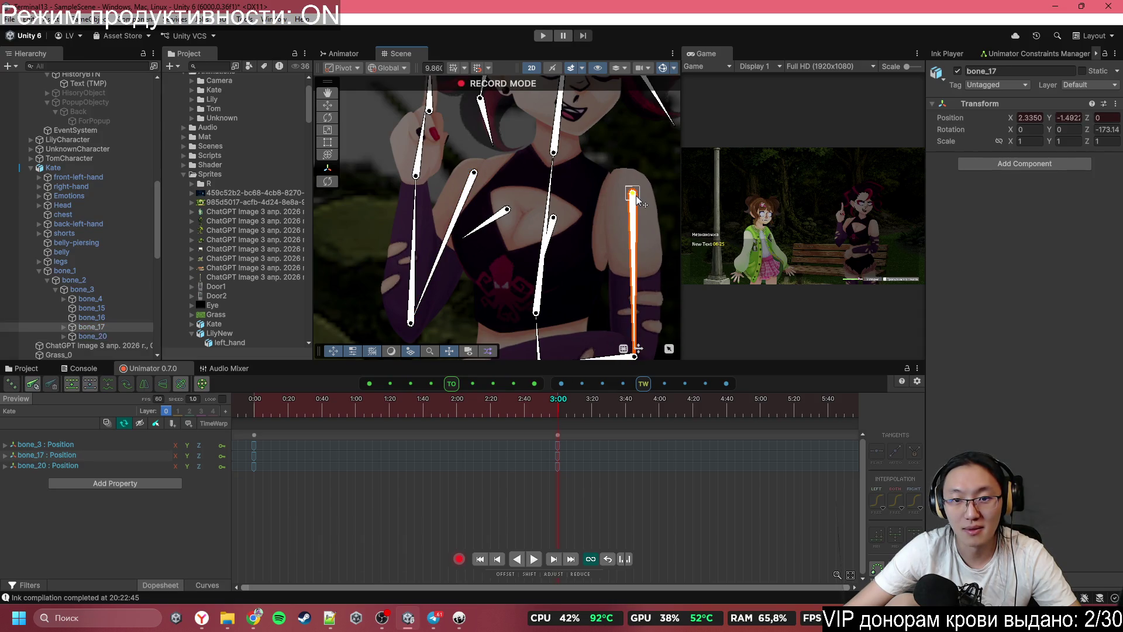
pyautogui.moveTo(369, 406)
pyautogui.mouseDown()
pyautogui.moveTo(349, 419)
pyautogui.moveTo(579, 432)
pyautogui.moveTo(254, 442)
pyautogui.moveTo(557, 464)
pyautogui.mouseUp()
pyautogui.click(1029, 570)
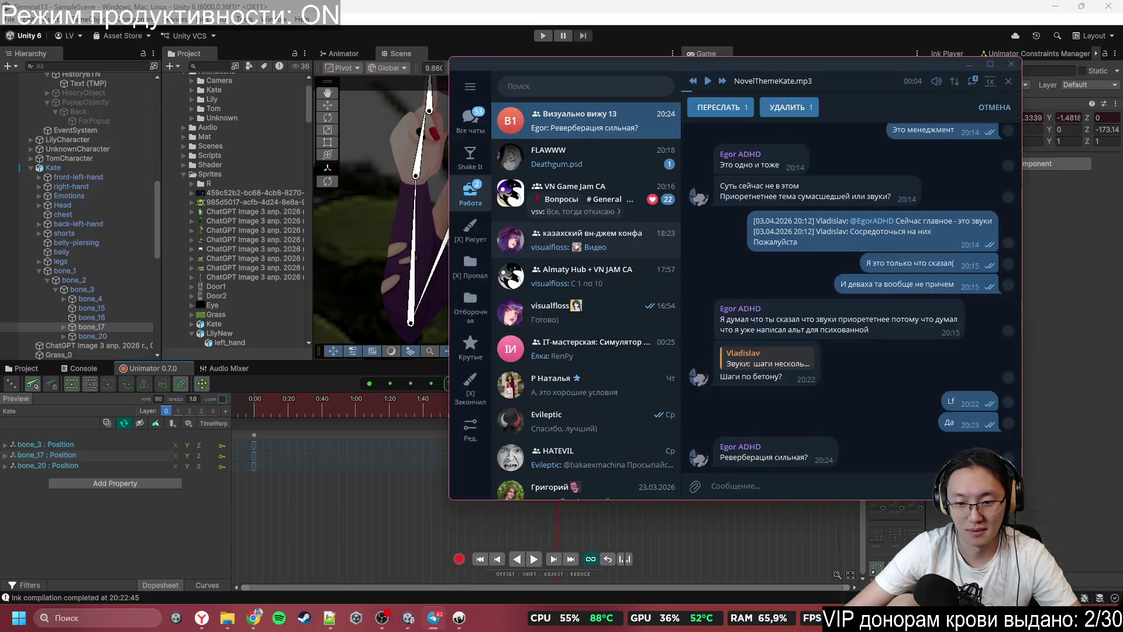
# Cancel the message selection, send the reply 'Хз чё это. Просто шаги по бетону…', and minimize Telegram
pyautogui.click(901, 409)
pyautogui.press('Escape')
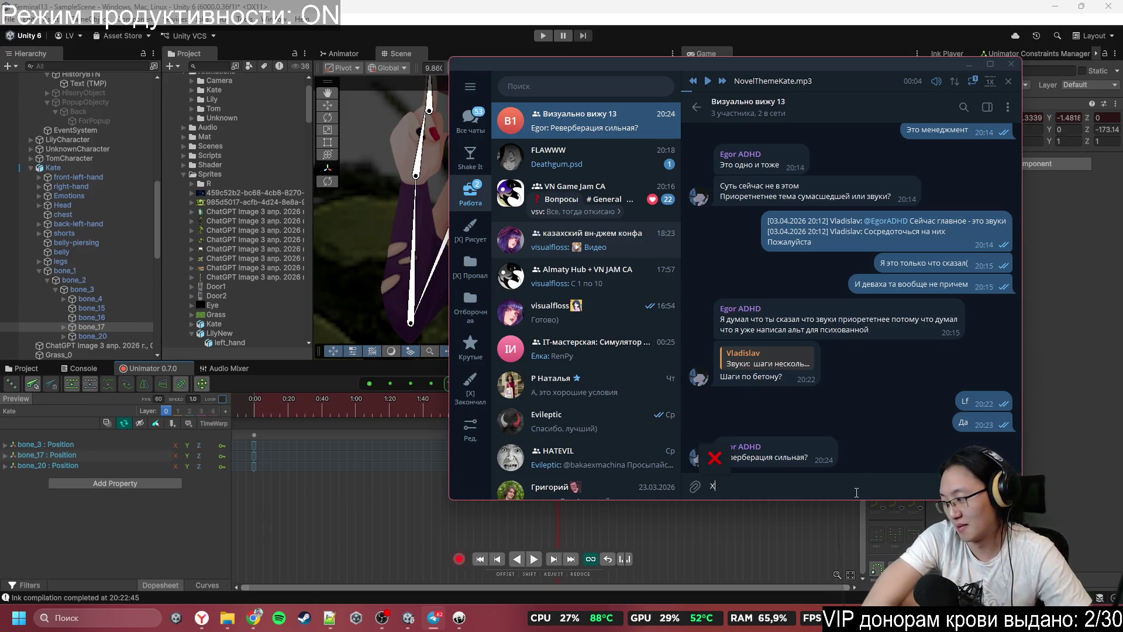
pyautogui.write('X` rmk')
pyautogui.press('BackSpace')
pyautogui.press('BackSpace')
pyautogui.press('BackSpace')
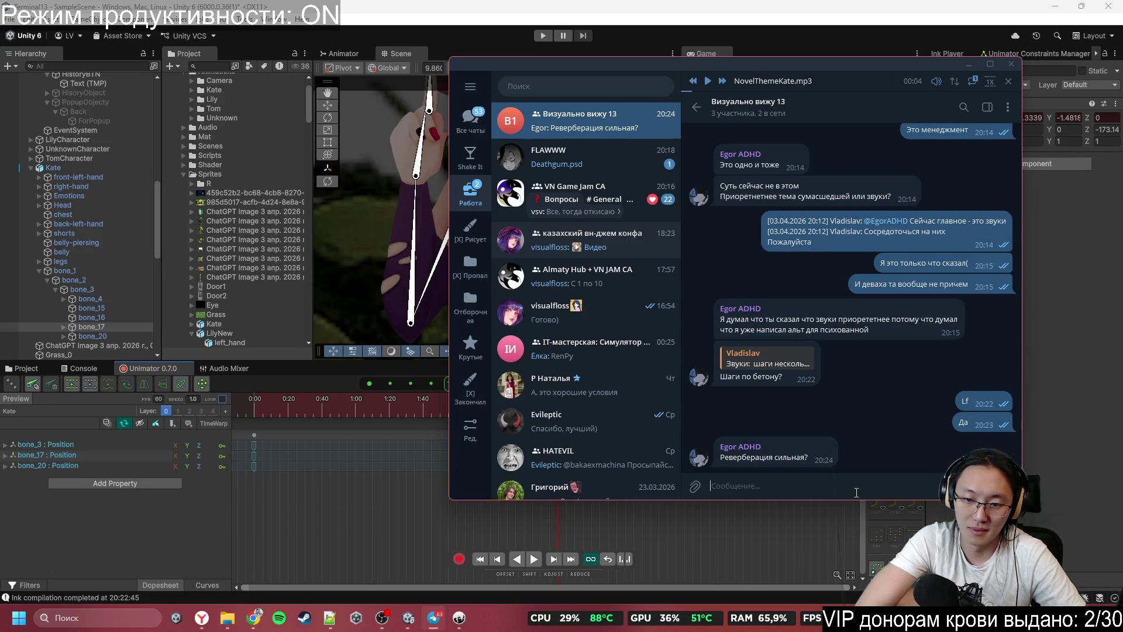
pyautogui.write('Хз')
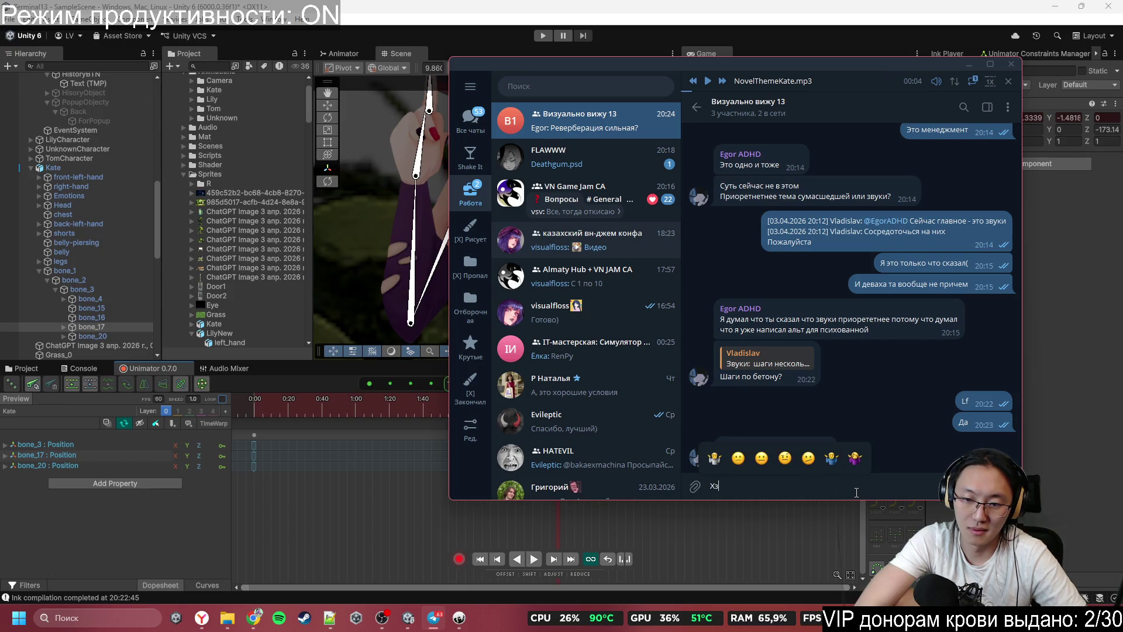
pyautogui.write(' чё это. Просто шагм')
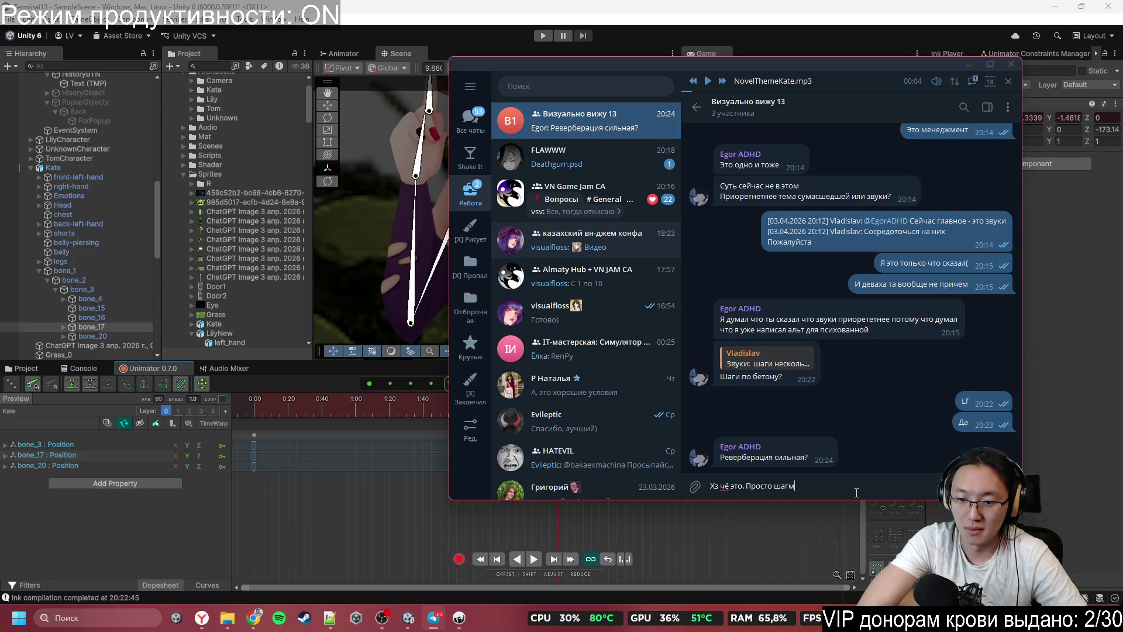
pyautogui.write('и по бетону, бук')
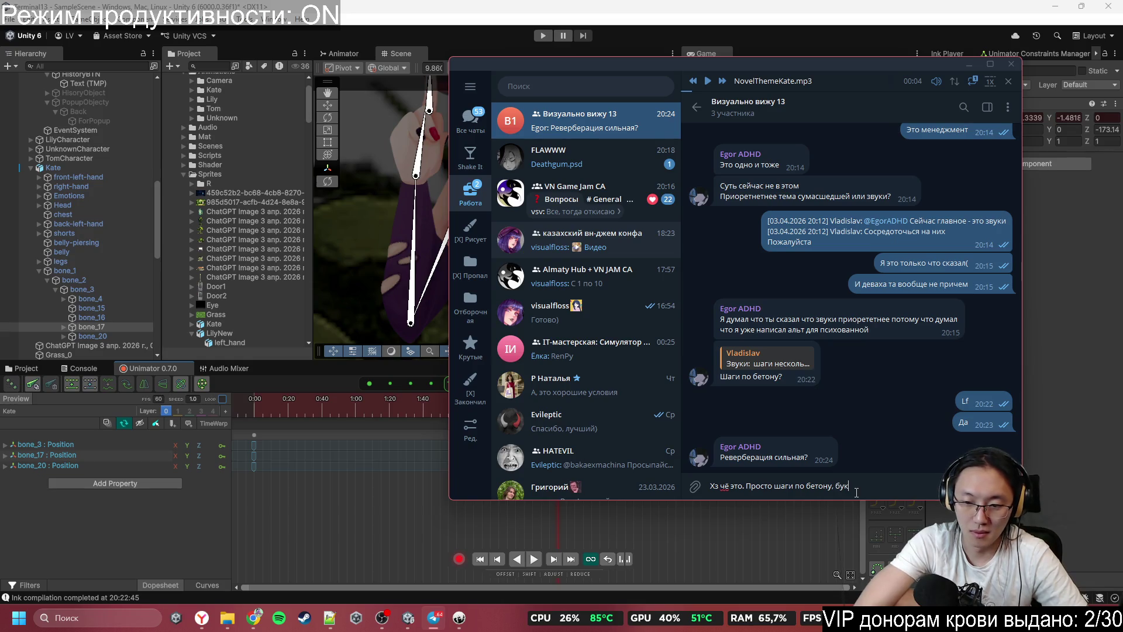
pyautogui.write('ьно 5-6')
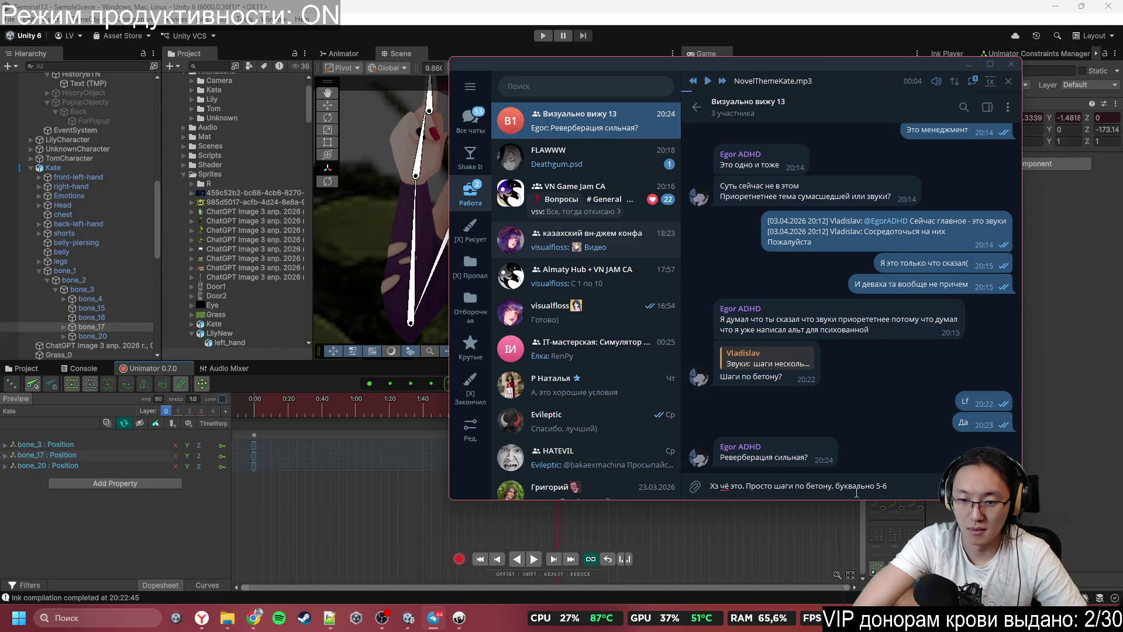
pyautogui.press('Return')
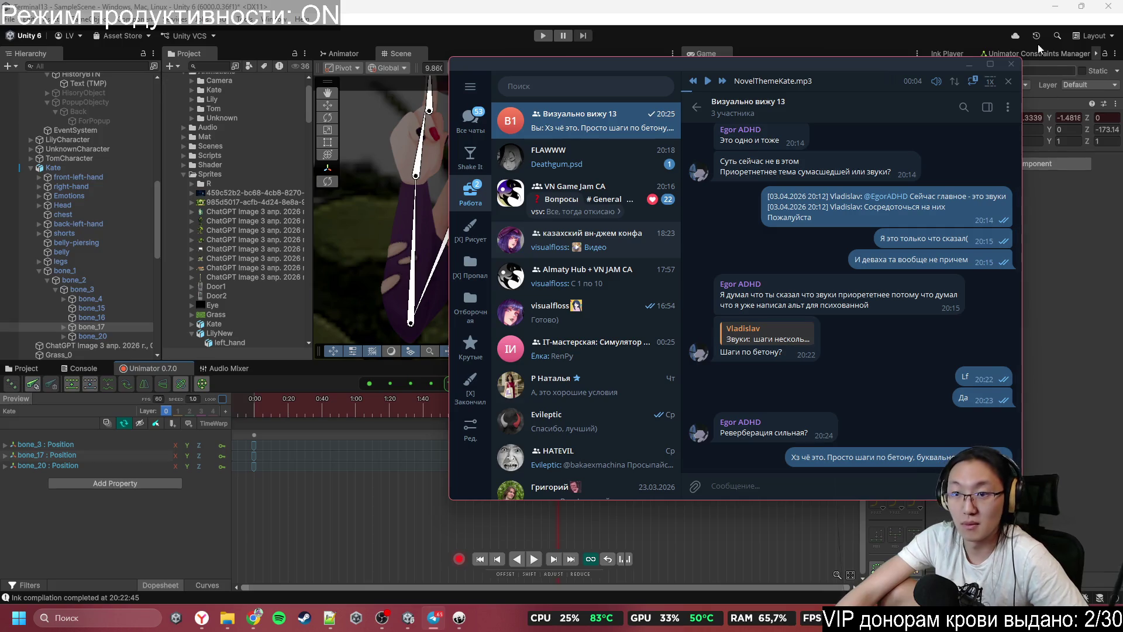
pyautogui.click(968, 64)
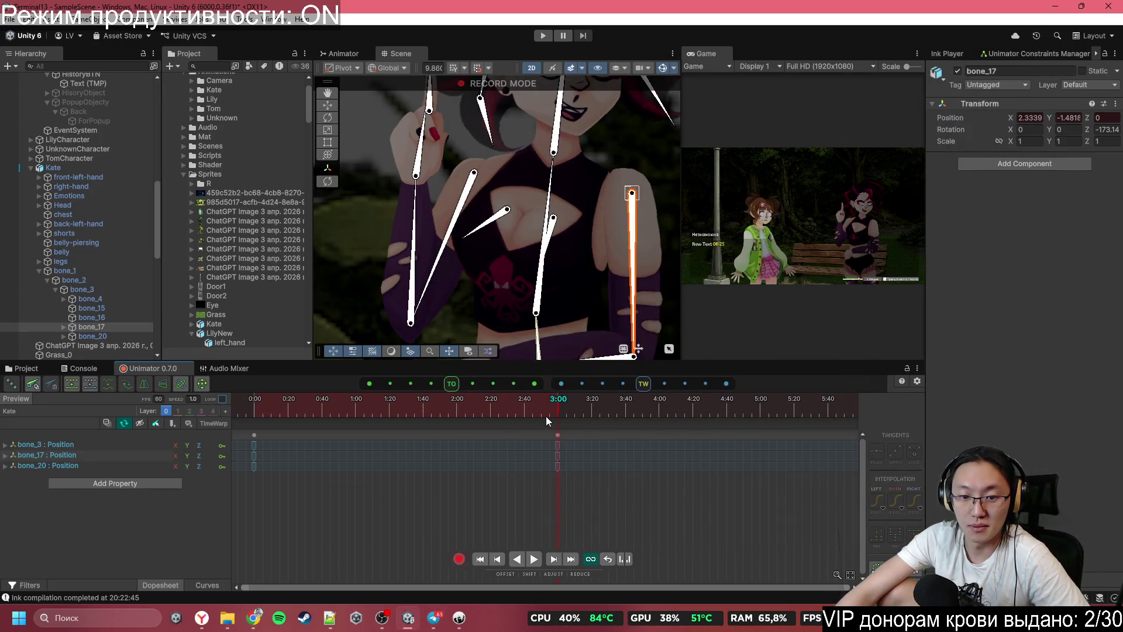
# Key bone_15 and bone_16 positions at 3:00 in Kate's clip
pyautogui.moveTo(258, 407); pyautogui.dragTo(554, 413)
pyautogui.click(558, 411)
pyautogui.scroll(3, 486, 193)
pyautogui.scroll(1, 527, 231)
pyautogui.moveTo(526, 230); pyautogui.dragTo(525, 233)
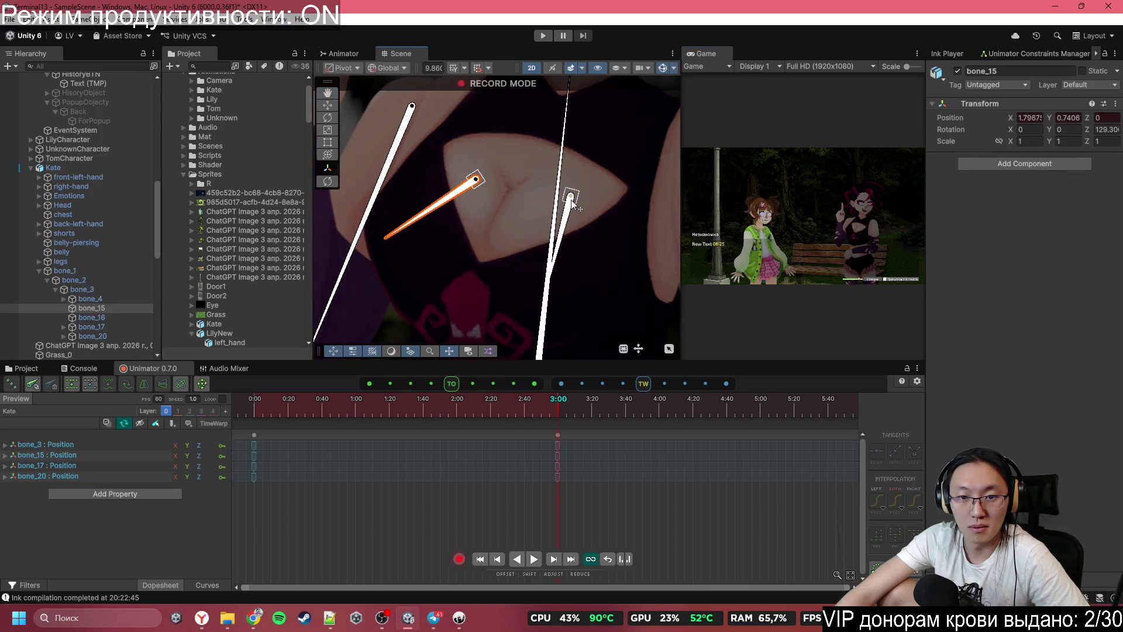
pyautogui.click(574, 199)
# Replay Kate's clip from 0:00 to preview the motion, then switch to Telegram
pyautogui.click(255, 403)
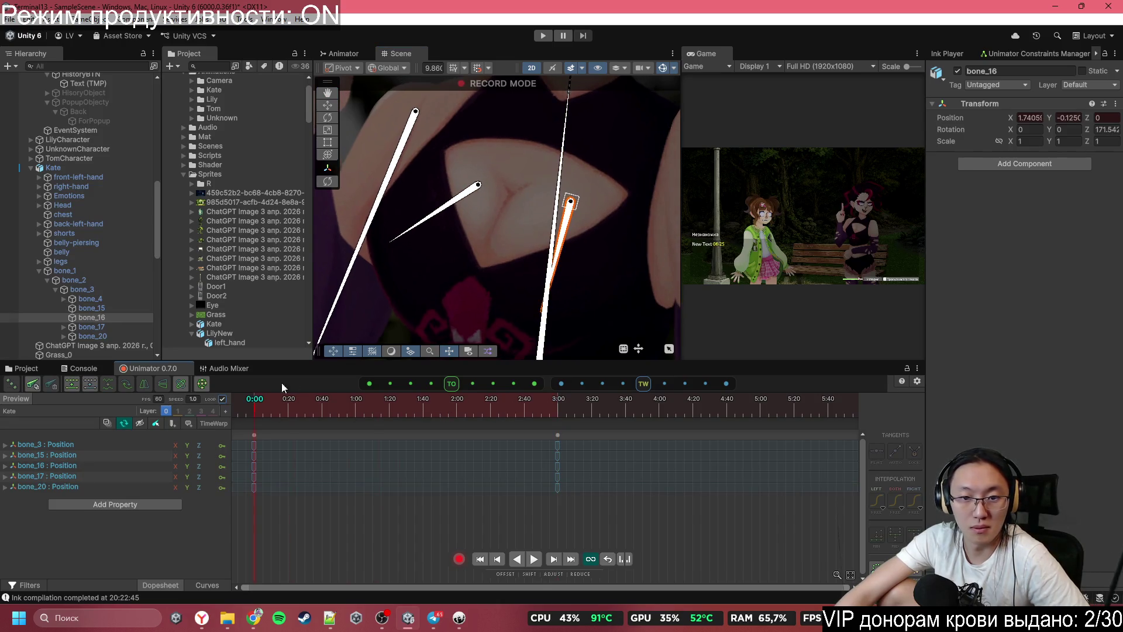
pyautogui.scroll(-3, 465, 305)
pyautogui.click(276, 403)
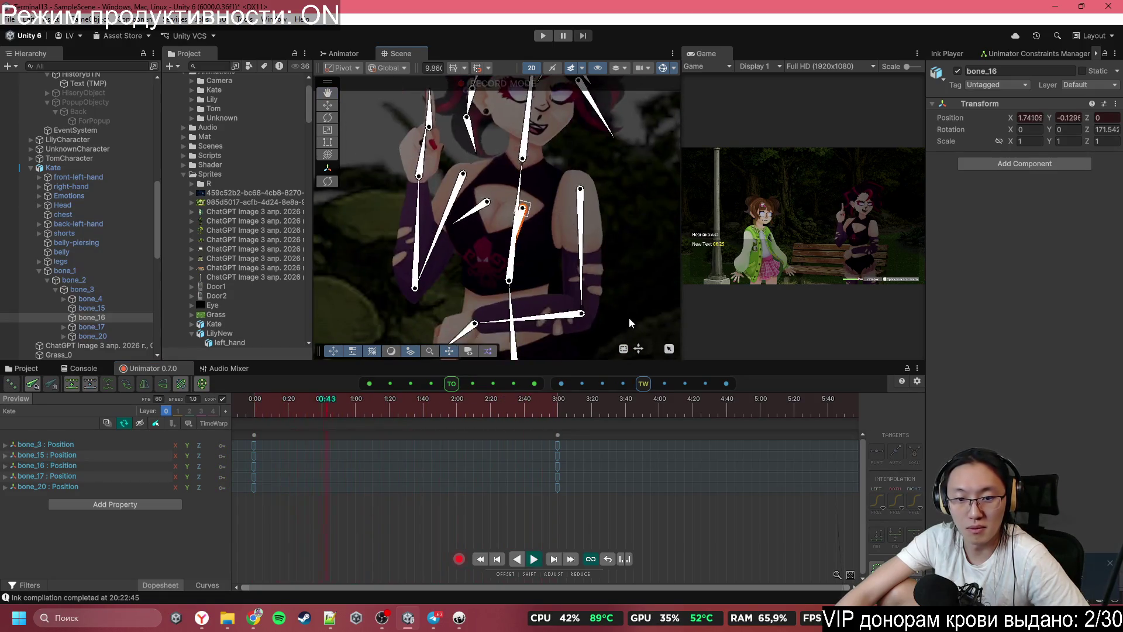
pyautogui.hotkey('alt', 'Tab')
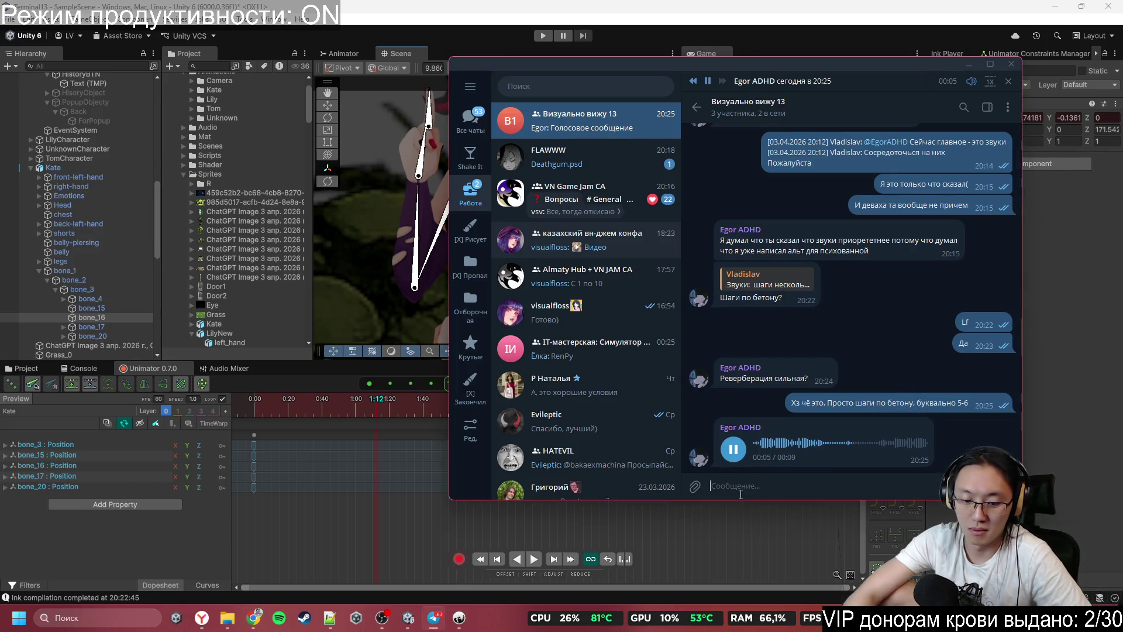
# Replace the draft with the reply 'Действие исключительно на улице', send it, and close Telegram
pyautogui.write('Типо комнаты')
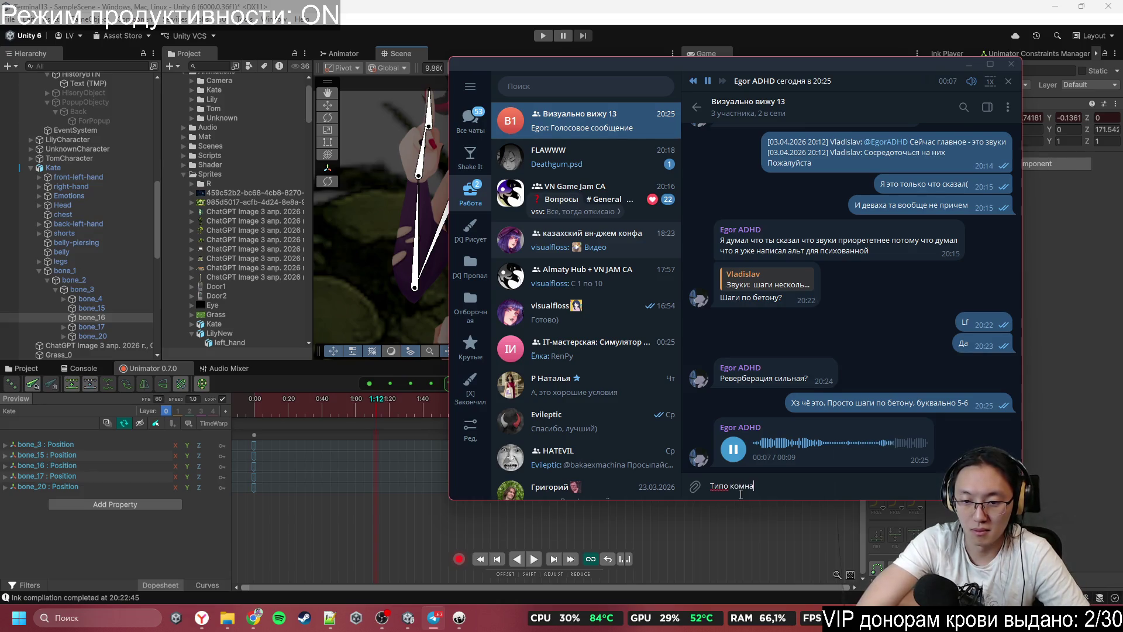
pyautogui.hotkey('ctrl', 'a')
pyautogui.press('BackSpace')
pyautogui.write('э')
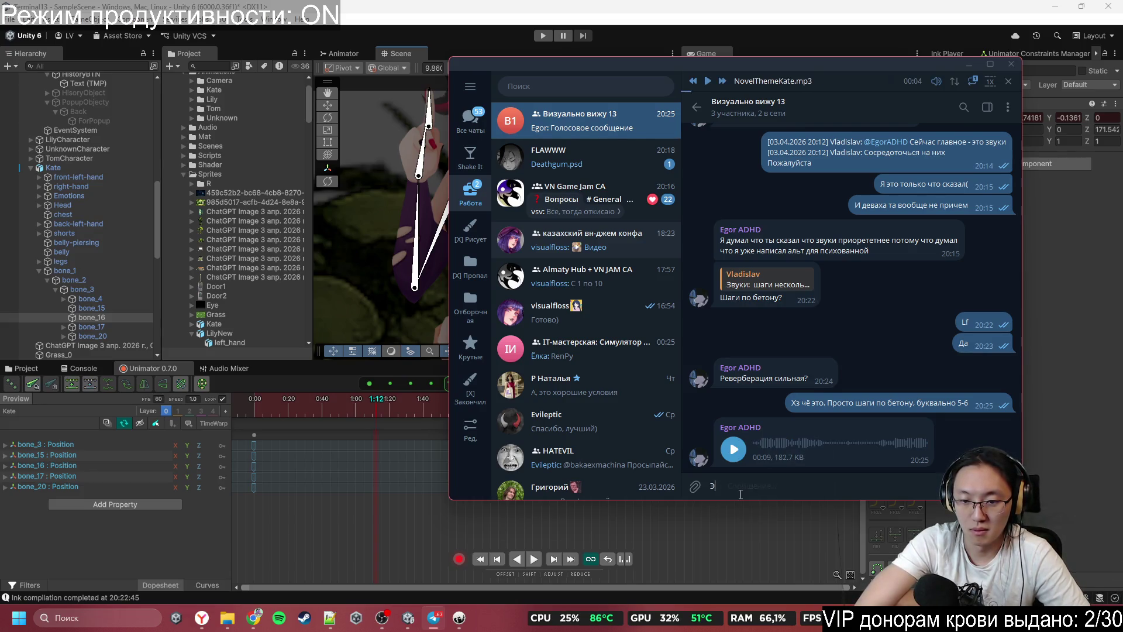
pyautogui.write('Действи')
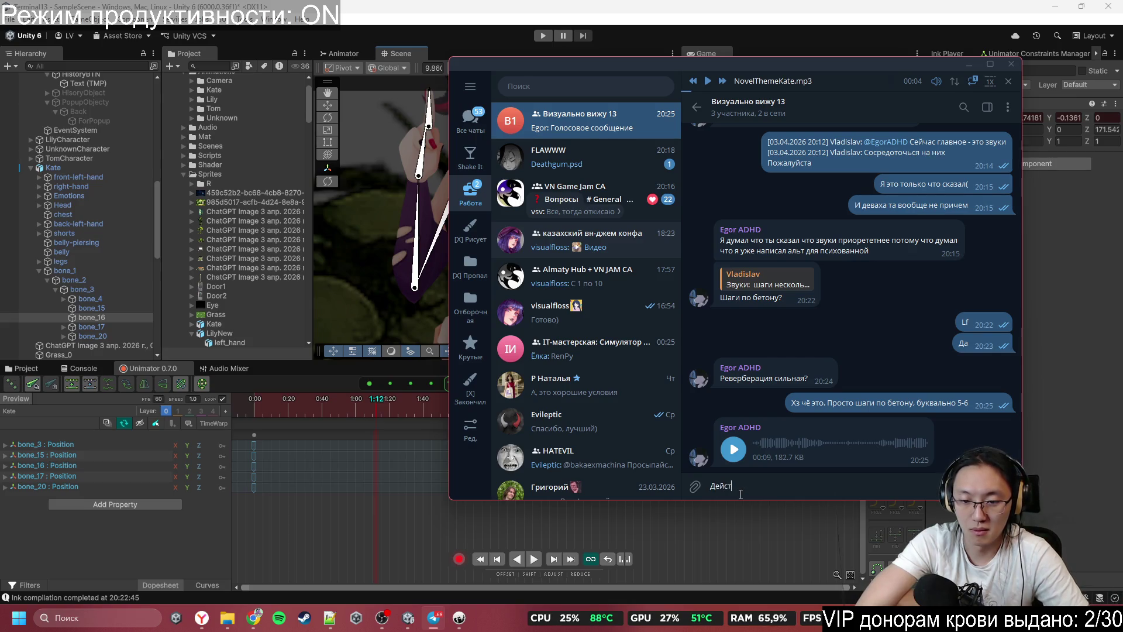
pyautogui.write(' иск')
pyautogui.write('чите')
pyautogui.write('це')
pyautogui.press('Return')
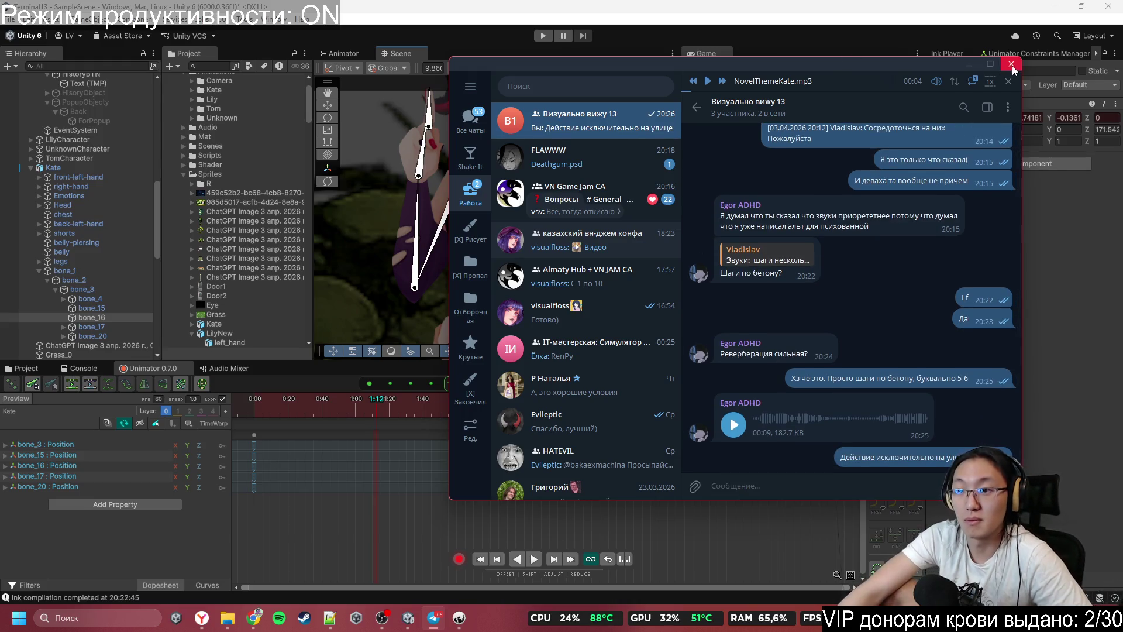
pyautogui.click(1011, 65)
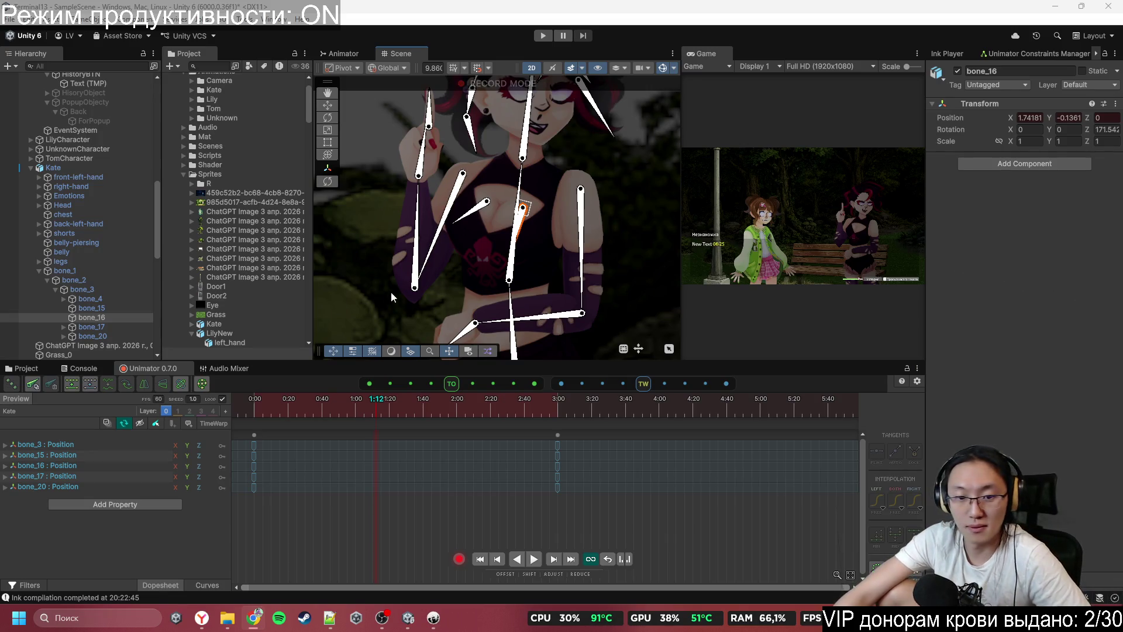
# Copy all five bones' 0:00 keys to 6:00 so the clip loops, and play it
pyautogui.click(311, 418)
pyautogui.click(251, 438)
pyautogui.hotkey('ctrl', 'c')
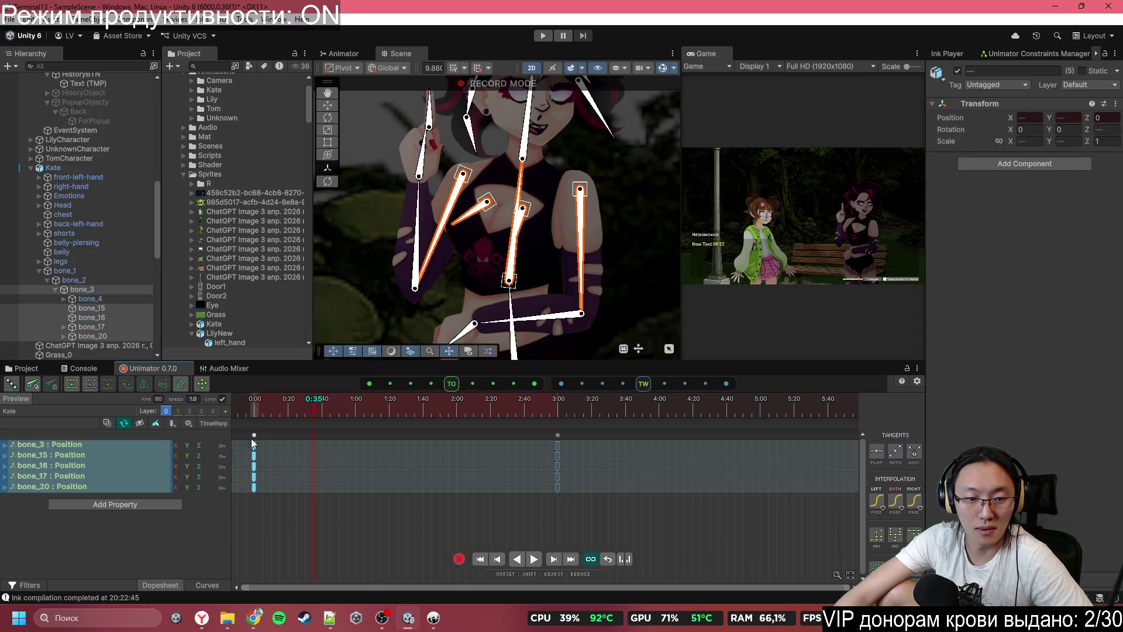
pyautogui.scroll(-2, 582, 468)
pyautogui.moveTo(542, 404); pyautogui.dragTo(687, 418)
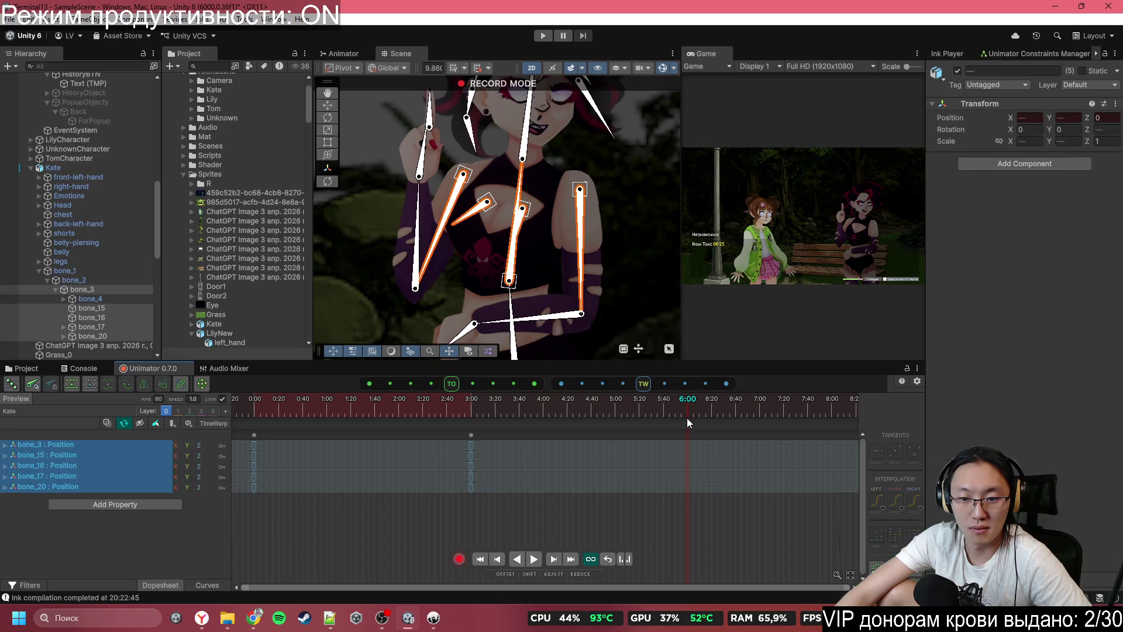
pyautogui.hotkey('ctrl', 'v')
pyautogui.press('space')
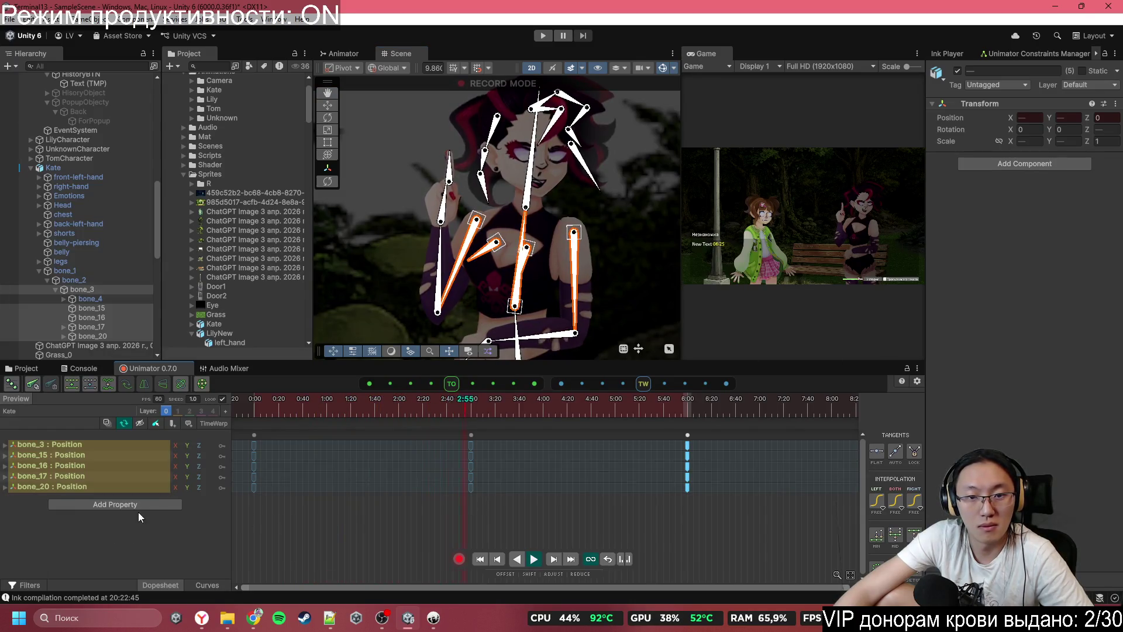
# Hide the Gizmos bone overlays while watching the playback, then switch to the Twitch browser
pyautogui.click(664, 68)
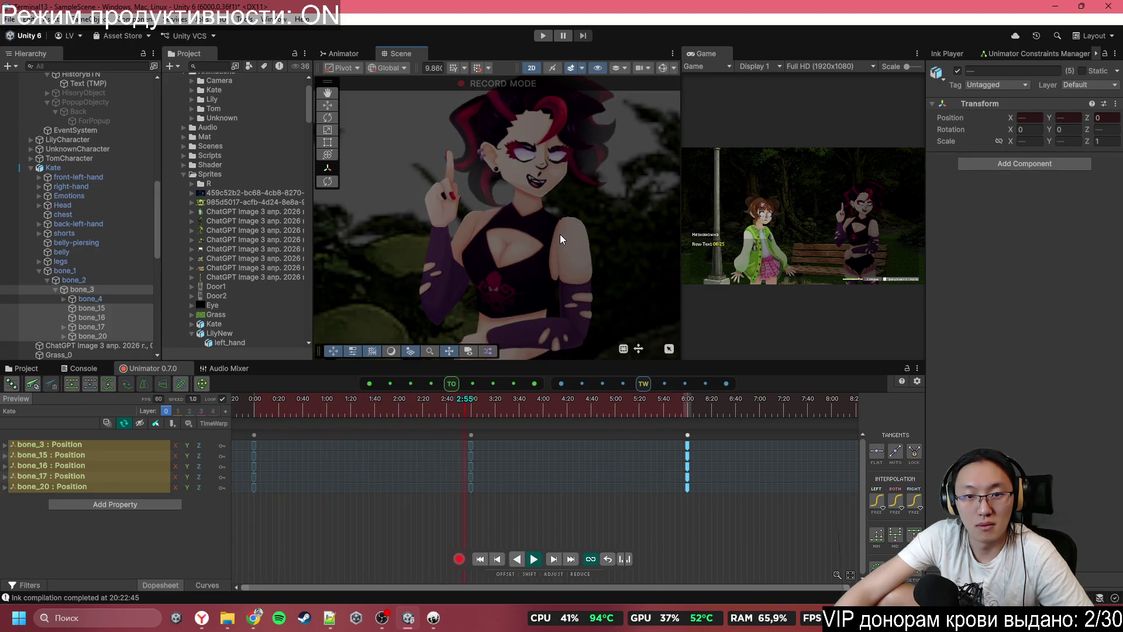
pyautogui.scroll(-5, 571, 222)
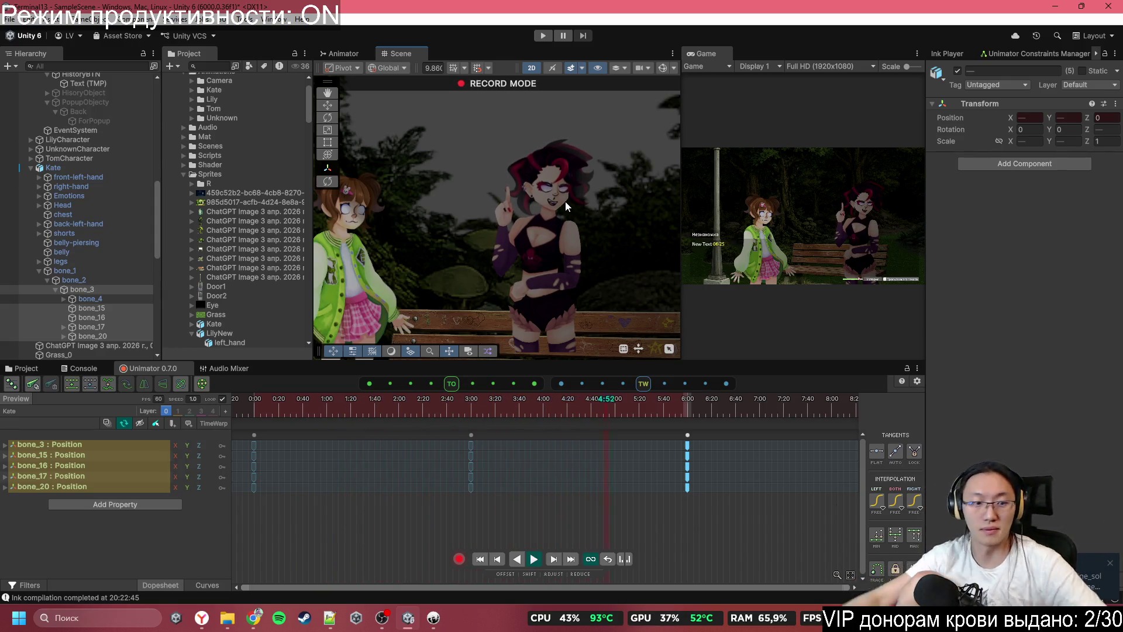
pyautogui.scroll(3, 584, 255)
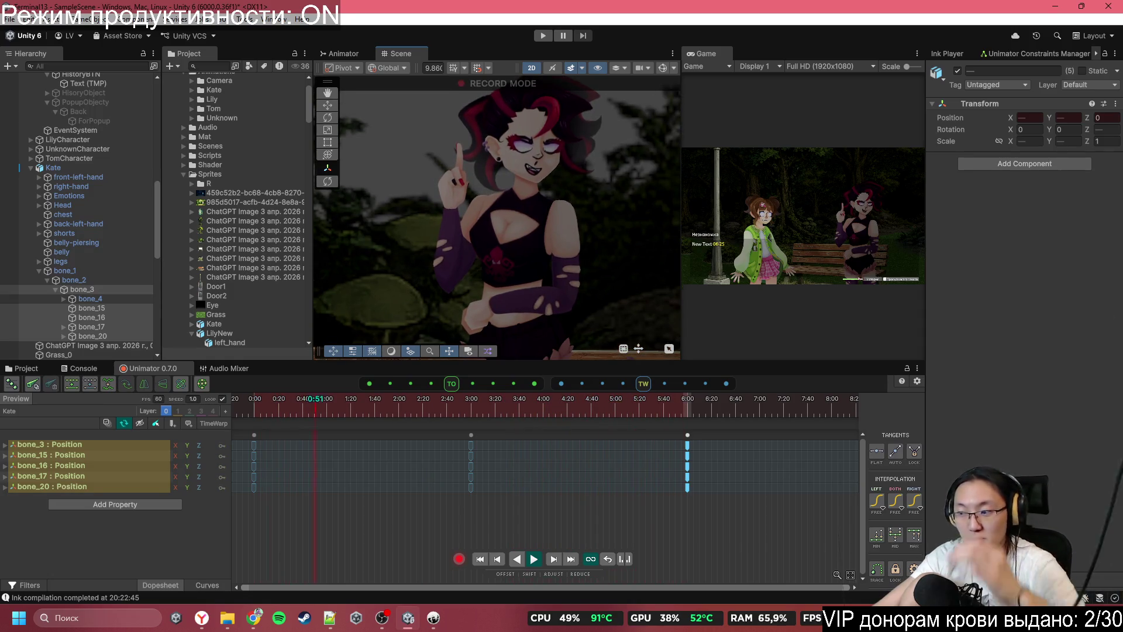
pyautogui.hotkey('alt', 'Tab')
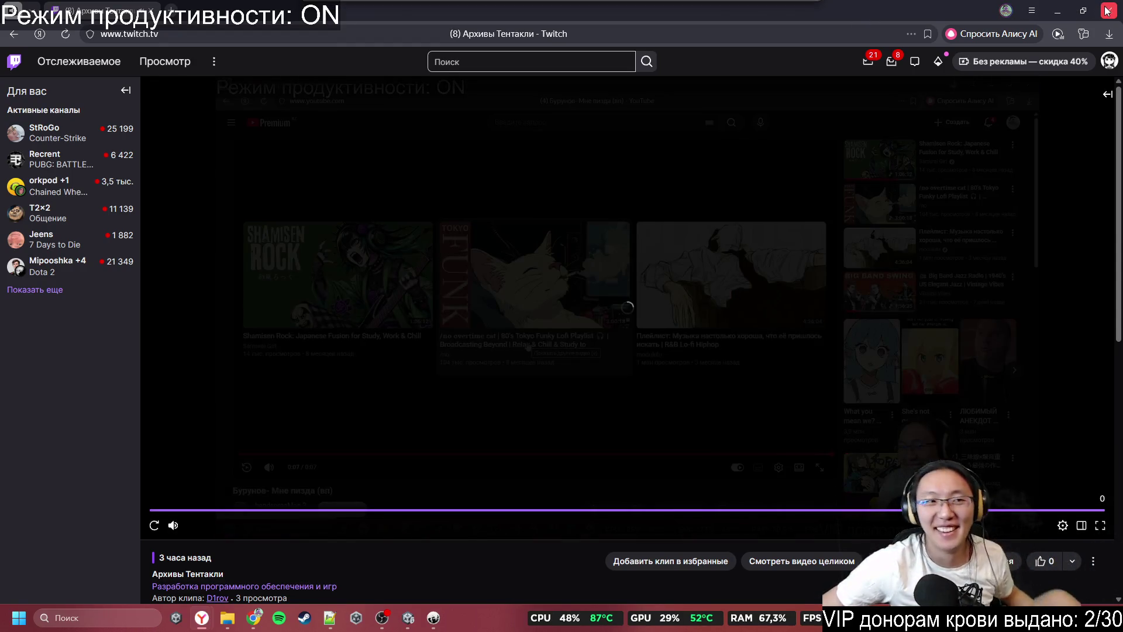
# Close the browser window showing the Twitch clip to bring Unity's editor back
pyautogui.click(1110, 13)
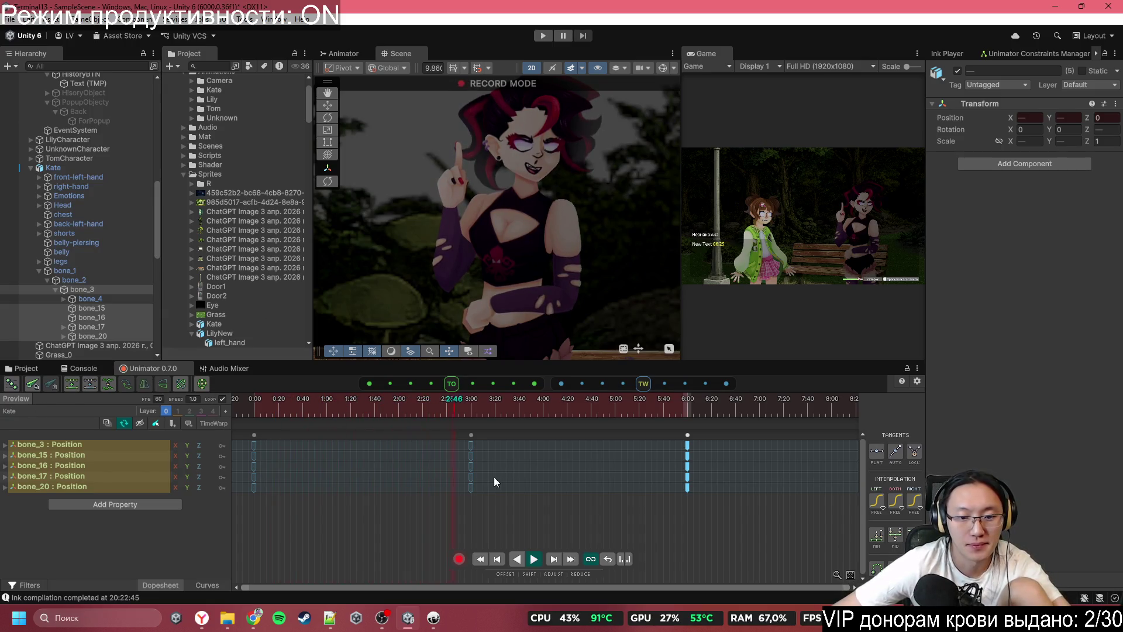
# Exit Unimator record mode and frame Kate in the Scene view while her idle clip loops
pyautogui.click(459, 559)
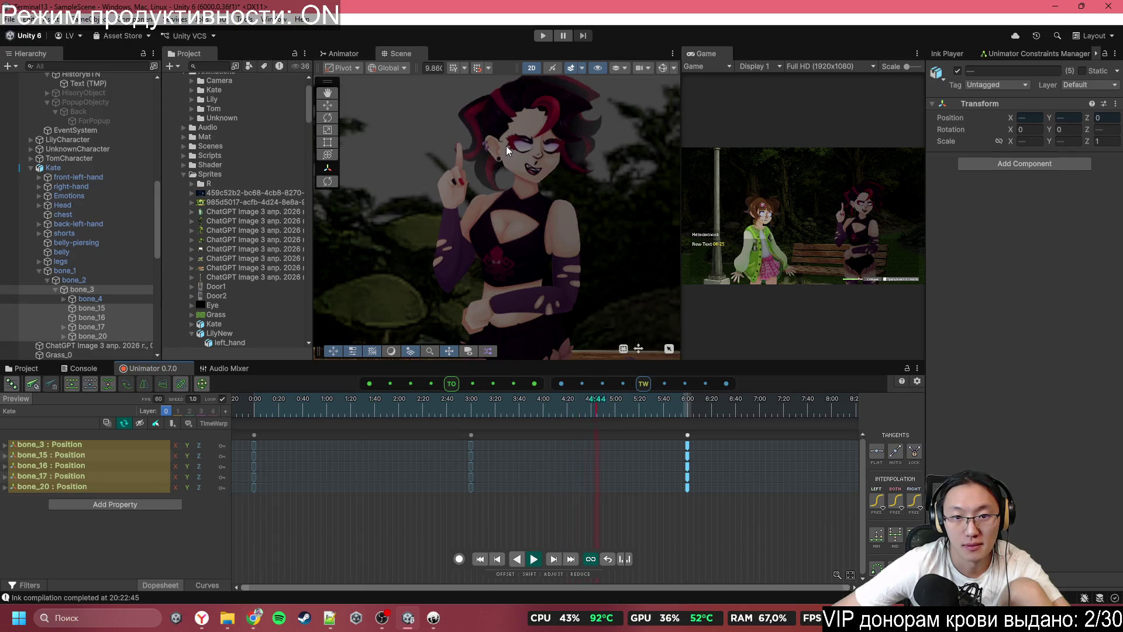
pyautogui.scroll(-3, 507, 146)
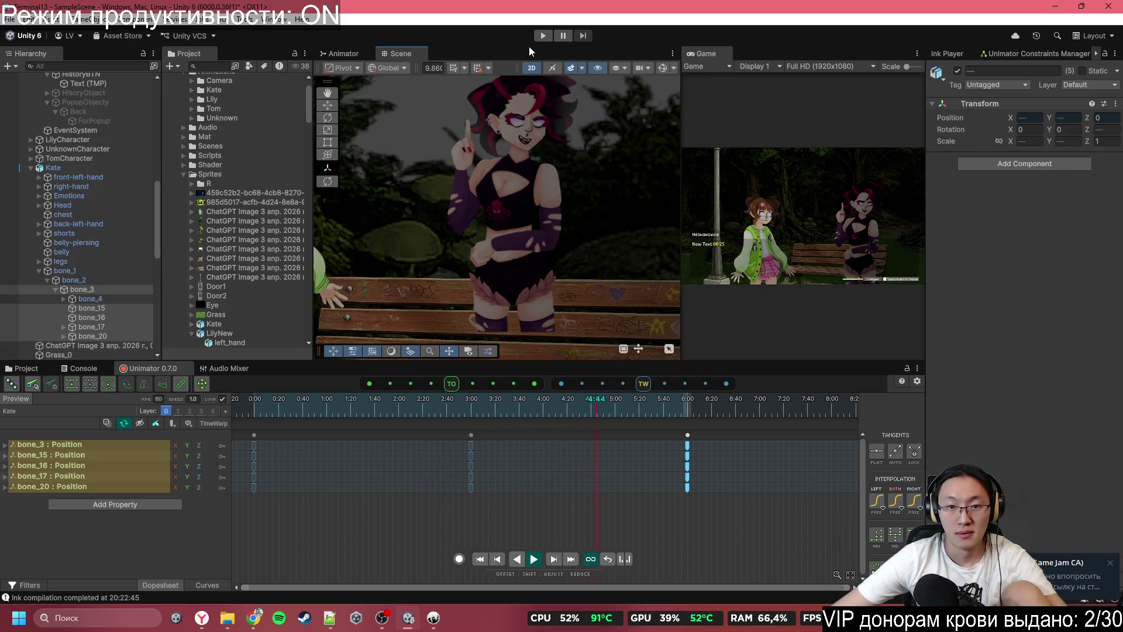
pyautogui.moveTo(544, 175)
pyautogui.mouseDown()
pyautogui.moveTo(564, 188)
pyautogui.moveTo(543, 250)
pyautogui.moveTo(533, 199)
pyautogui.moveTo(517, 259)
pyautogui.mouseUp()
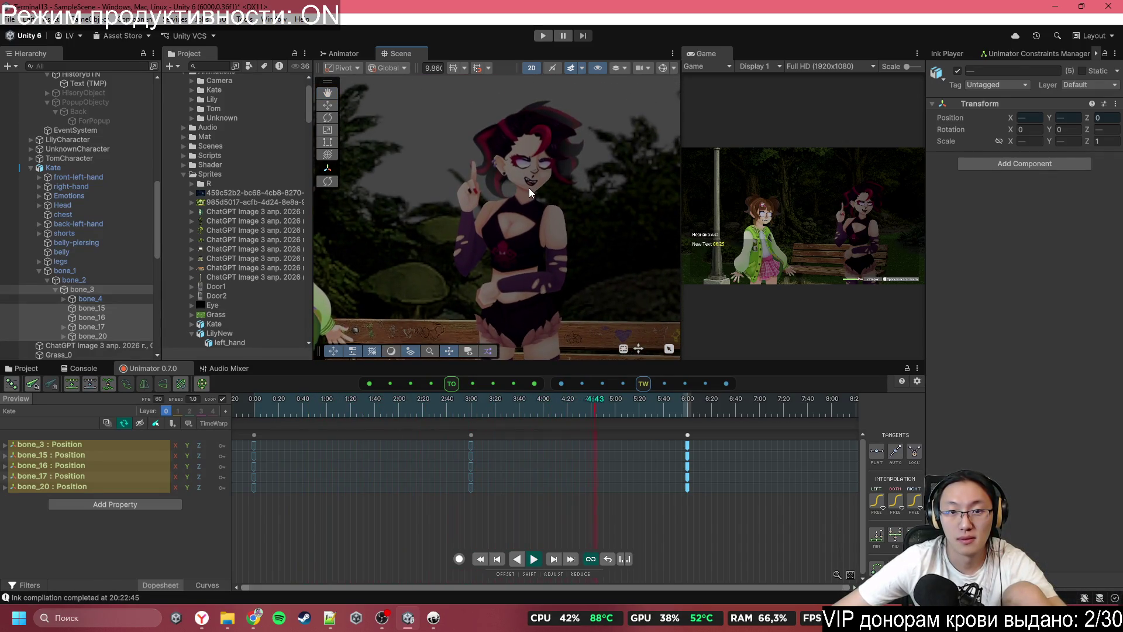
pyautogui.scroll(-5, 529, 188)
pyautogui.scroll(3, 526, 196)
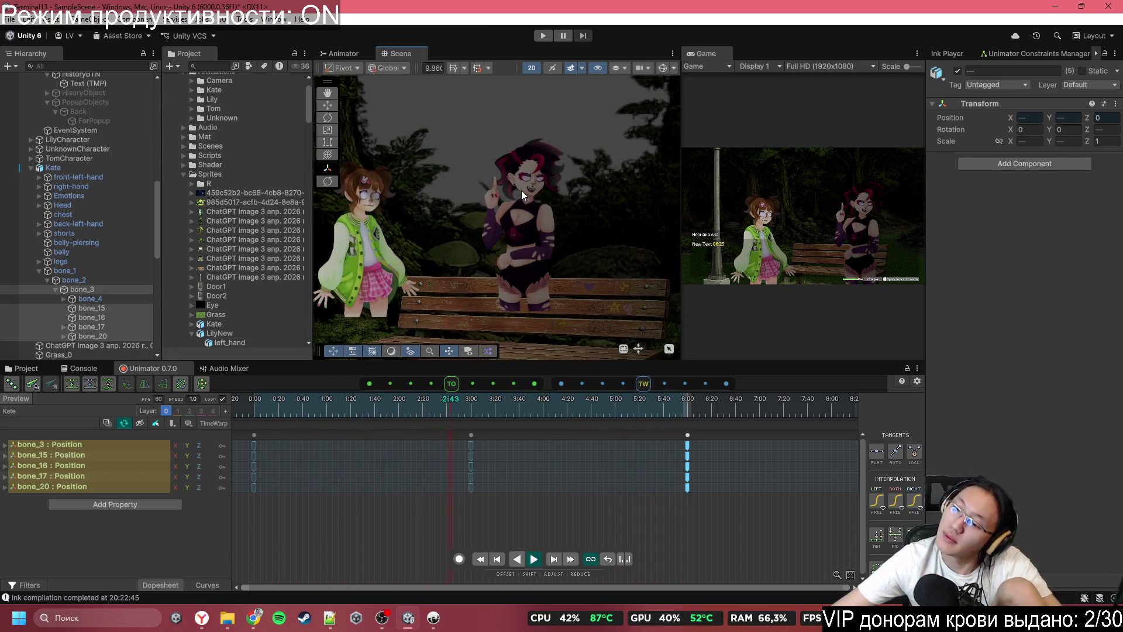
pyautogui.scroll(3, 510, 202)
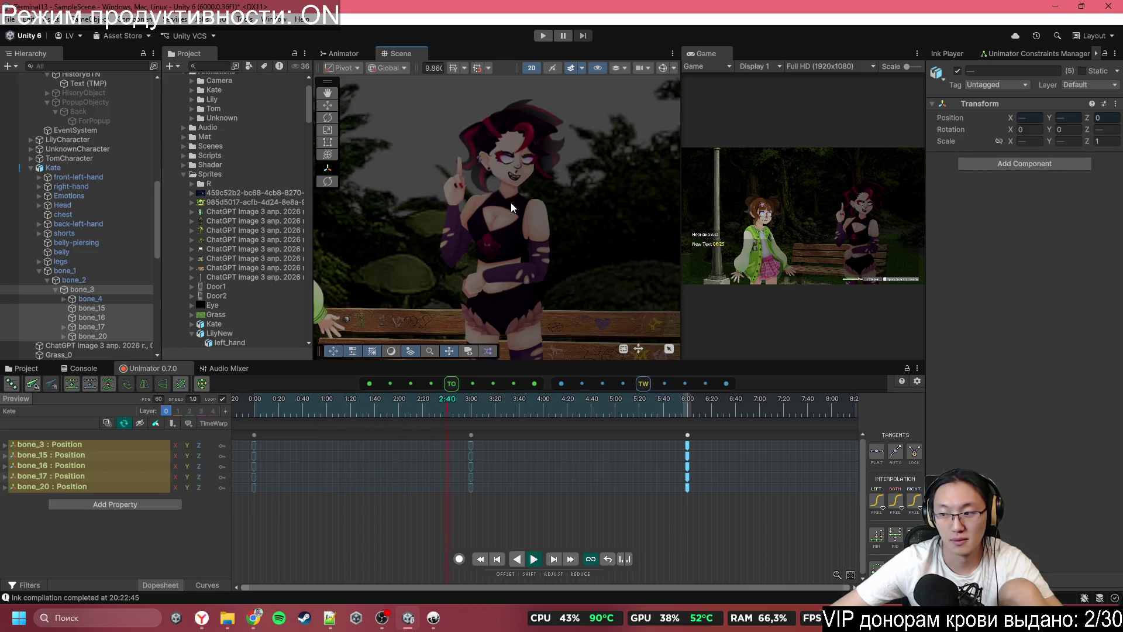
pyautogui.moveTo(510, 202); pyautogui.dragTo(473, 167)
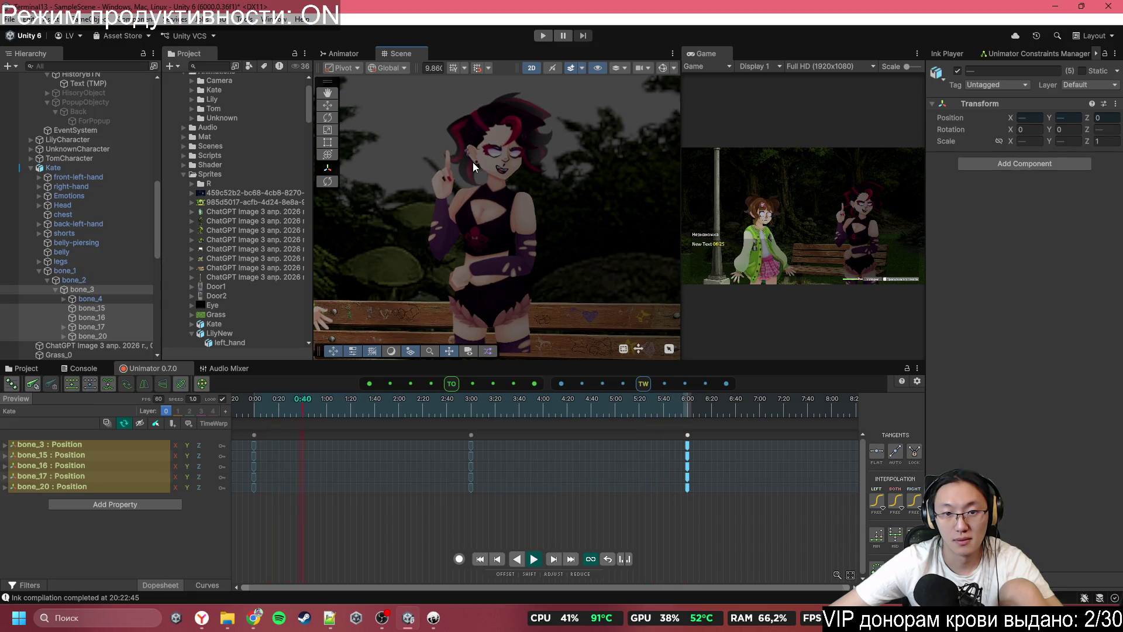
# Stop idle playback, show Kate's bone gizmos and pick bone_6 on her head
pyautogui.press('space')
pyautogui.click(659, 69)
pyautogui.click(518, 153)
pyautogui.scroll(3, 518, 153)
pyautogui.click(465, 142)
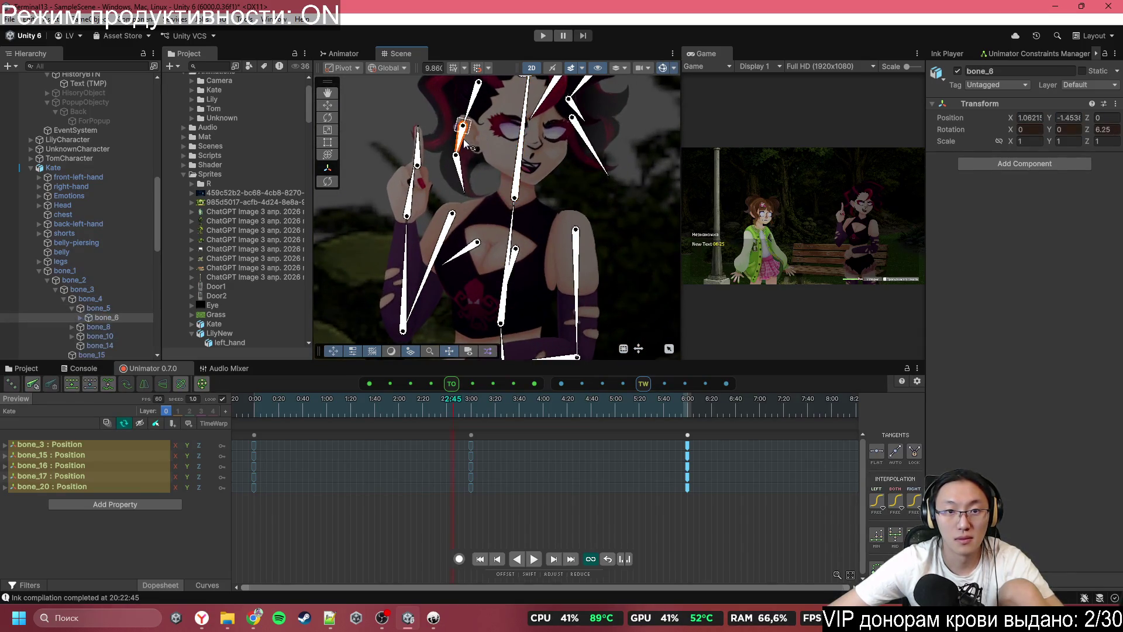
pyautogui.moveTo(465, 151); pyautogui.dragTo(462, 138)
pyautogui.click(456, 167)
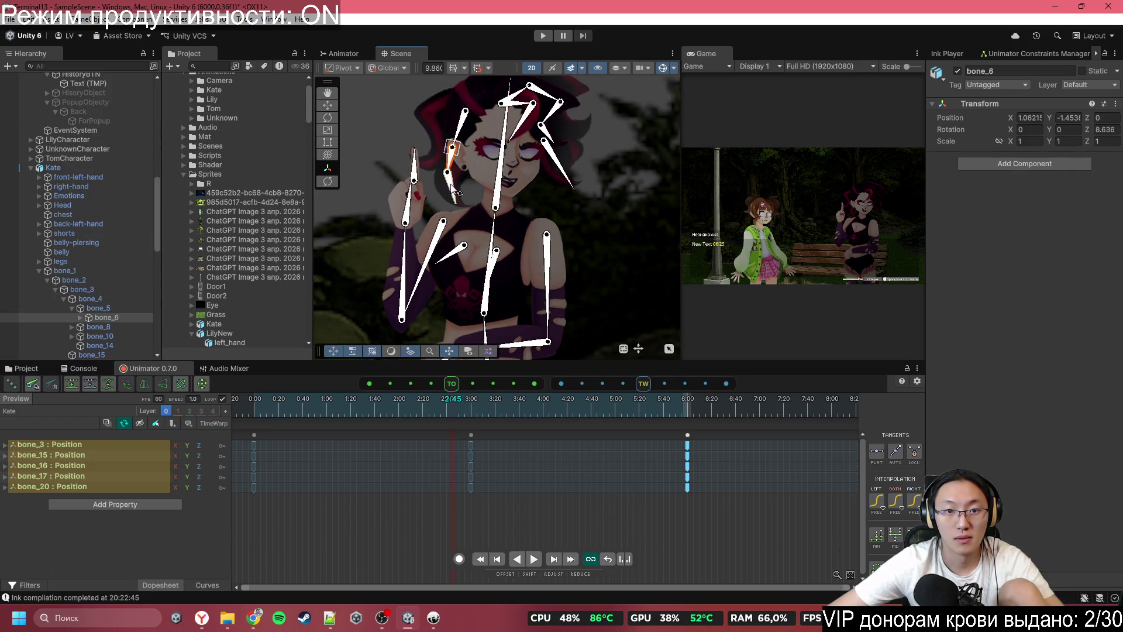
# Multi-select eight hair and arm bones, including bone_7 and bone_9, and list existing constraint rigs
pyautogui.keyDown('ctrl'); pyautogui.click(455, 190); pyautogui.keyUp('ctrl')
pyautogui.scroll(3, 526, 175)
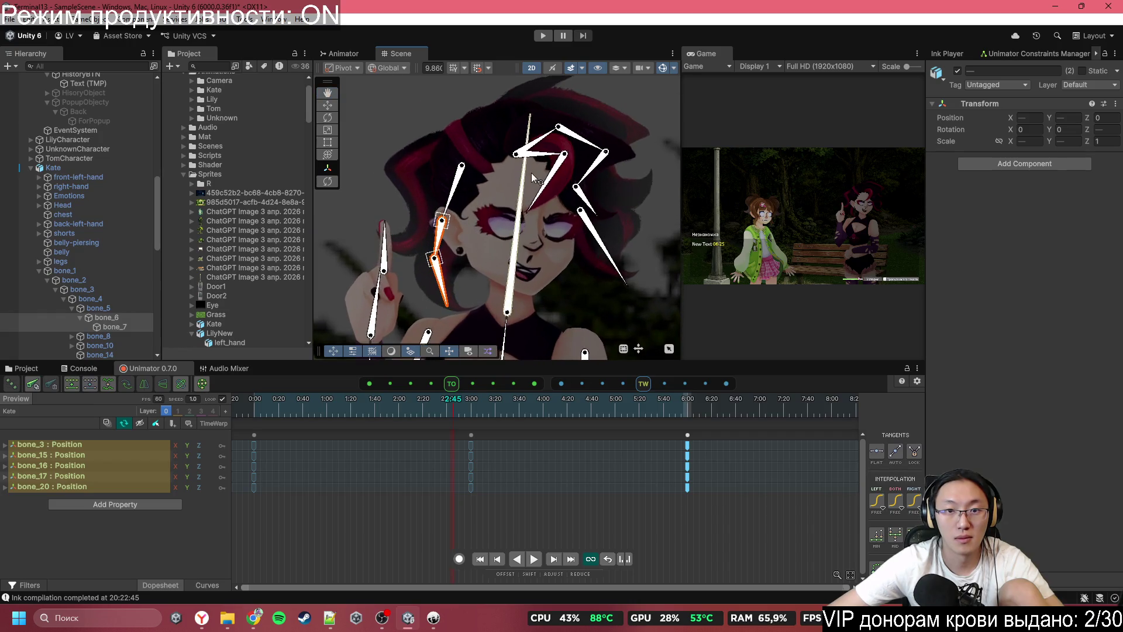
pyautogui.keyDown('ctrl'); pyautogui.click(551, 177); pyautogui.keyUp('ctrl')
pyautogui.keyDown('ctrl'); pyautogui.click(543, 157); pyautogui.keyUp('ctrl')
pyautogui.keyDown('ctrl'); pyautogui.click(589, 171); pyautogui.keyUp('ctrl')
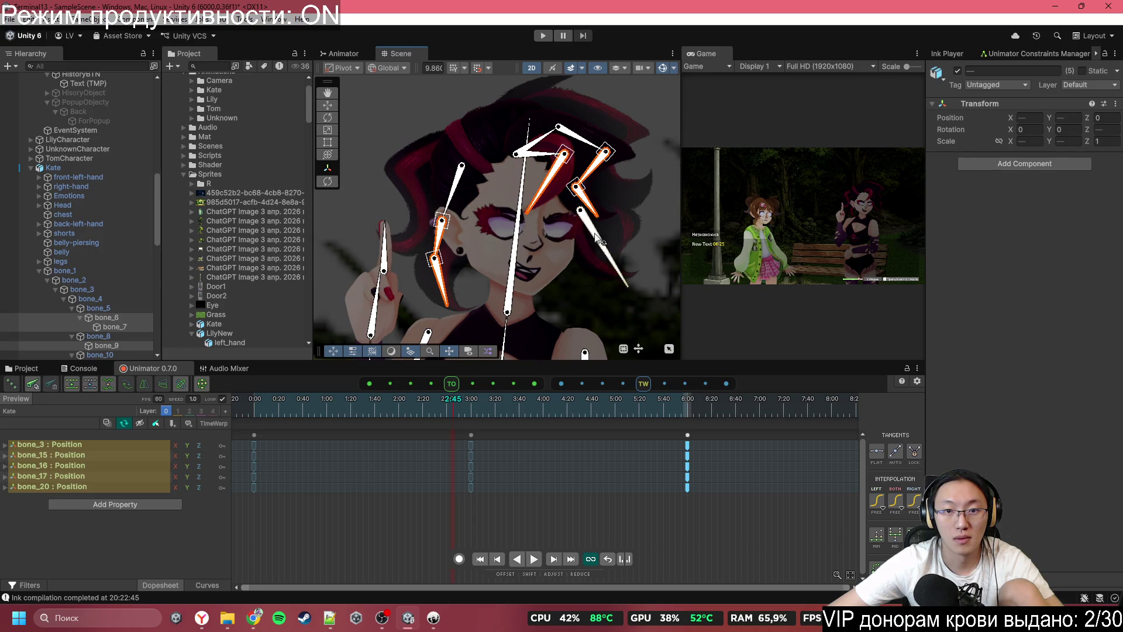
pyautogui.keyDown('ctrl'); pyautogui.click(602, 264); pyautogui.keyUp('ctrl')
pyautogui.scroll(-4, 558, 302)
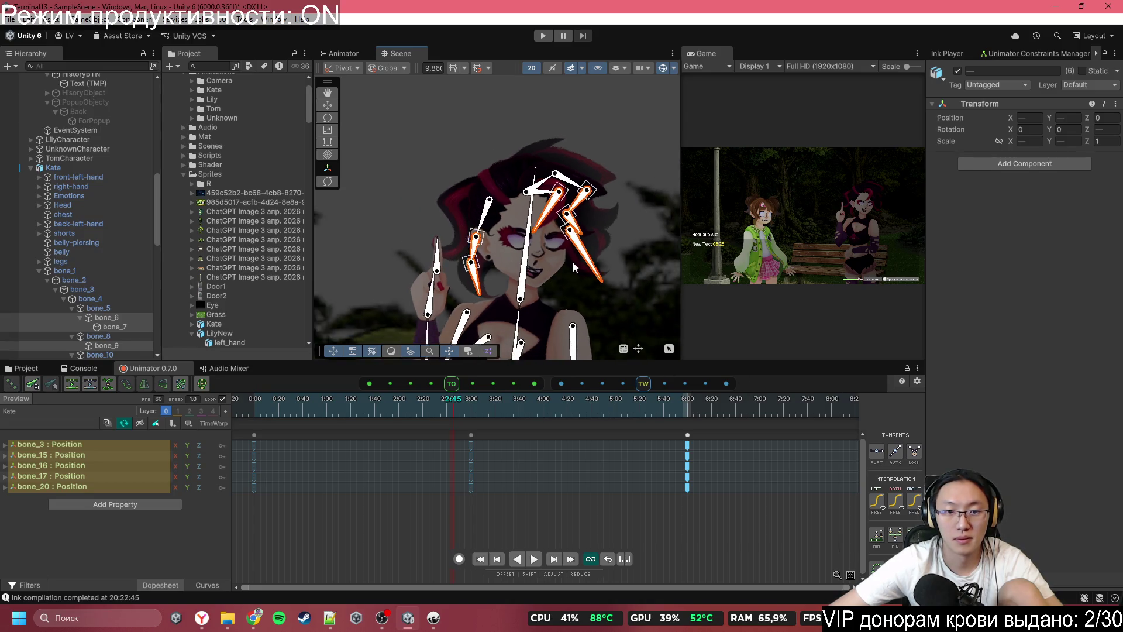
pyautogui.keyDown('ctrl'); pyautogui.click(507, 240); pyautogui.keyUp('ctrl')
pyautogui.keyDown('ctrl'); pyautogui.click(518, 240); pyautogui.keyUp('ctrl')
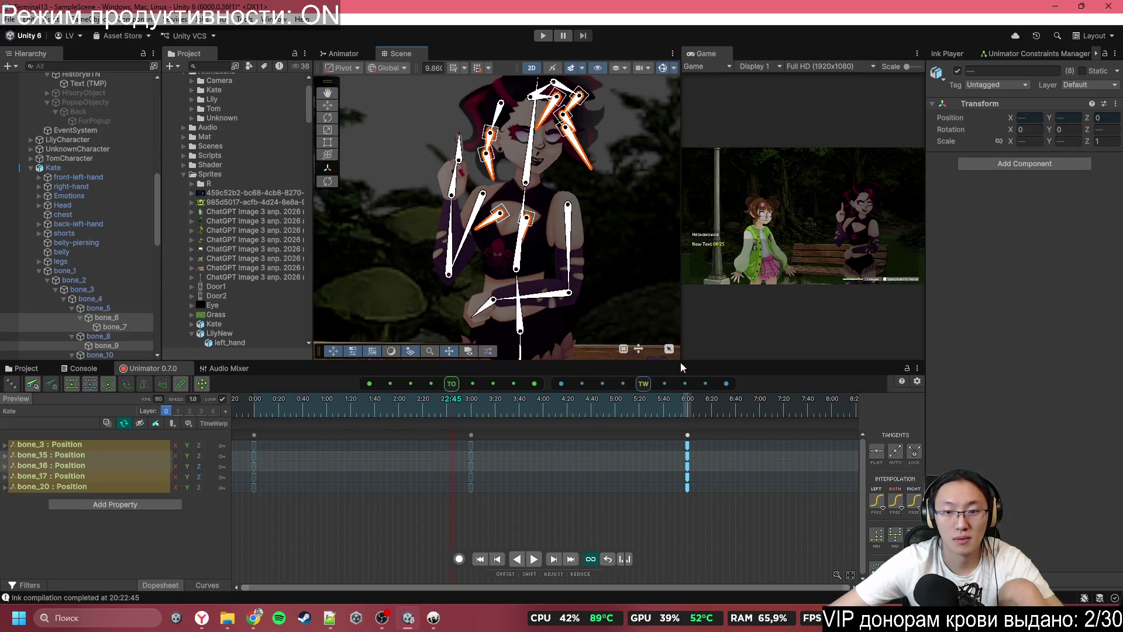
pyautogui.scroll(-2, 726, 473)
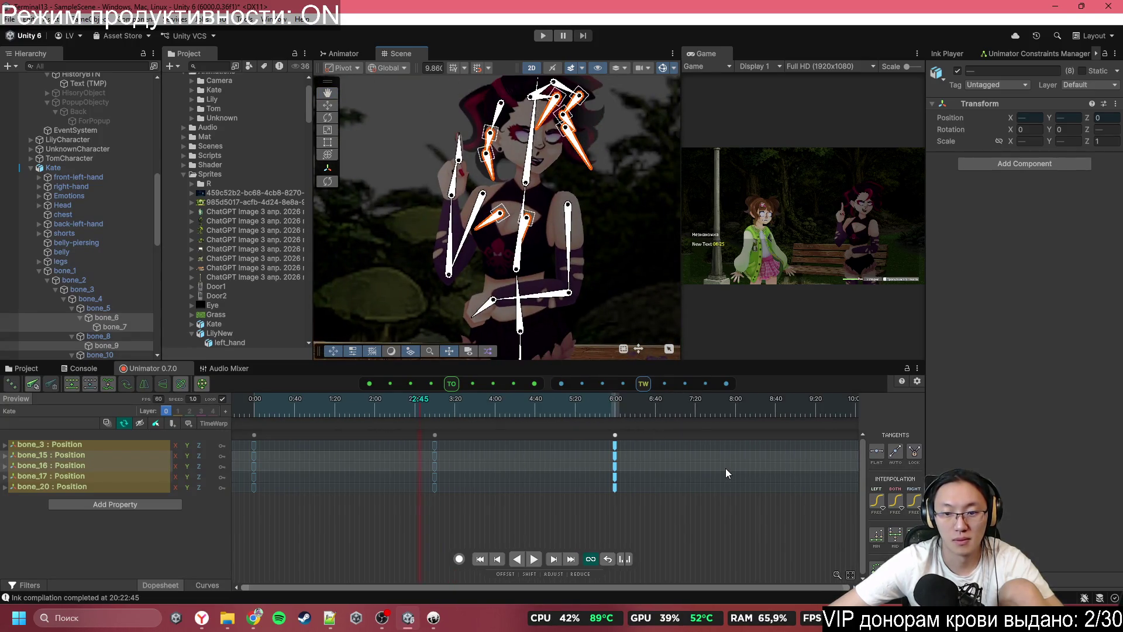
pyautogui.click(1069, 54)
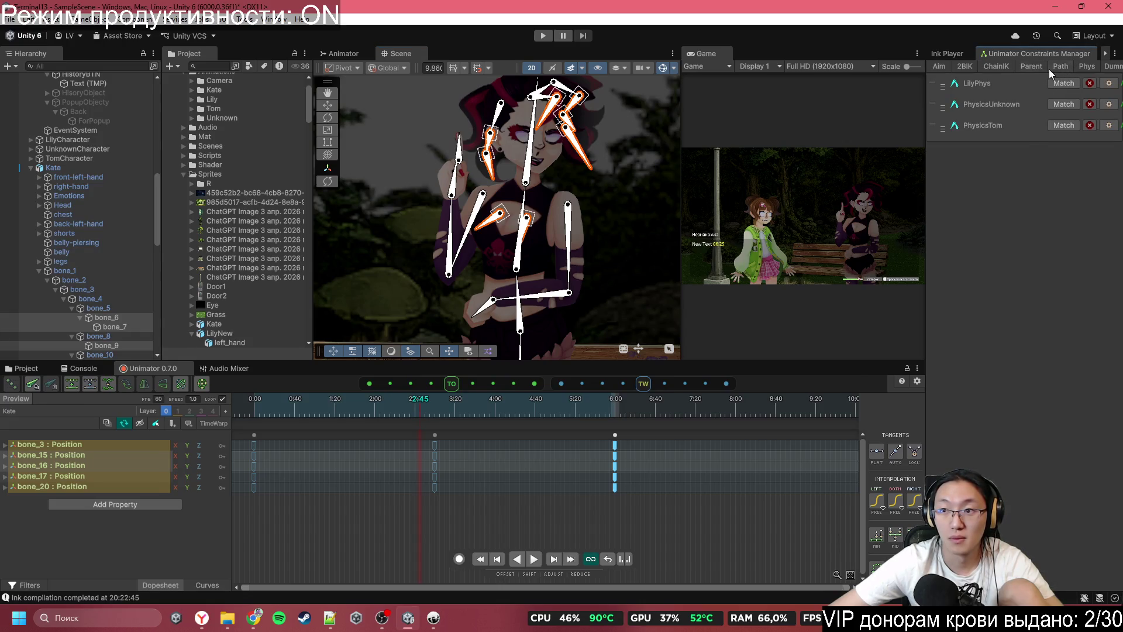
# Create a new physics rig named PhysicsKate from the selected bones and widen the manager panel
pyautogui.click(1088, 68)
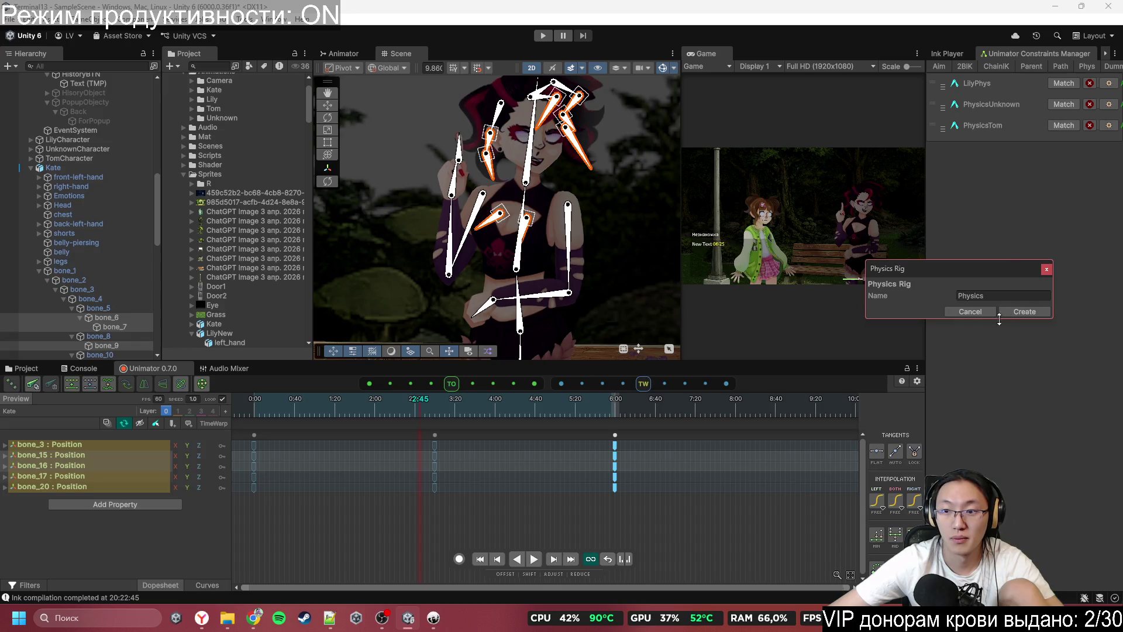
pyautogui.write('Лфеу')
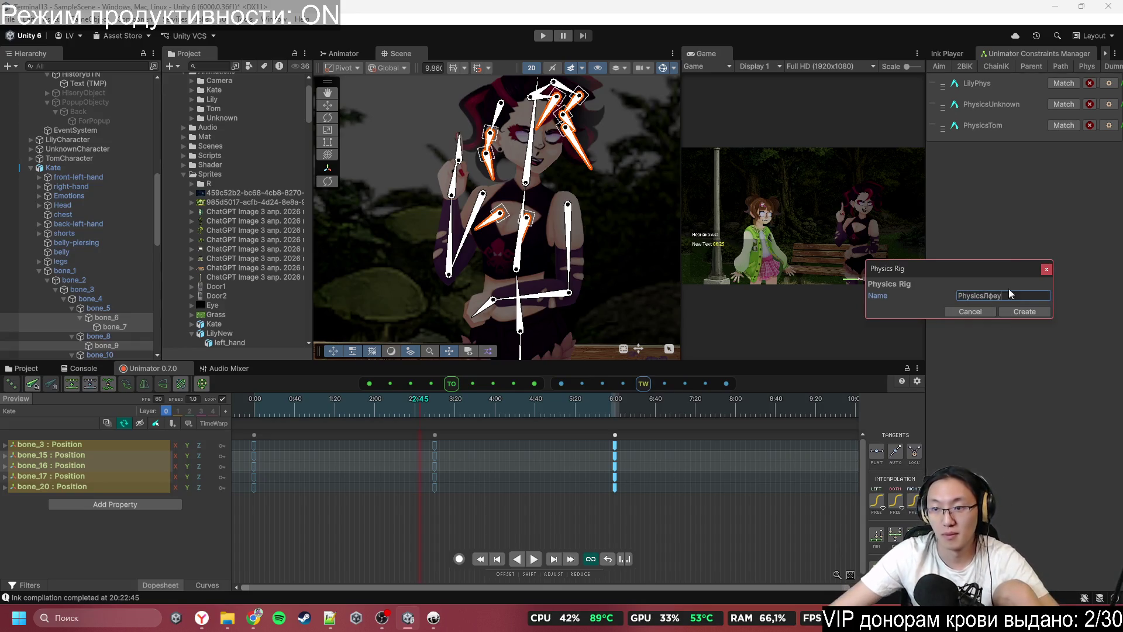
pyautogui.press('BackSpace')
pyautogui.press('BackSpace')
pyautogui.press('BackSpace')
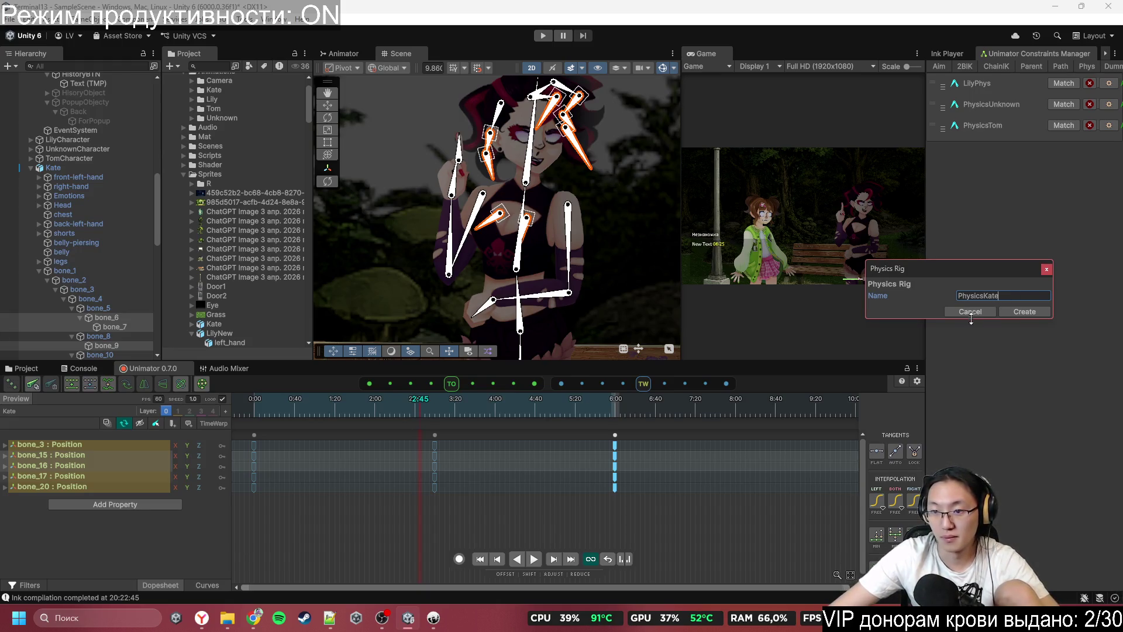
pyautogui.click(1024, 312)
pyautogui.moveTo(926, 162)
pyautogui.mouseDown()
pyautogui.moveTo(800, 164)
pyautogui.moveTo(911, 208)
pyautogui.mouseUp()
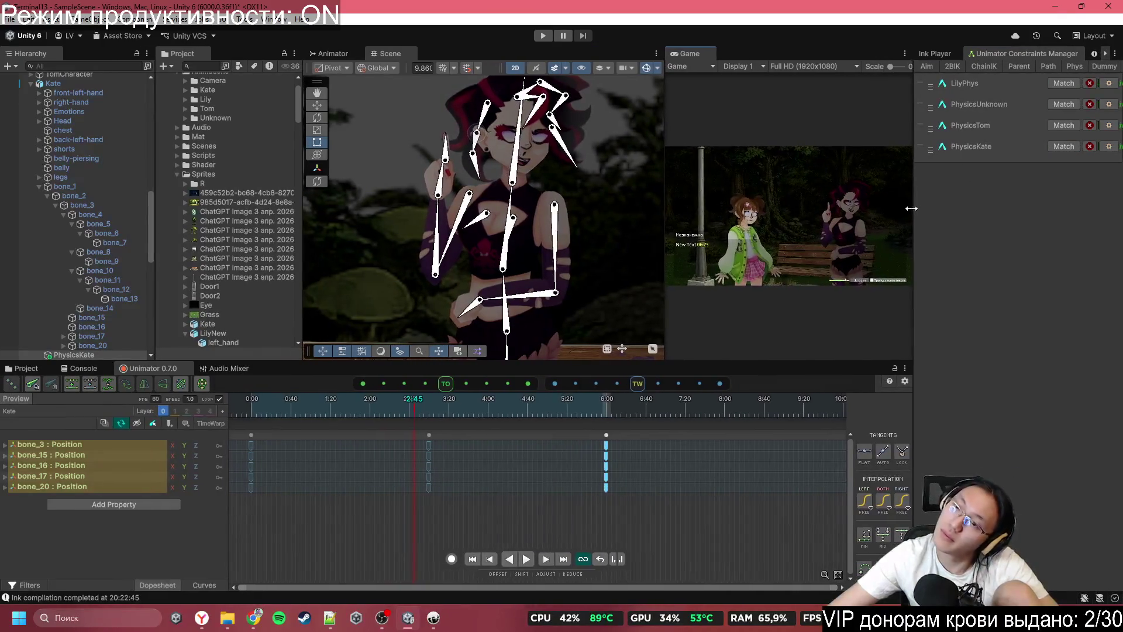
# Select Kate and move her to the left along X in the Scene view
pyautogui.moveTo(665, 184); pyautogui.dragTo(684, 177)
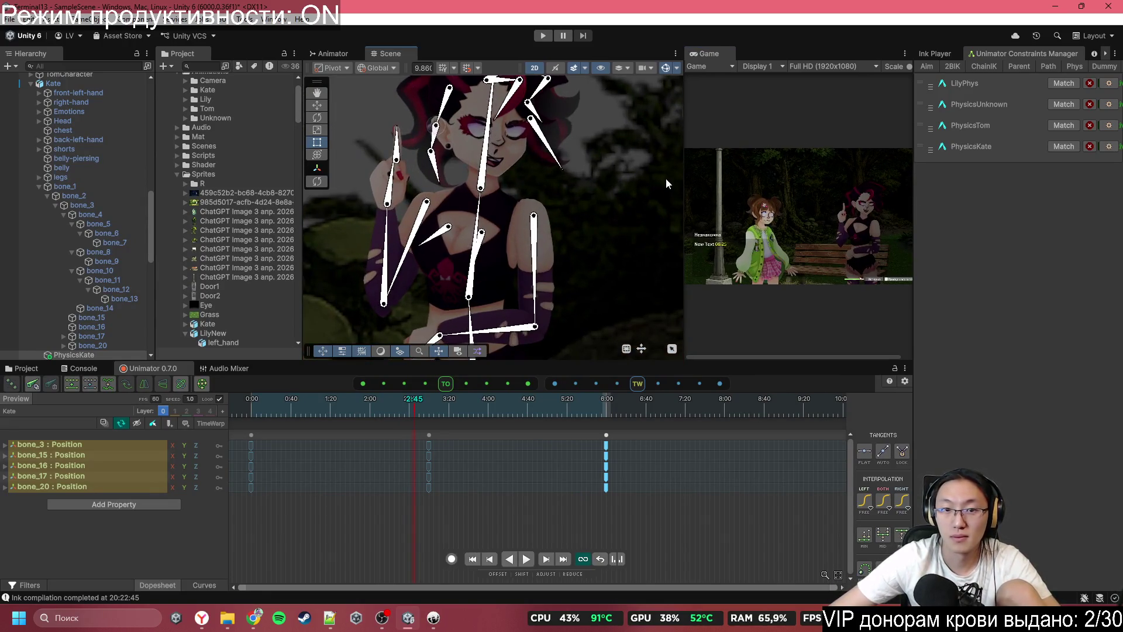
pyautogui.scroll(-3, 555, 287)
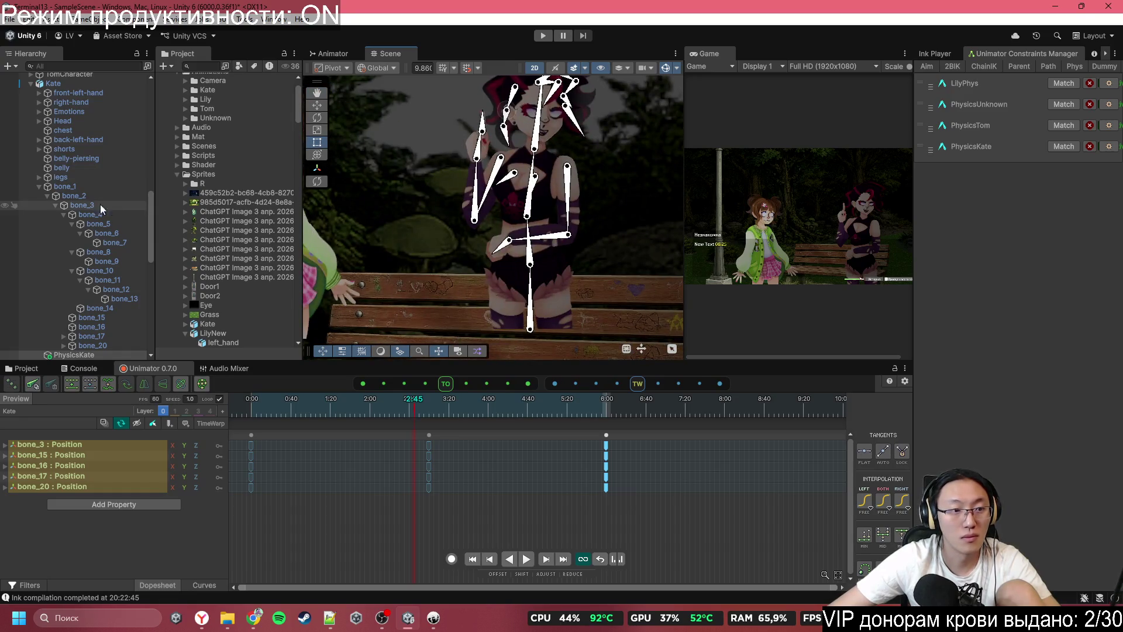
pyautogui.click(54, 84)
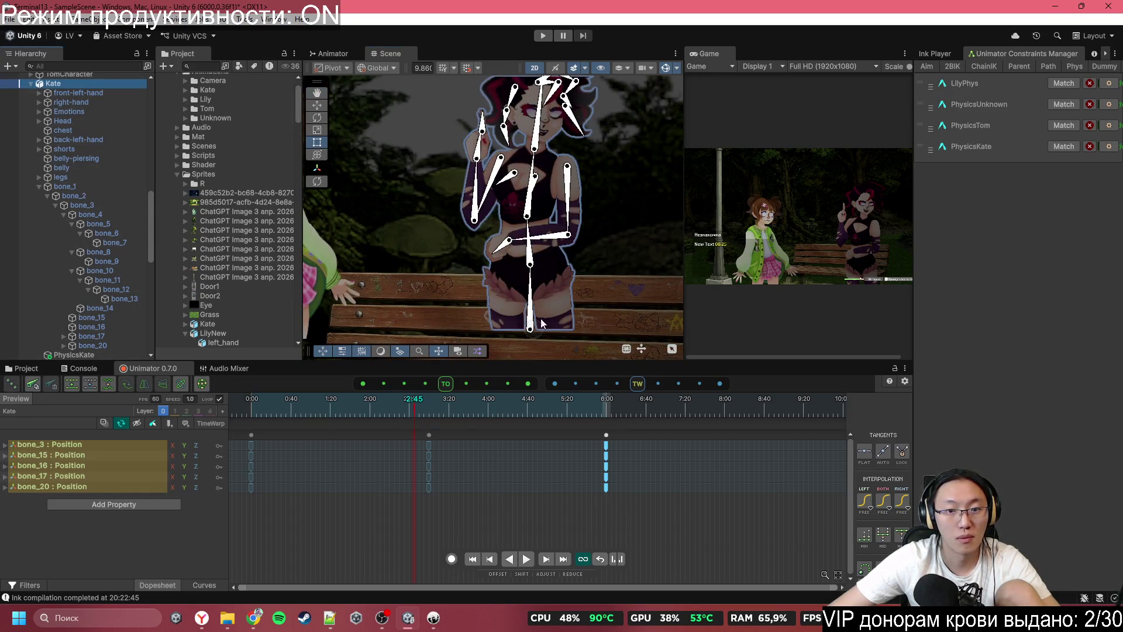
pyautogui.click(317, 105)
pyautogui.moveTo(583, 332)
pyautogui.mouseDown()
pyautogui.moveTo(467, 339)
pyautogui.moveTo(570, 345)
pyautogui.moveTo(532, 351)
pyautogui.moveTo(586, 370)
pyautogui.moveTo(524, 372)
pyautogui.moveTo(572, 377)
pyautogui.mouseUp()
# Select chest bones bone_15 and bone_16 and show their Physics Constraint settings (Strength 100, Damping 0.85)
pyautogui.scroll(2, 469, 199)
pyautogui.scroll(3, 469, 199)
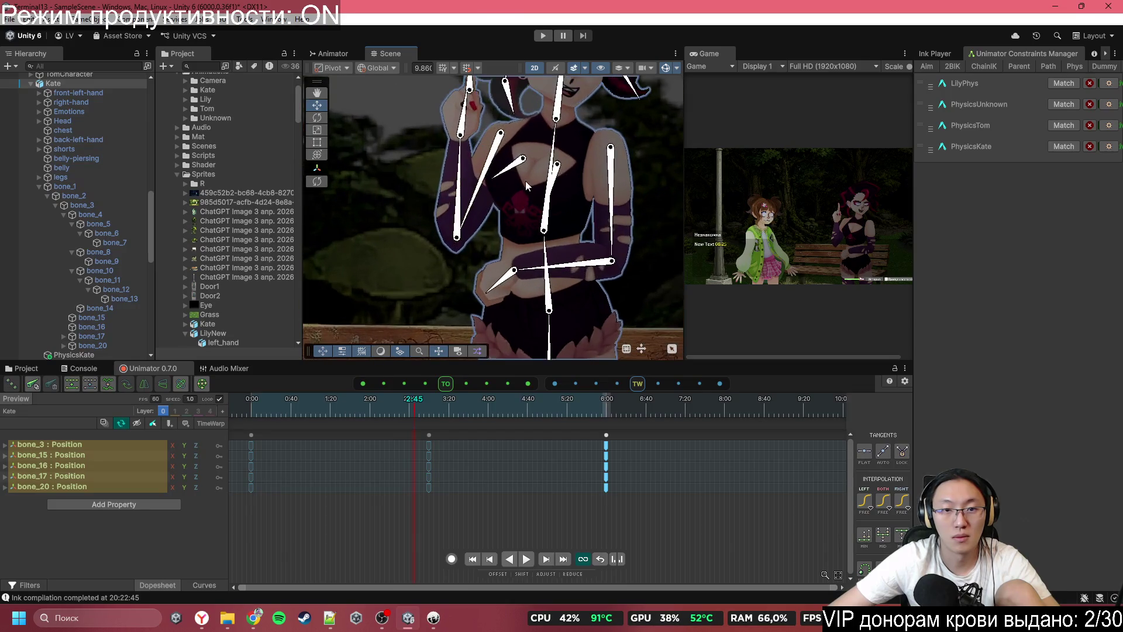
pyautogui.click(501, 222)
pyautogui.keyDown('shift'); pyautogui.click(555, 222); pyautogui.keyUp('shift')
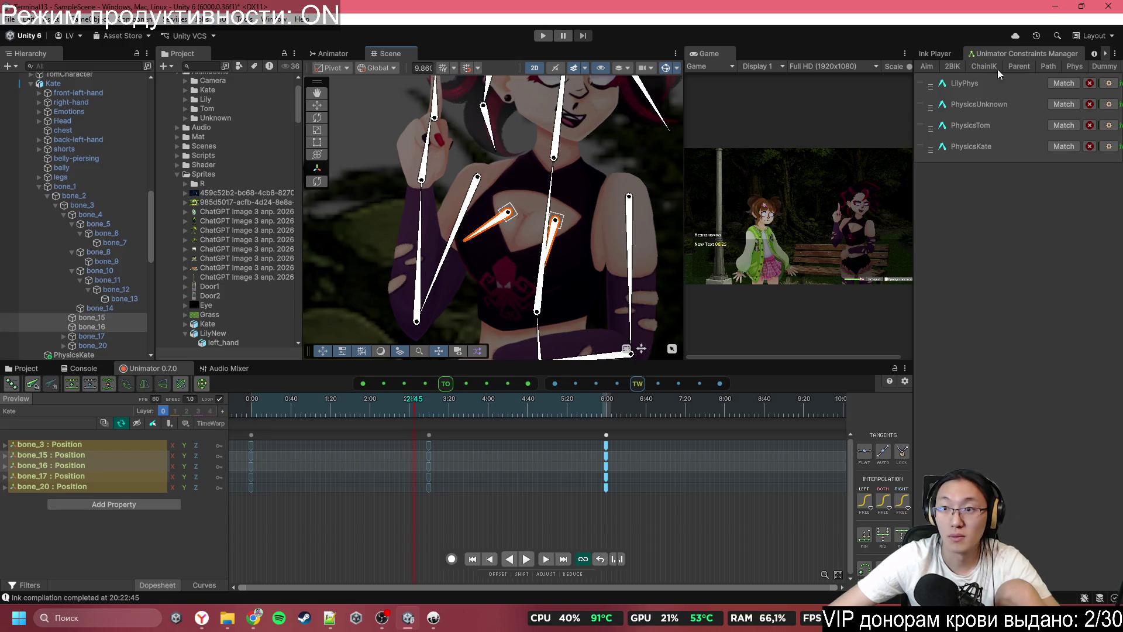
pyautogui.moveTo(913, 131); pyautogui.dragTo(789, 132)
pyautogui.hotkey('ctrl', '3')
pyautogui.moveTo(788, 211); pyautogui.dragTo(866, 213)
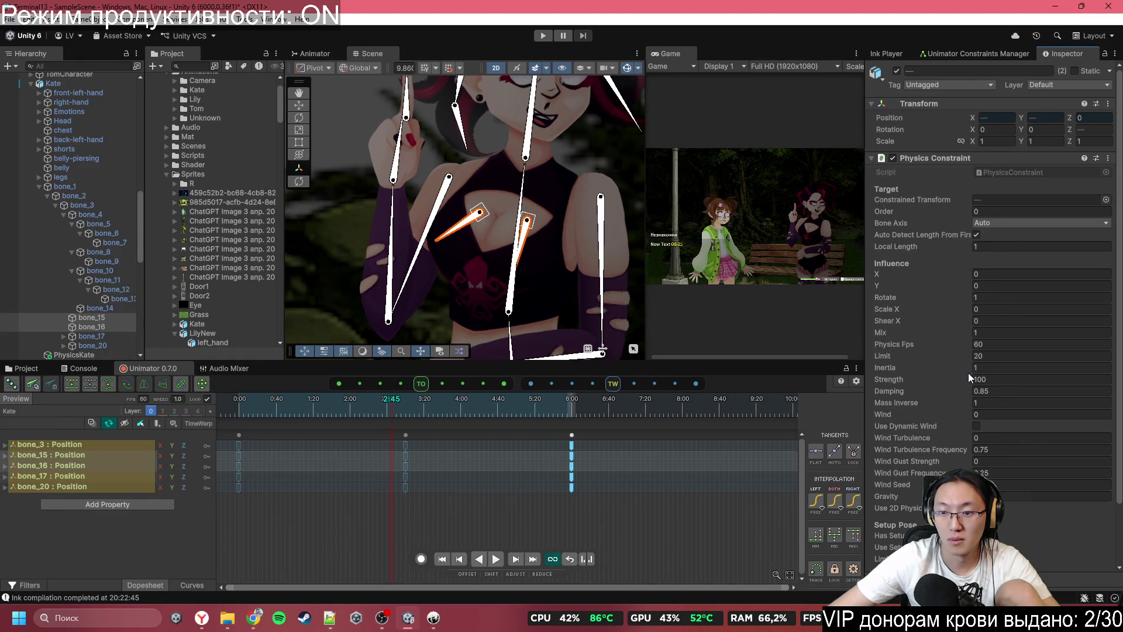
# Set the chest bones' Physics Constraint Rotate influence to 0.55, then select Kate
pyautogui.scroll(-1, 968, 377)
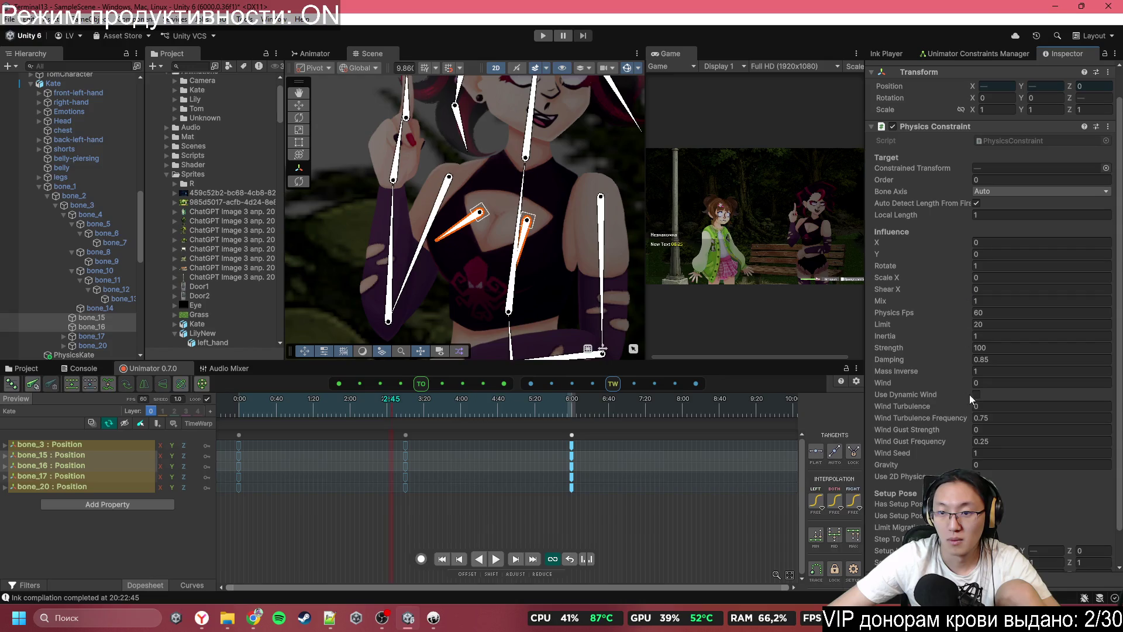
pyautogui.moveTo(958, 267); pyautogui.dragTo(946, 268)
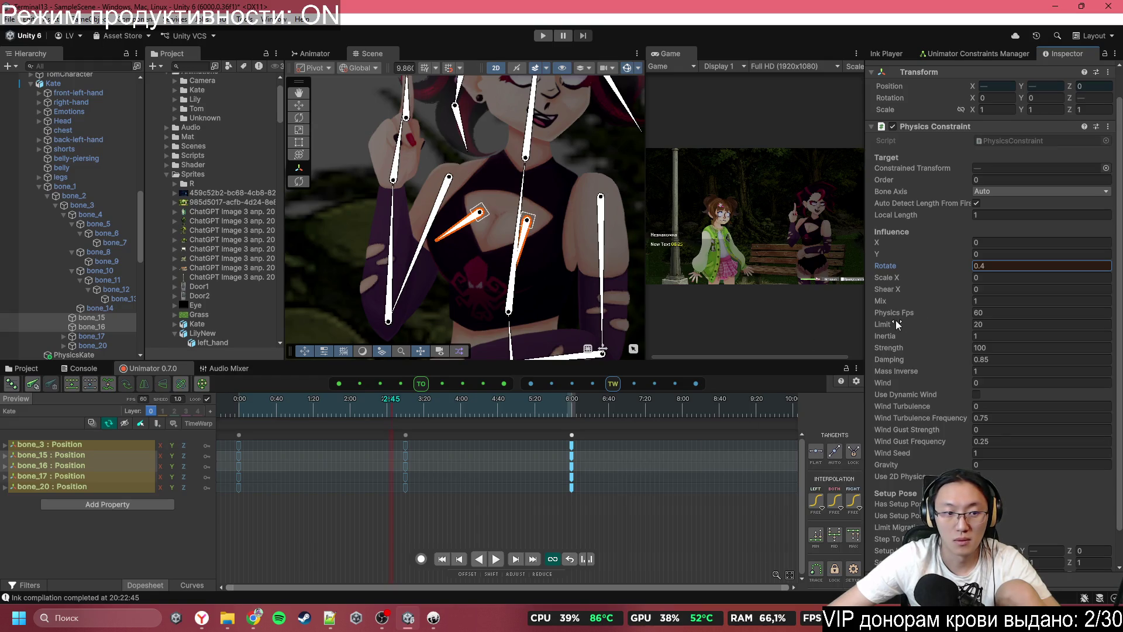
pyautogui.write('1')
pyautogui.press('Return')
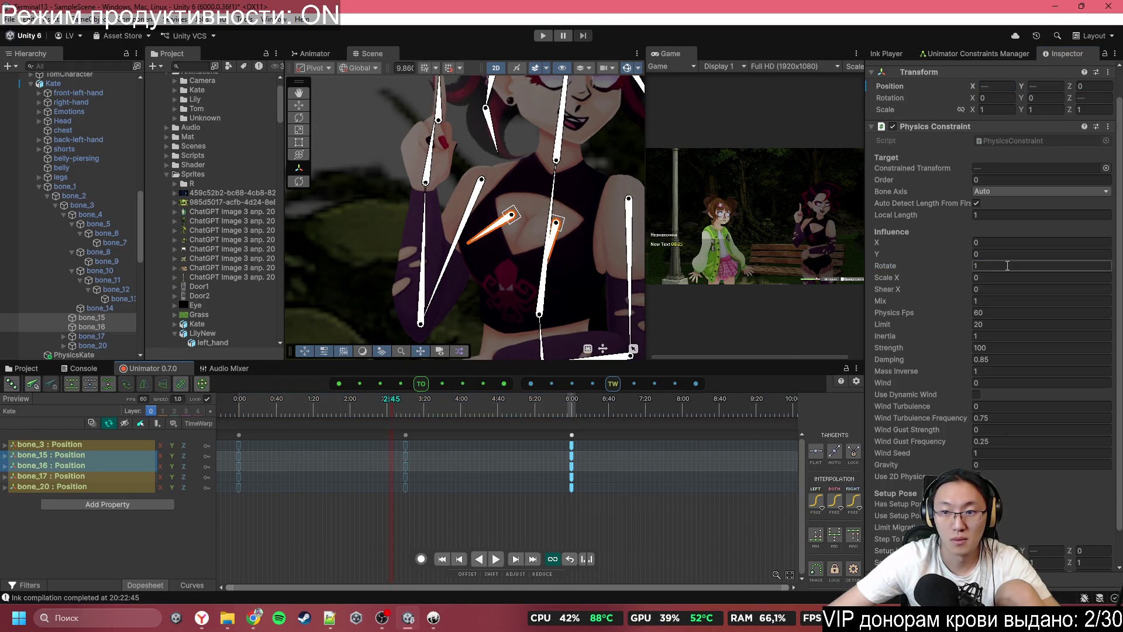
pyautogui.moveTo(960, 269); pyautogui.dragTo(955, 268)
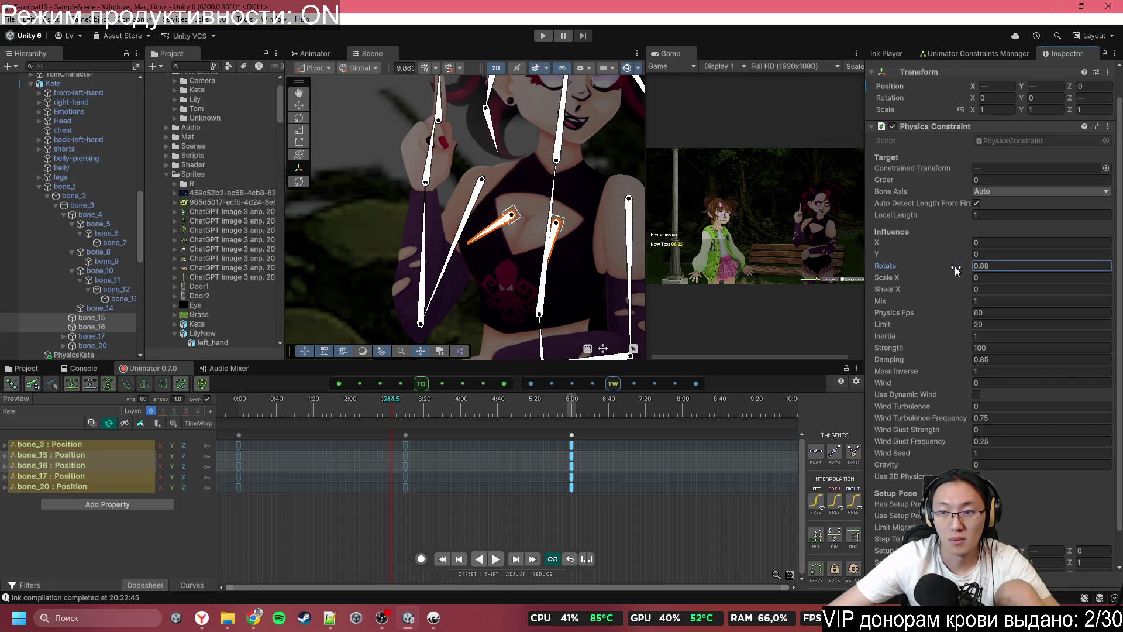
pyautogui.scroll(-5, 544, 164)
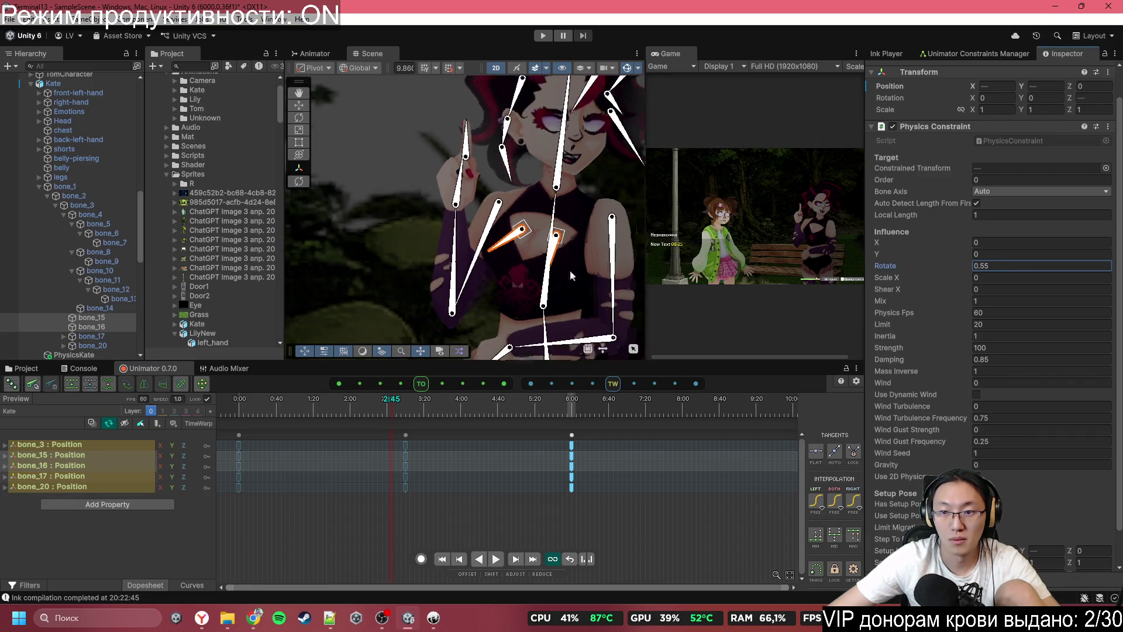
pyautogui.scroll(3, 70, 175)
pyautogui.click(53, 153)
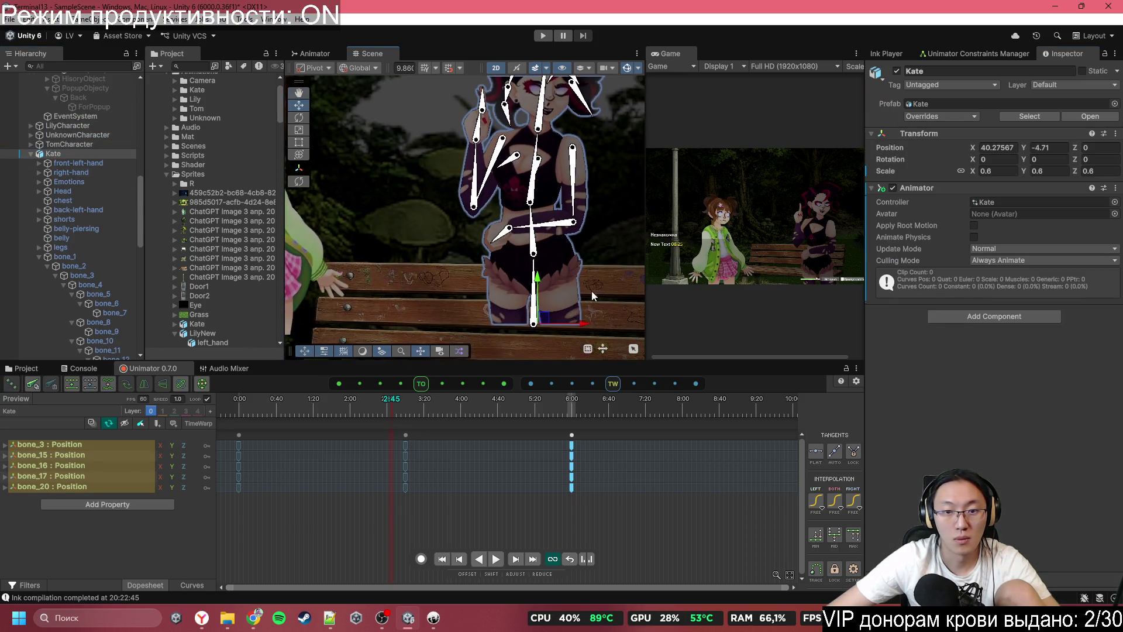
# Move Kate further left to X 39.24 beside the bench, then switch to the browser
pyautogui.moveTo(587, 342)
pyautogui.mouseDown()
pyautogui.moveTo(494, 341)
pyautogui.moveTo(614, 345)
pyautogui.moveTo(514, 348)
pyautogui.moveTo(471, 356)
pyautogui.moveTo(532, 360)
pyautogui.moveTo(435, 372)
pyautogui.moveTo(539, 382)
pyautogui.mouseUp()
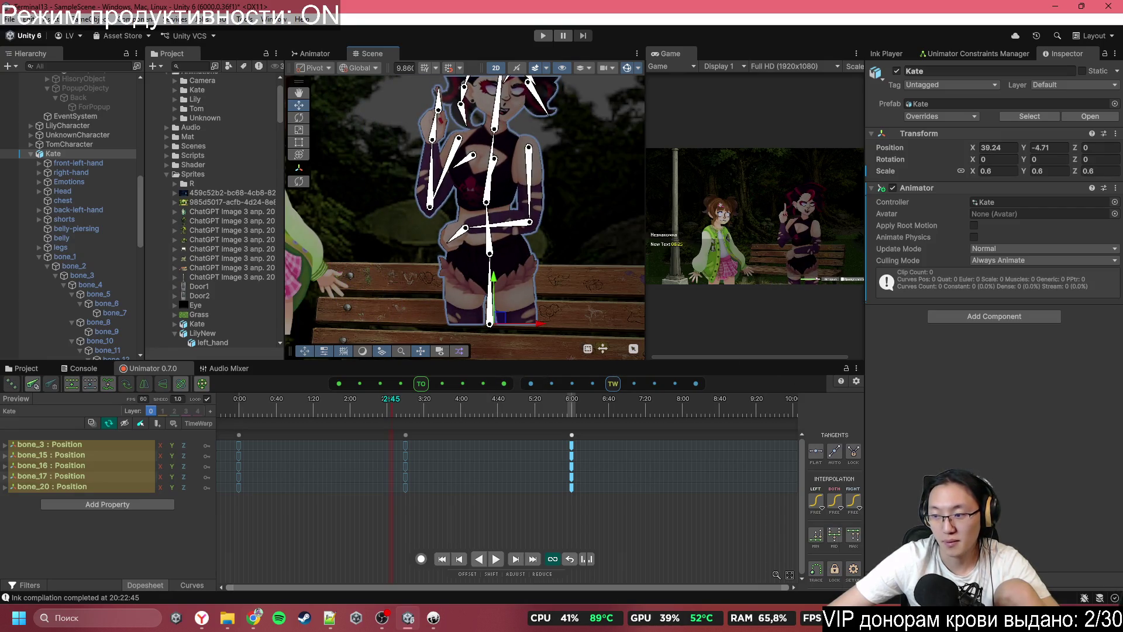
pyautogui.hotkey('alt', 'Tab')
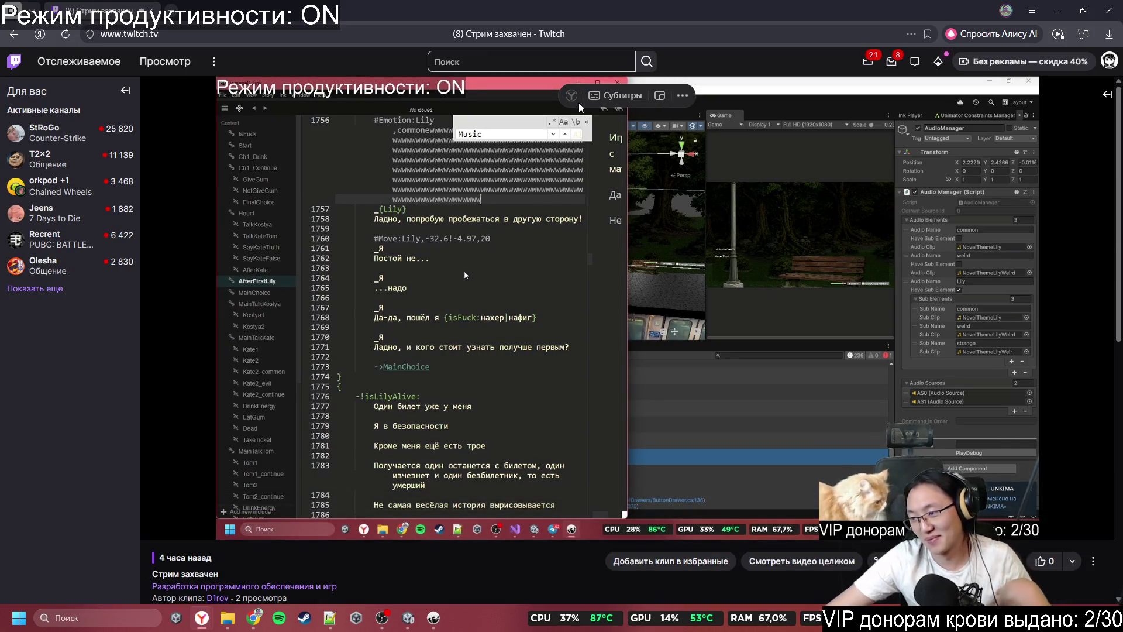
# Close the browser playing the Twitch stream clip to return to Unity
pyautogui.moveTo(496, 263)
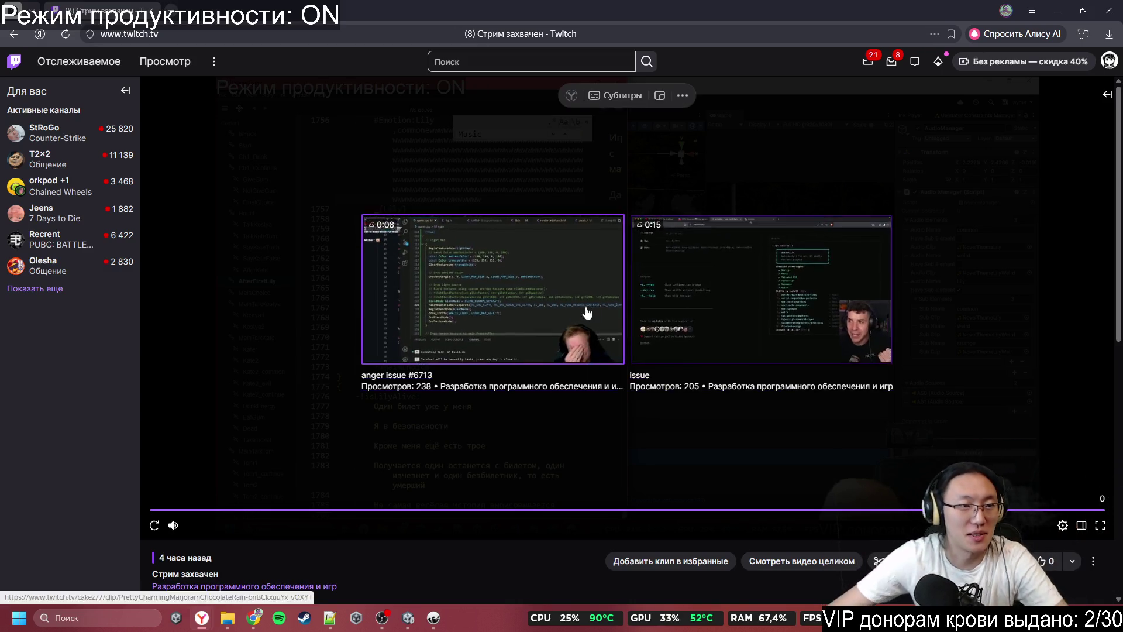
pyautogui.click(1109, 8)
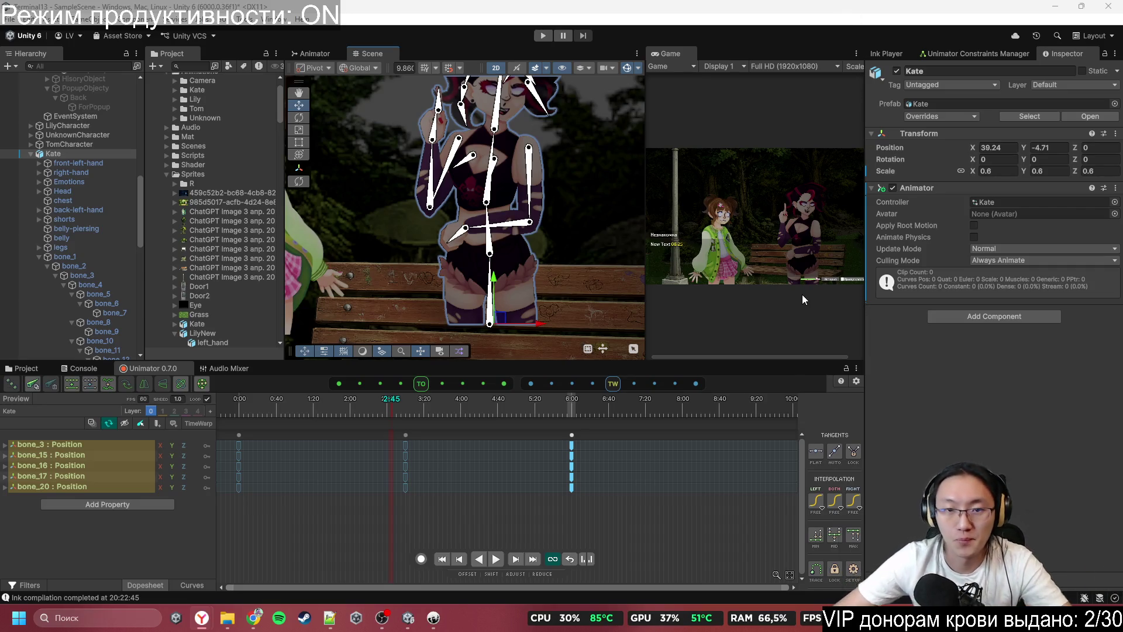
pyautogui.scroll(-2, 606, 196)
pyautogui.scroll(2, 561, 219)
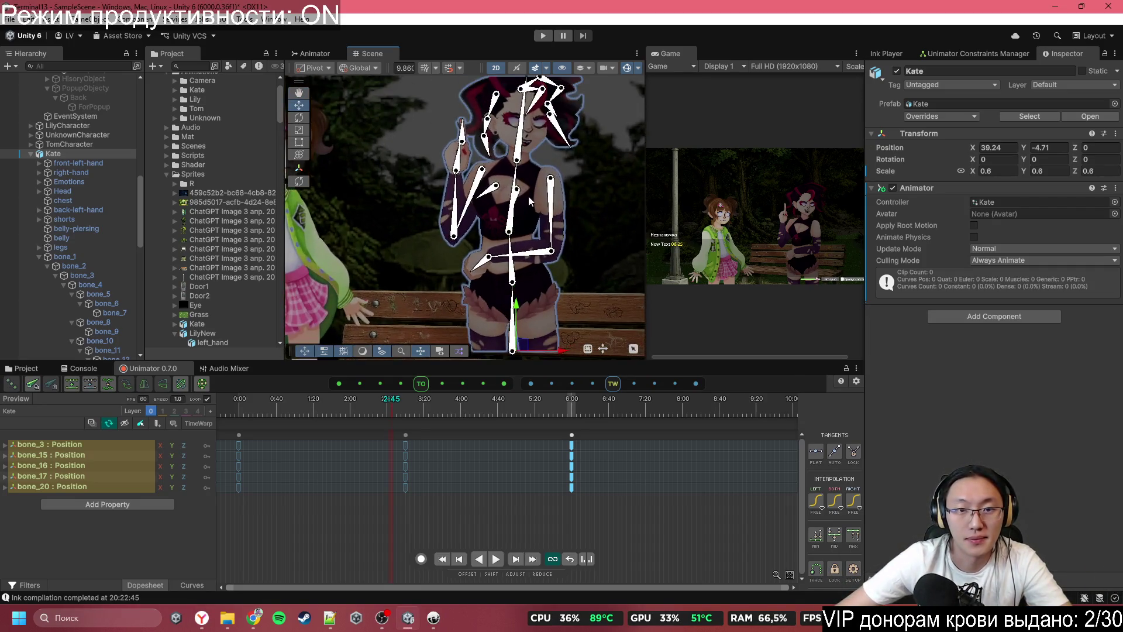
pyautogui.moveTo(527, 202); pyautogui.dragTo(479, 186)
pyautogui.hotkey('ctrl', 'z')
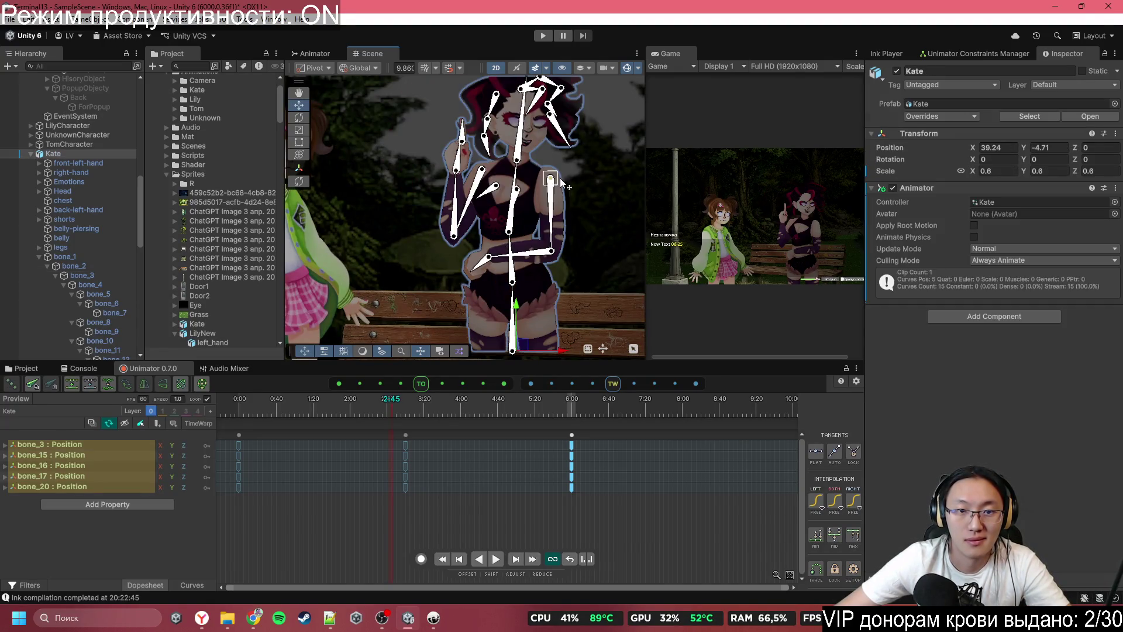
pyautogui.scroll(2, 522, 190)
pyautogui.moveTo(356, 411); pyautogui.dragTo(233, 413)
pyautogui.press('space')
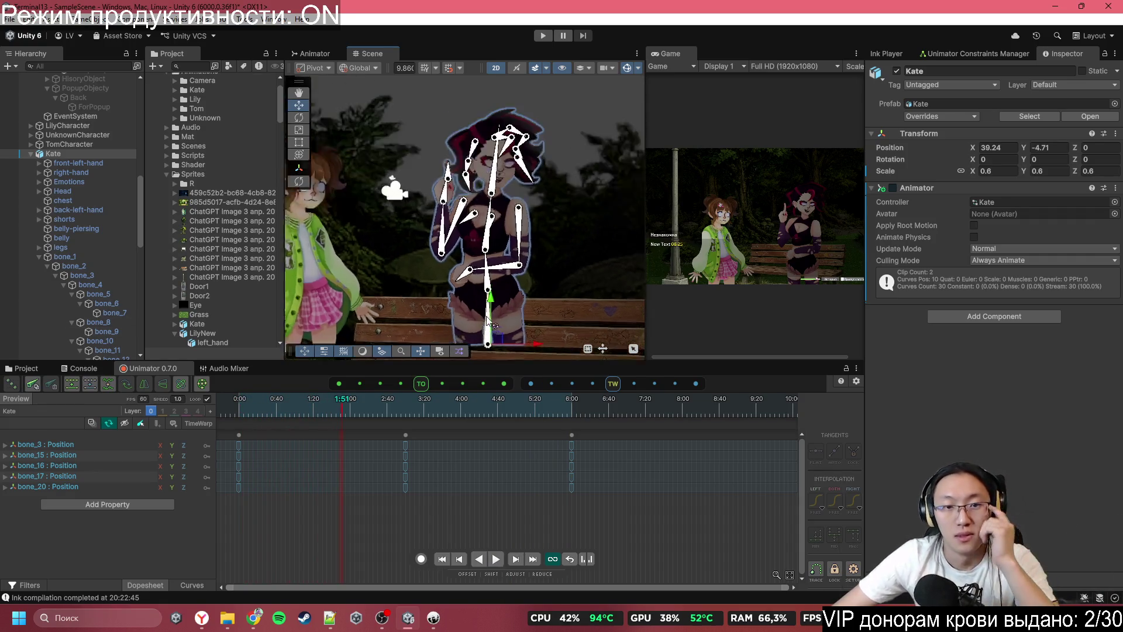
pyautogui.scroll(3, 515, 241)
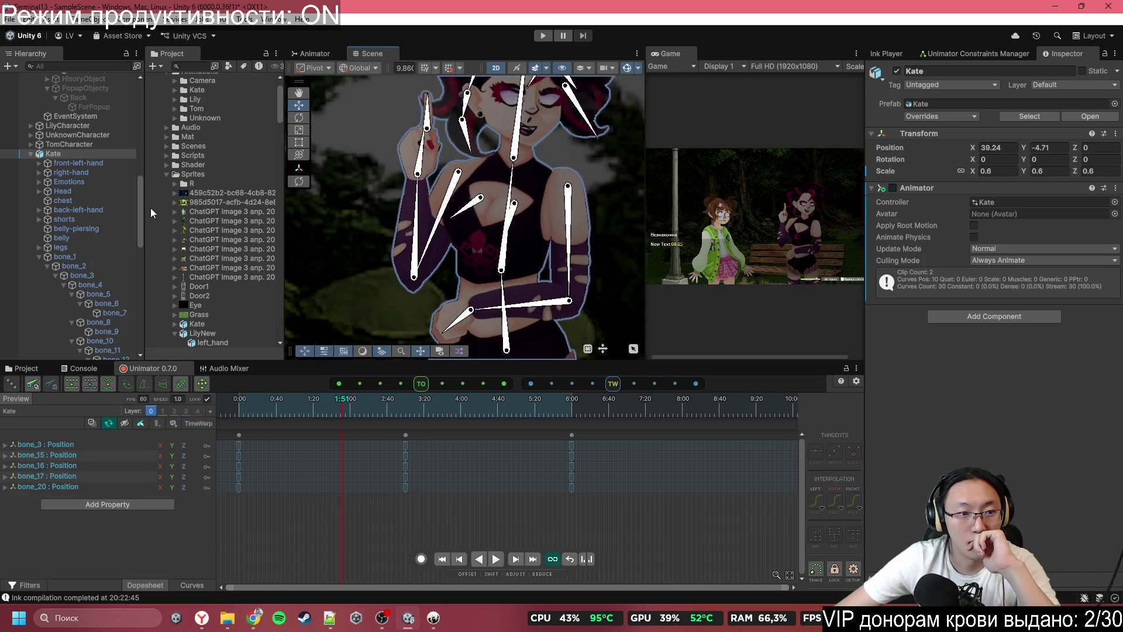
pyautogui.scroll(-3, 118, 274)
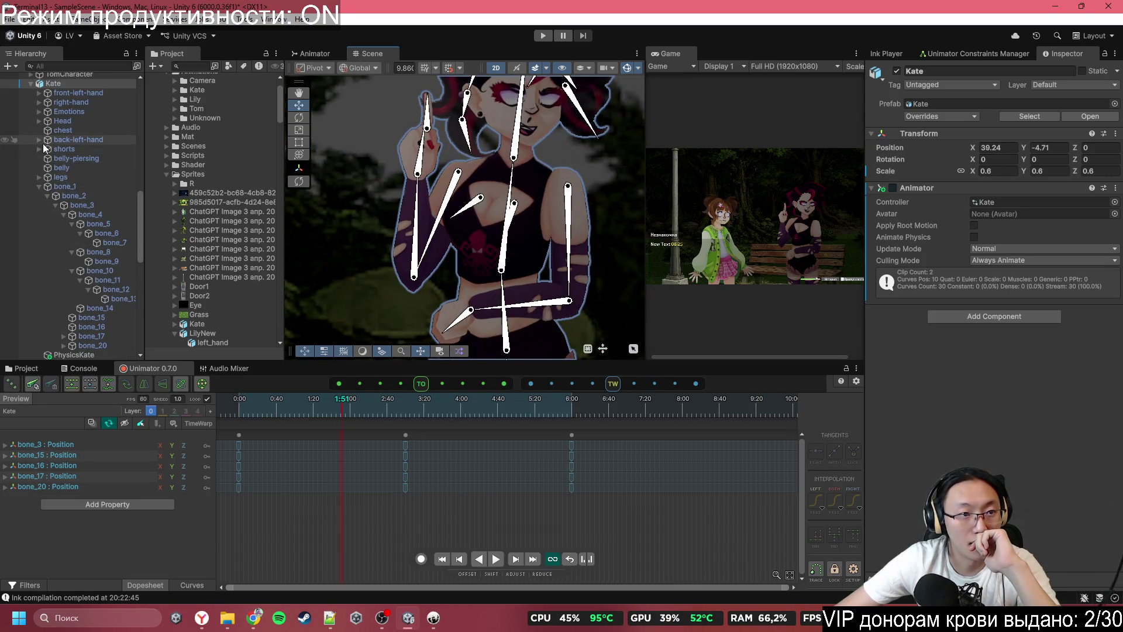
# Inspect the parts and skin bones of Kate's back-left-hand and right-hand groups
pyautogui.click(38, 139)
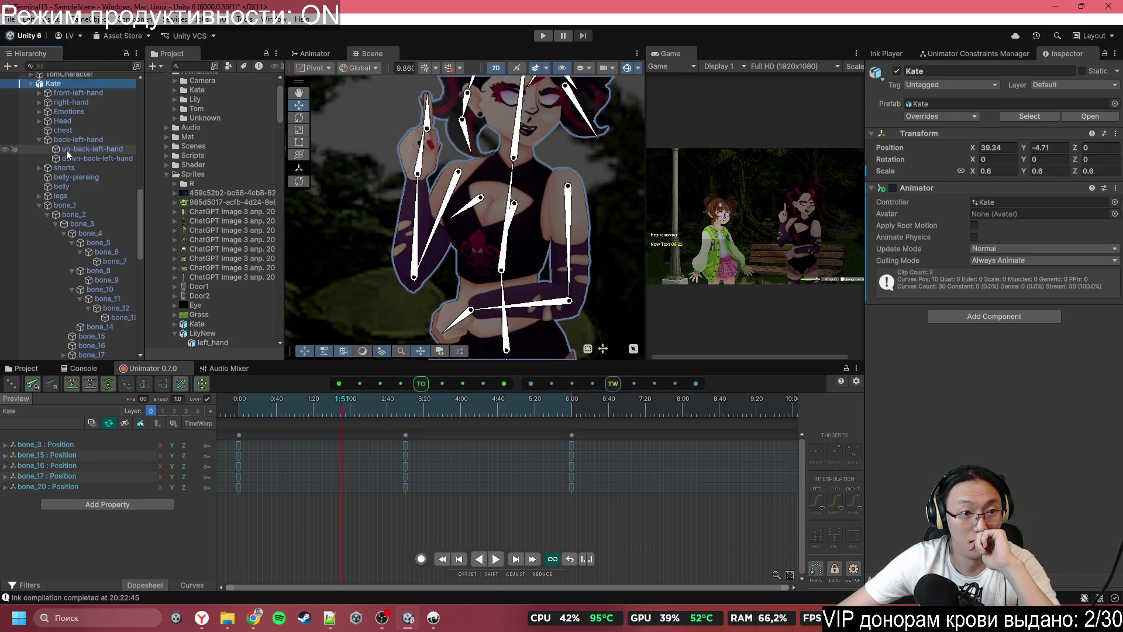
pyautogui.click(65, 150)
pyautogui.click(70, 158)
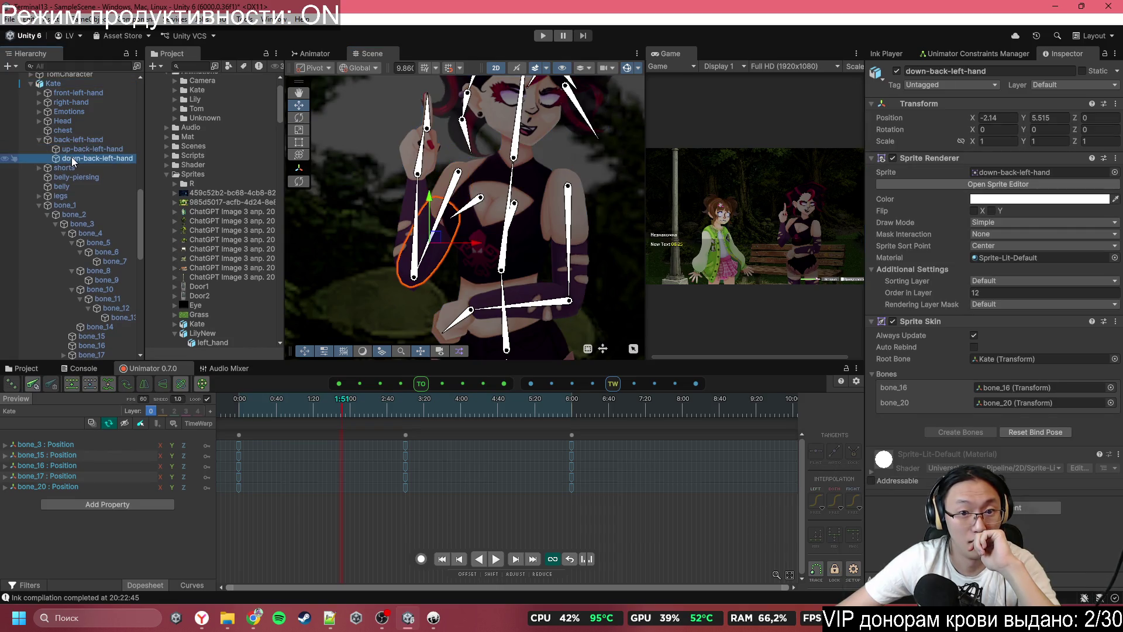
pyautogui.click(39, 139)
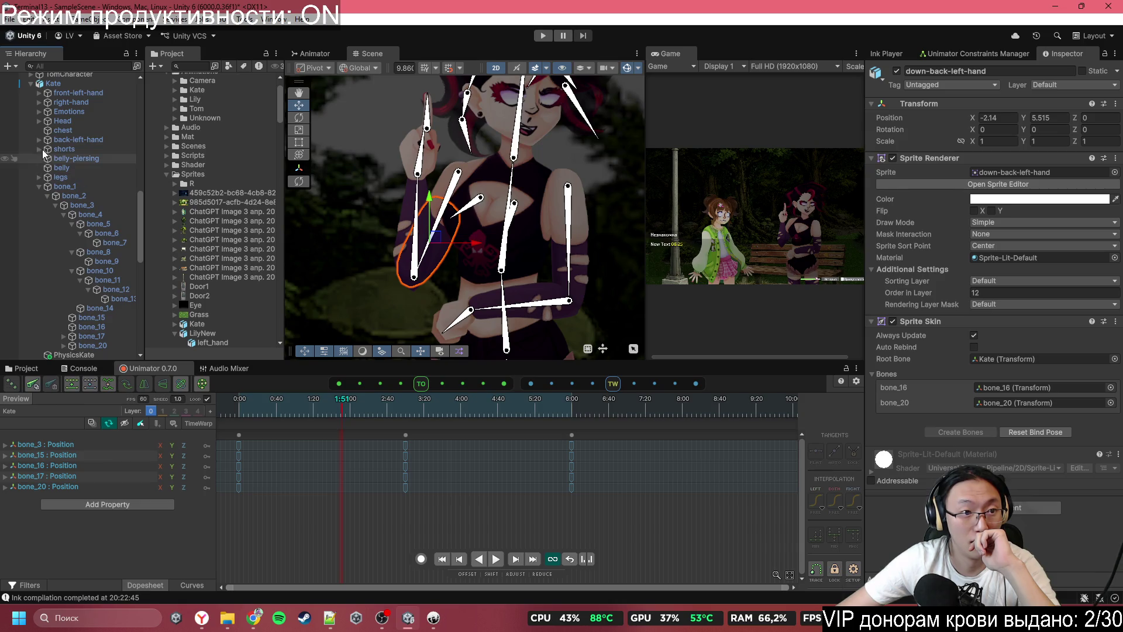
pyautogui.click(43, 102)
pyautogui.click(38, 102)
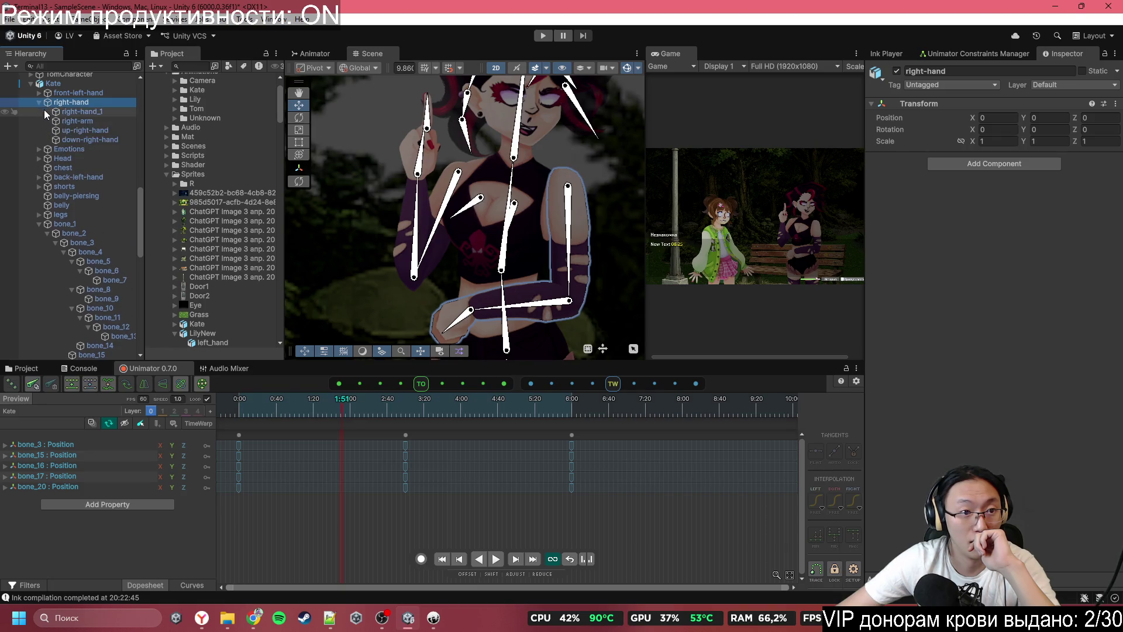
pyautogui.click(66, 130)
pyautogui.click(73, 139)
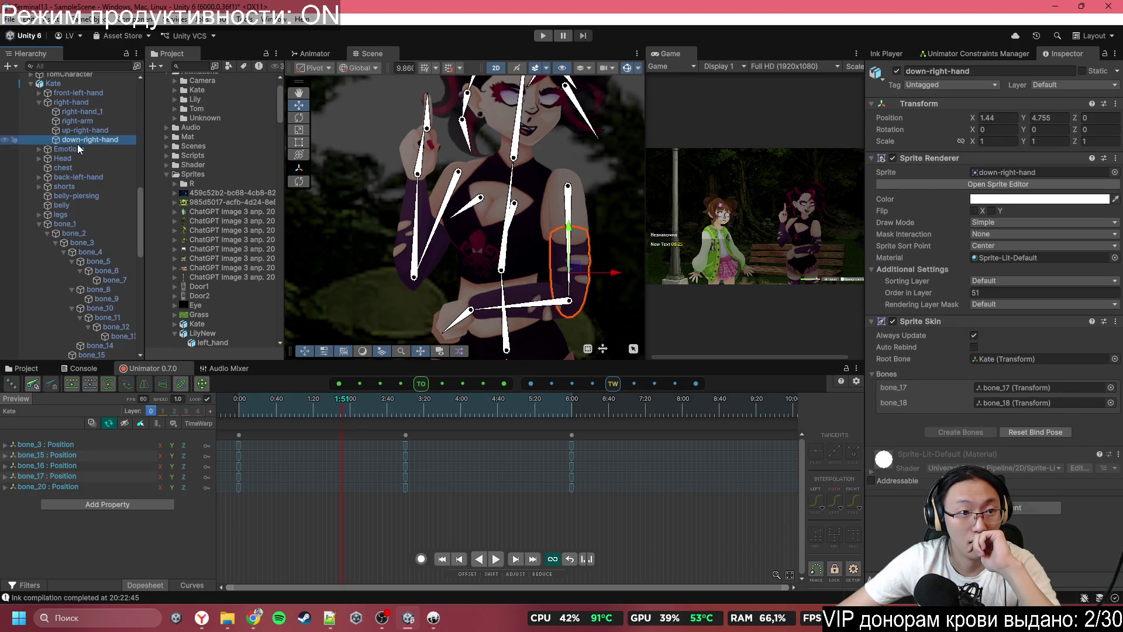
# Deactivate the left-arm-finger sprite under the front-left-hand group
pyautogui.click(39, 94)
pyautogui.click(58, 102)
pyautogui.click(64, 111)
pyautogui.hotkey('alt', 'shift', 'a')
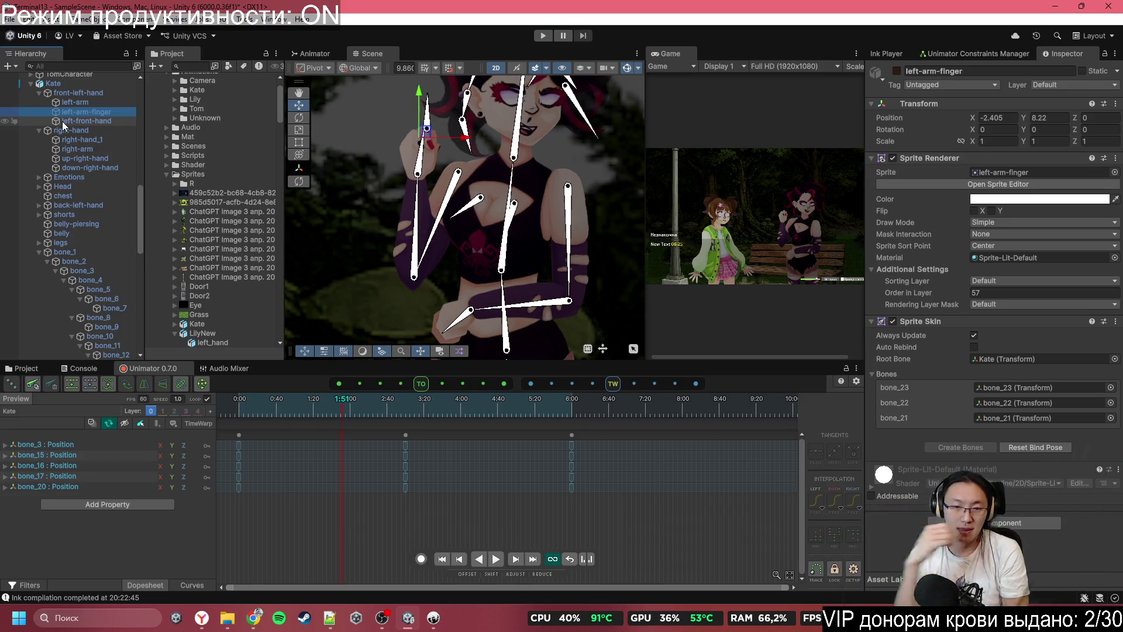
# Rotate bone_17 and bone_20 into a new arm pose, then select hair bone bone_4
pyautogui.moveTo(566, 262); pyautogui.dragTo(541, 291)
pyautogui.moveTo(424, 253); pyautogui.dragTo(445, 250)
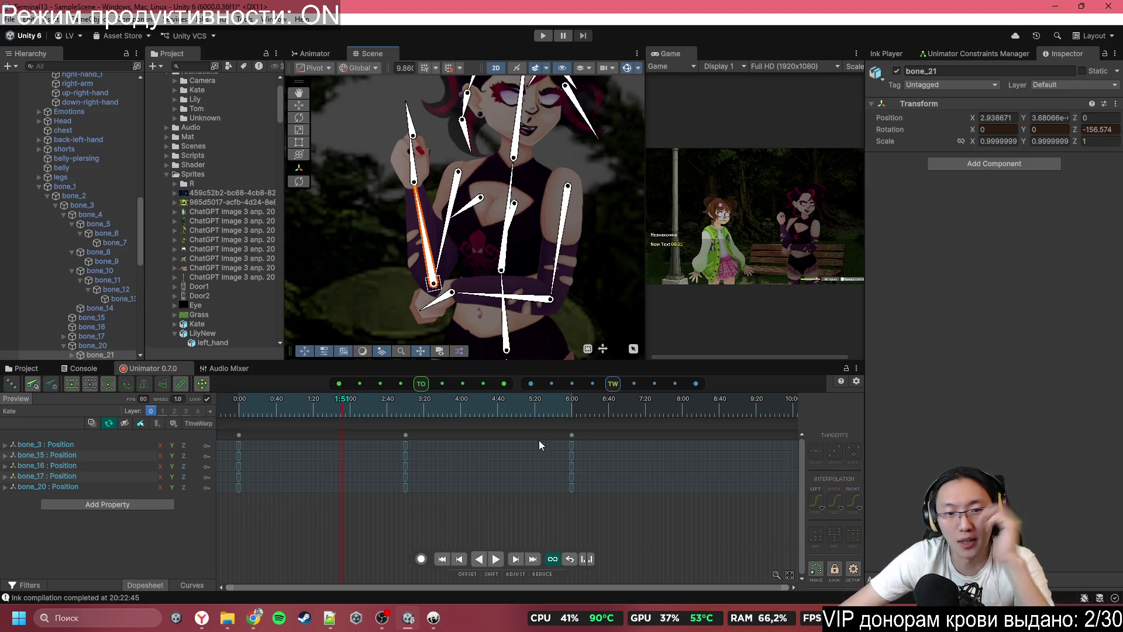
pyautogui.scroll(-5, 520, 262)
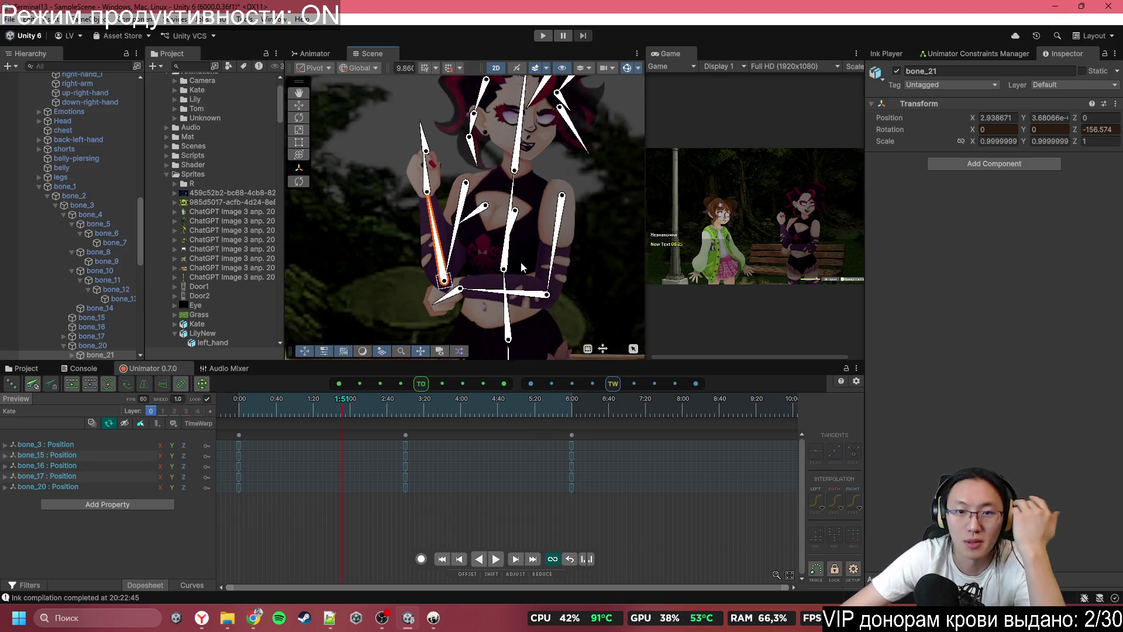
pyautogui.scroll(5, 520, 283)
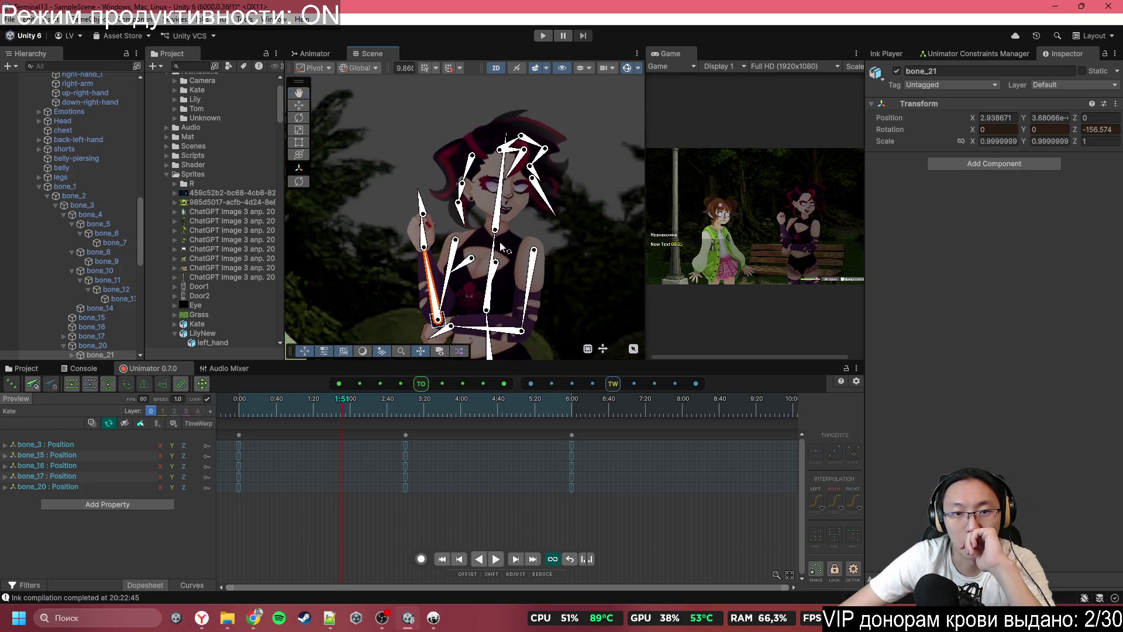
pyautogui.click(468, 172)
# Enable recording from 0:00 and swing hair bones bone_10 and bone_8 at 3:00
pyautogui.moveTo(468, 173)
pyautogui.mouseDown()
pyautogui.moveTo(521, 163)
pyautogui.moveTo(471, 151)
pyautogui.mouseUp()
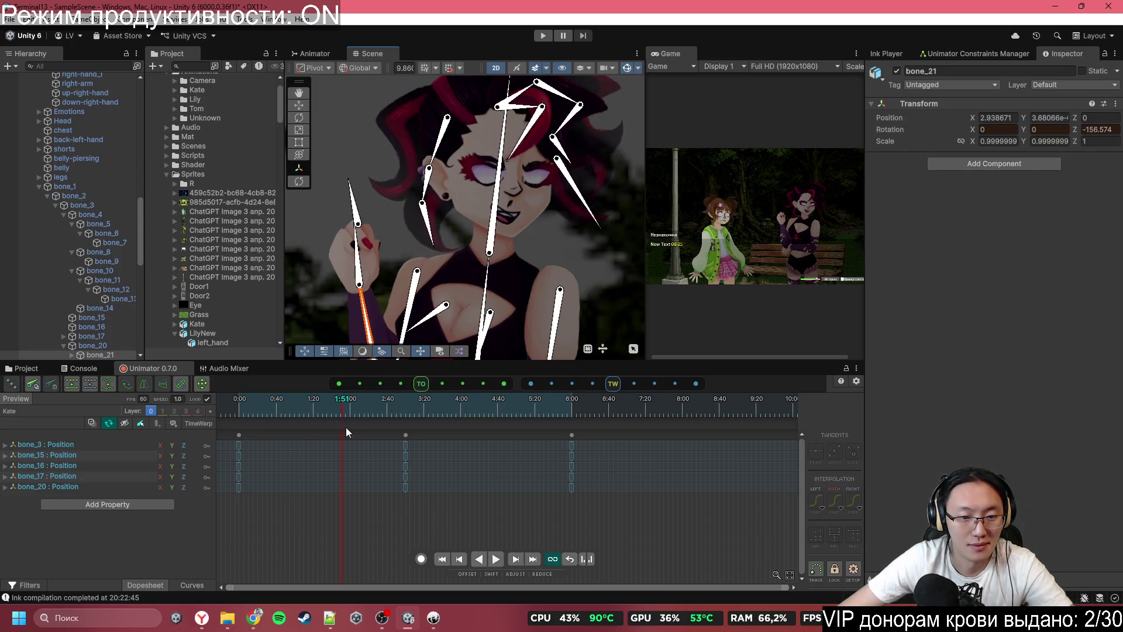
pyautogui.click(460, 557)
pyautogui.click(421, 558)
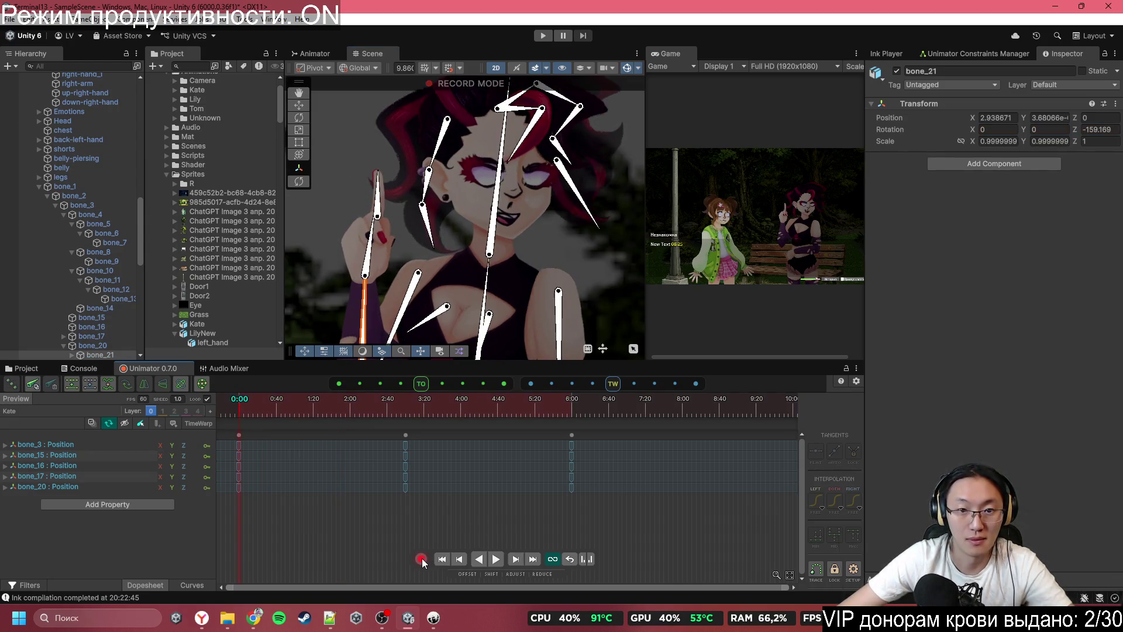
pyautogui.press('space')
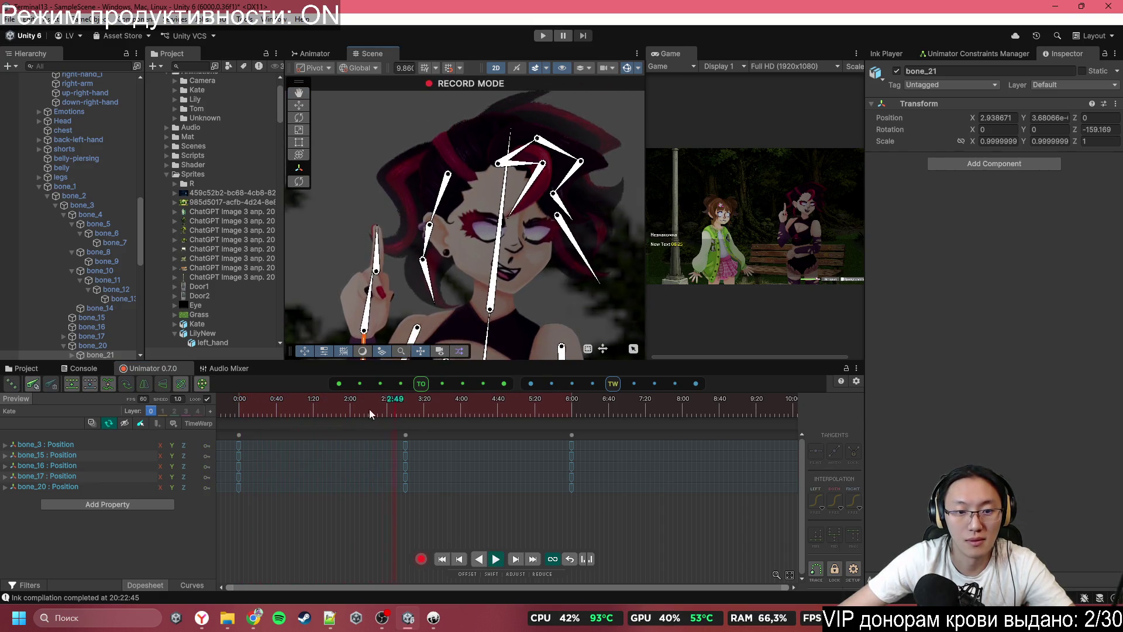
pyautogui.moveTo(323, 415); pyautogui.dragTo(406, 416)
pyautogui.scroll(6, 561, 170)
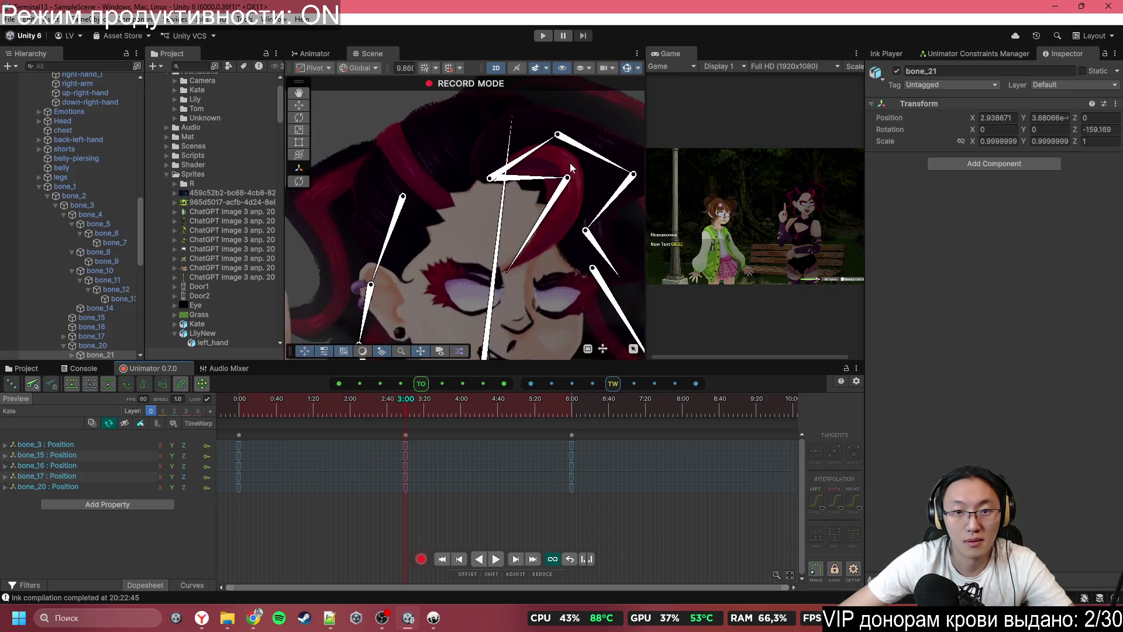
pyautogui.moveTo(538, 188); pyautogui.dragTo(541, 144)
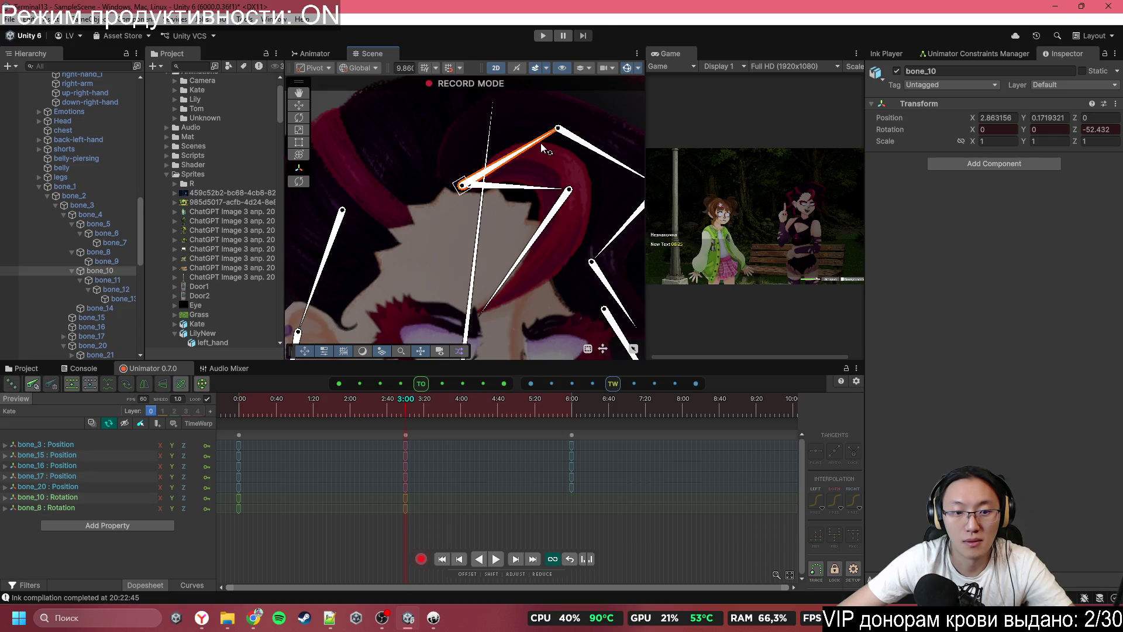
# Copy the 0:00 hair rotation keys to 6:00, then preview the clip as curves
pyautogui.moveTo(289, 513); pyautogui.dragTo(227, 491)
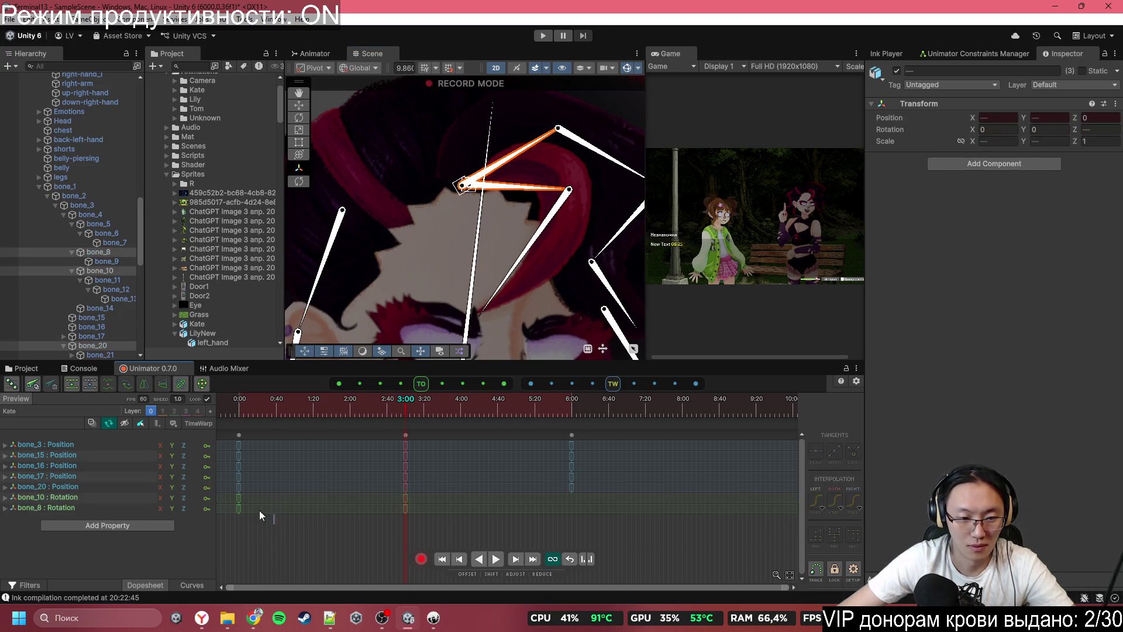
pyautogui.hotkey('ctrl', 'c')
pyautogui.click(571, 402)
pyautogui.hotkey('ctrl', 'v')
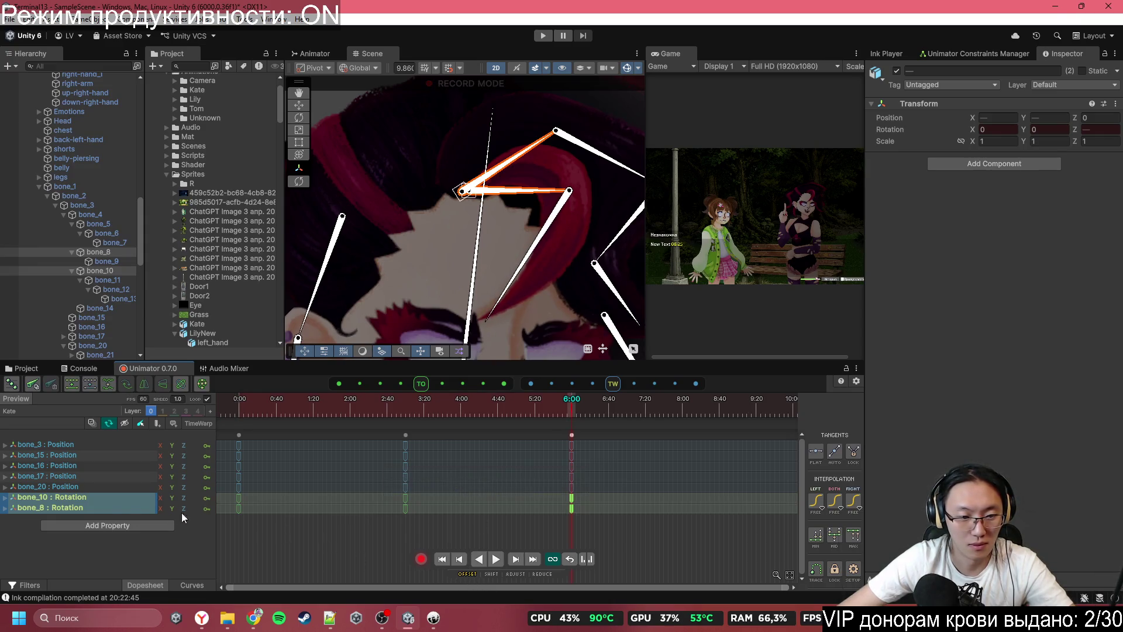
pyautogui.click(191, 585)
pyautogui.press('space')
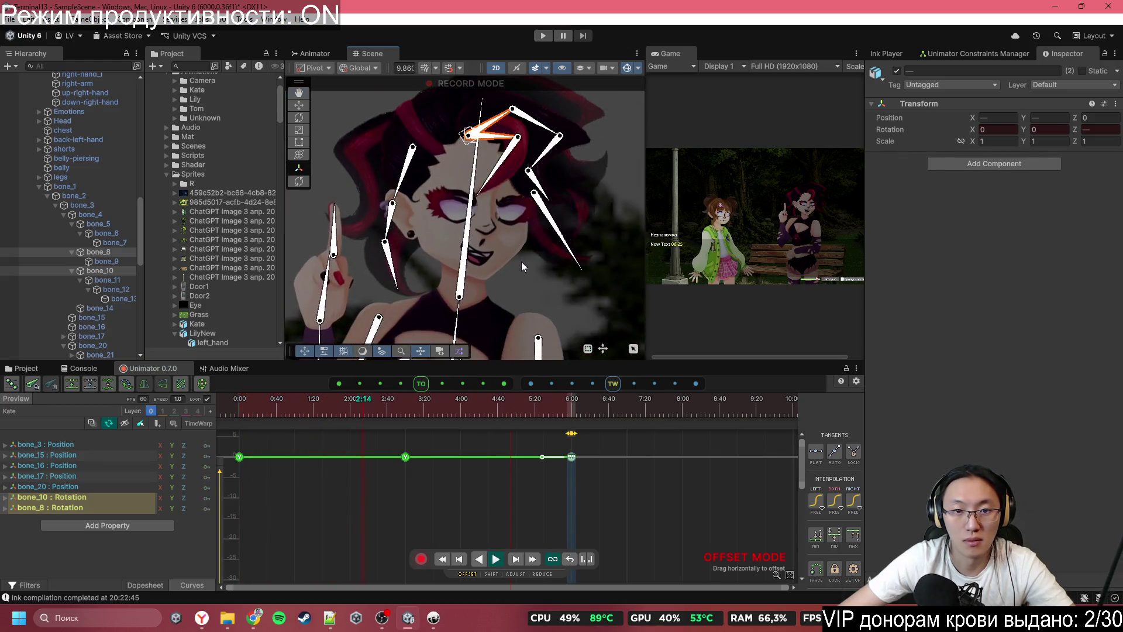
# Offset the hair rotation keys along the timeline and scrub to review the motion
pyautogui.moveTo(486, 487); pyautogui.dragTo(506, 500)
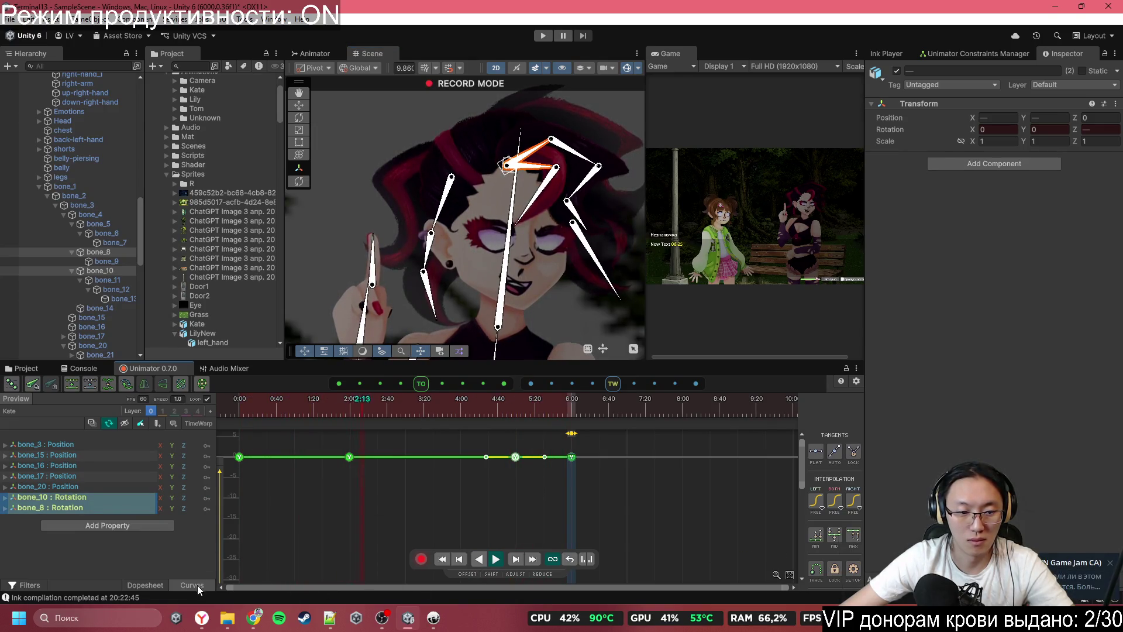
pyautogui.click(167, 584)
pyautogui.click(406, 408)
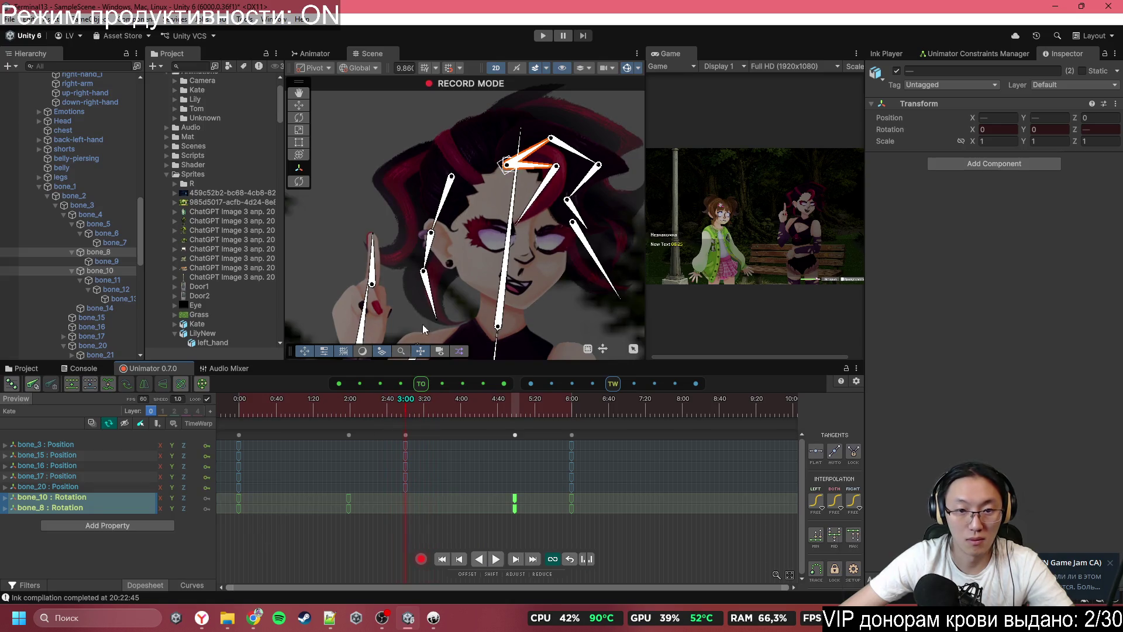
pyautogui.moveTo(377, 409)
pyautogui.mouseDown()
pyautogui.moveTo(243, 414)
pyautogui.moveTo(359, 424)
pyautogui.mouseUp()
# Key bone_5's rotation at 3:00 and copy its 0:00 starting key to 6:00
pyautogui.click(406, 435)
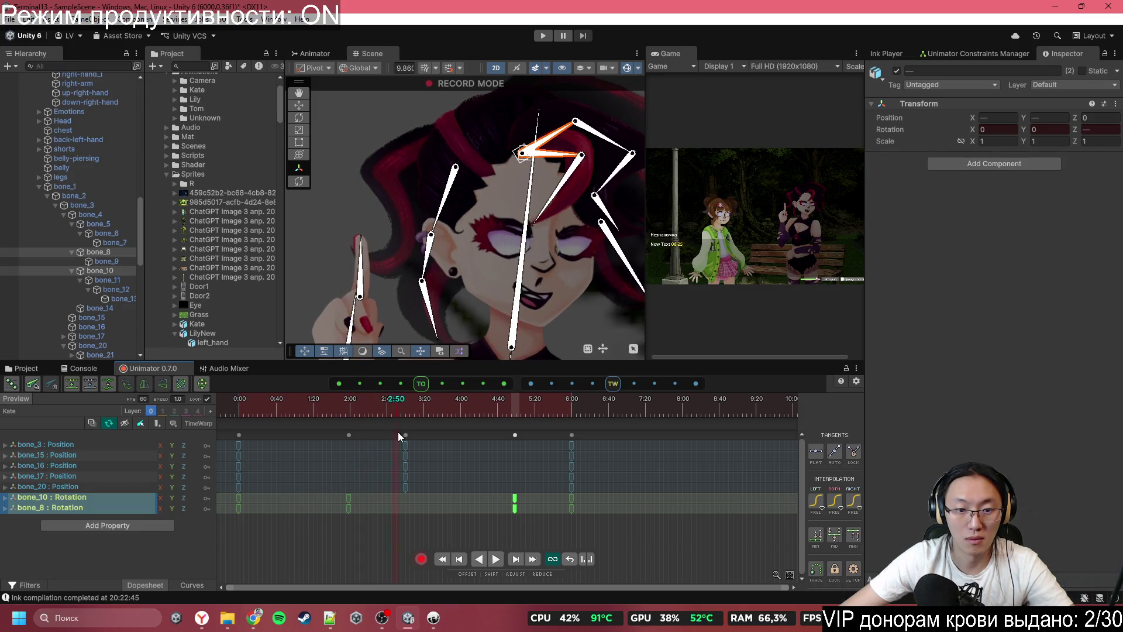
pyautogui.click(444, 223)
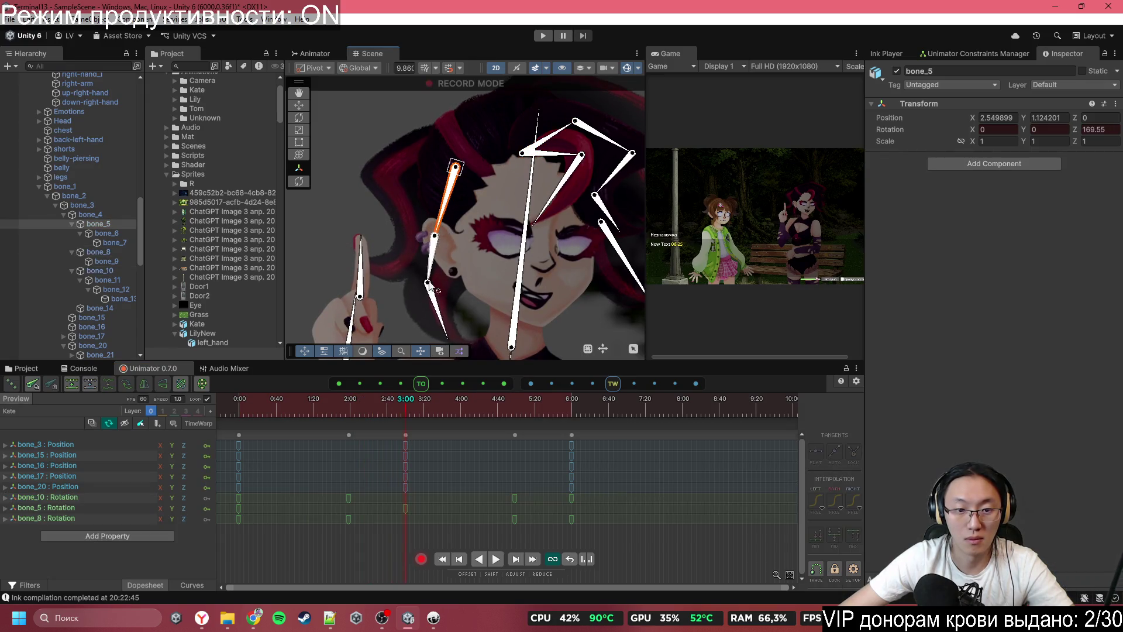
pyautogui.click(230, 419)
pyautogui.moveTo(230, 420); pyautogui.dragTo(402, 440)
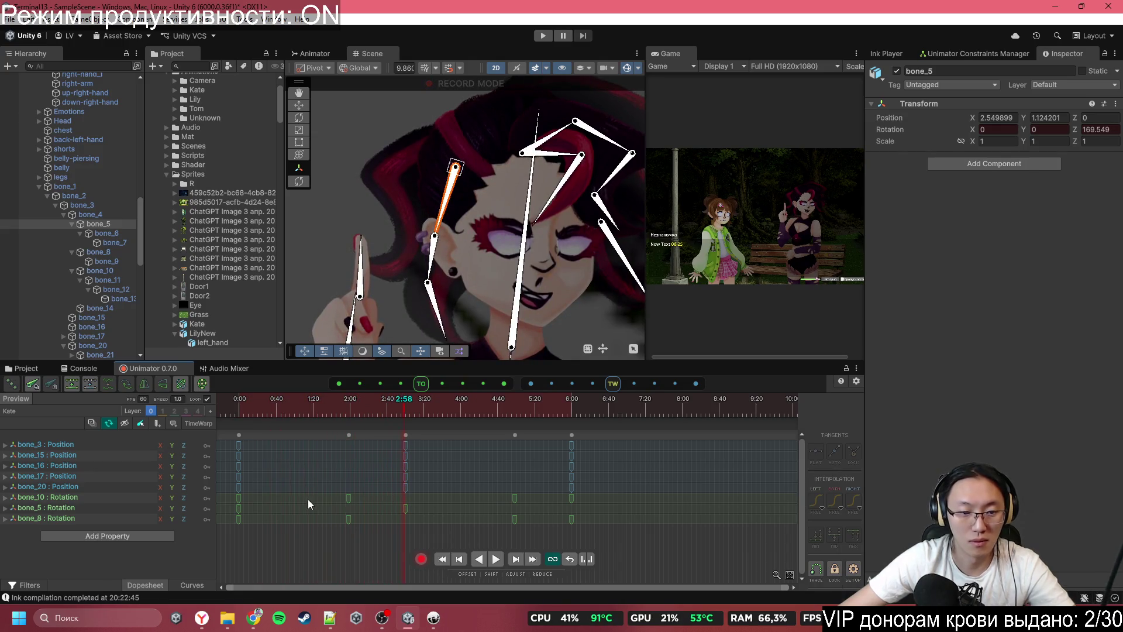
pyautogui.click(239, 507)
pyautogui.hotkey('ctrl', 'c')
pyautogui.moveTo(528, 418); pyautogui.dragTo(573, 412)
pyautogui.hotkey('ctrl', 'v')
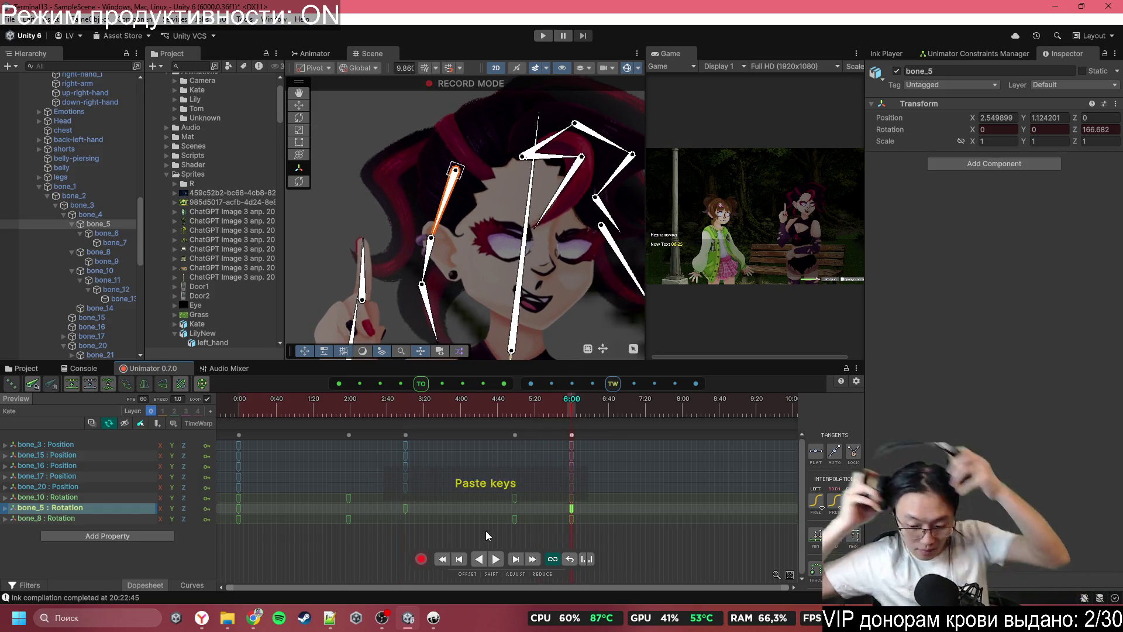
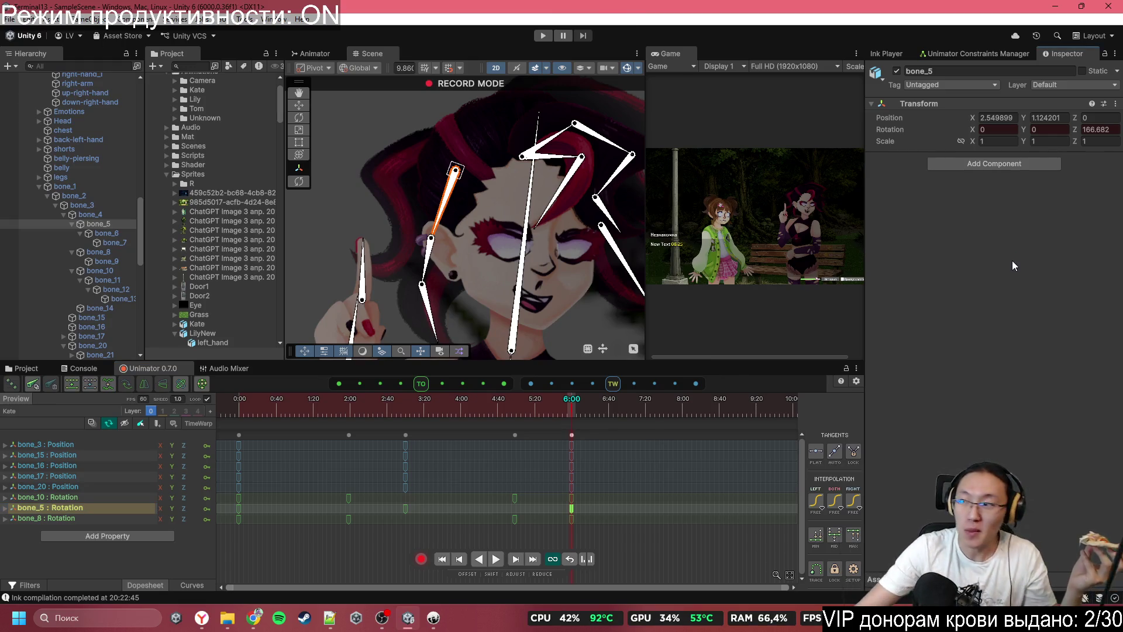
# Minimize the Unity editor and switch to the Chrome window playing YouTube
pyautogui.click(1057, 7)
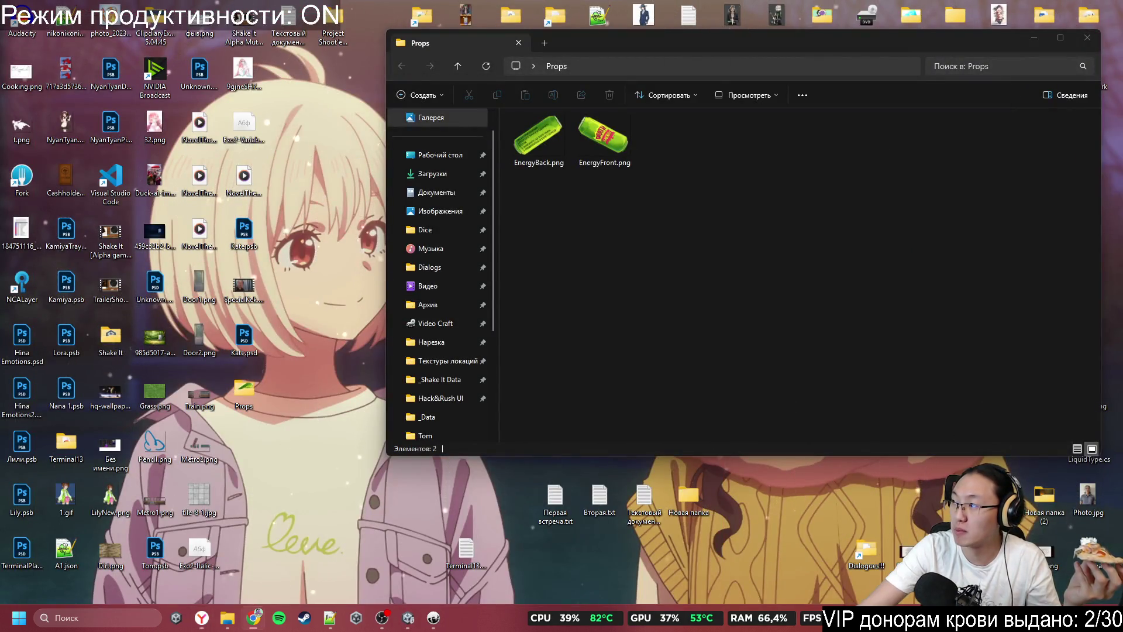
pyautogui.hotkey('alt', 'Tab')
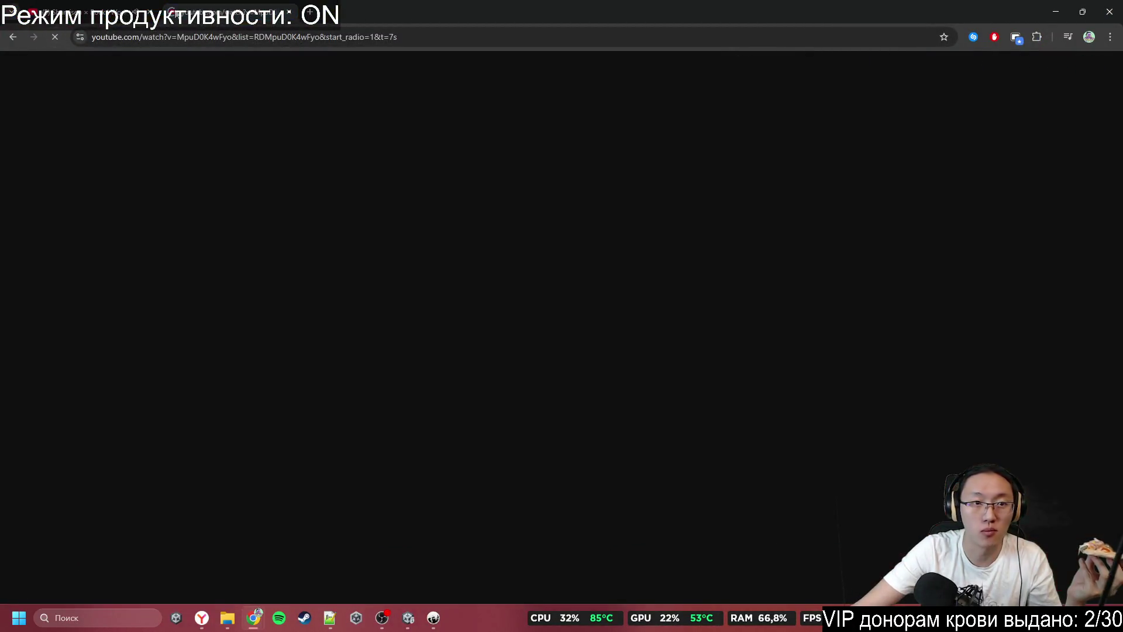
# Switch to the other YouTube tab, browse the home feed, and open 'я не понимаю юмор'
pyautogui.click(233, 6)
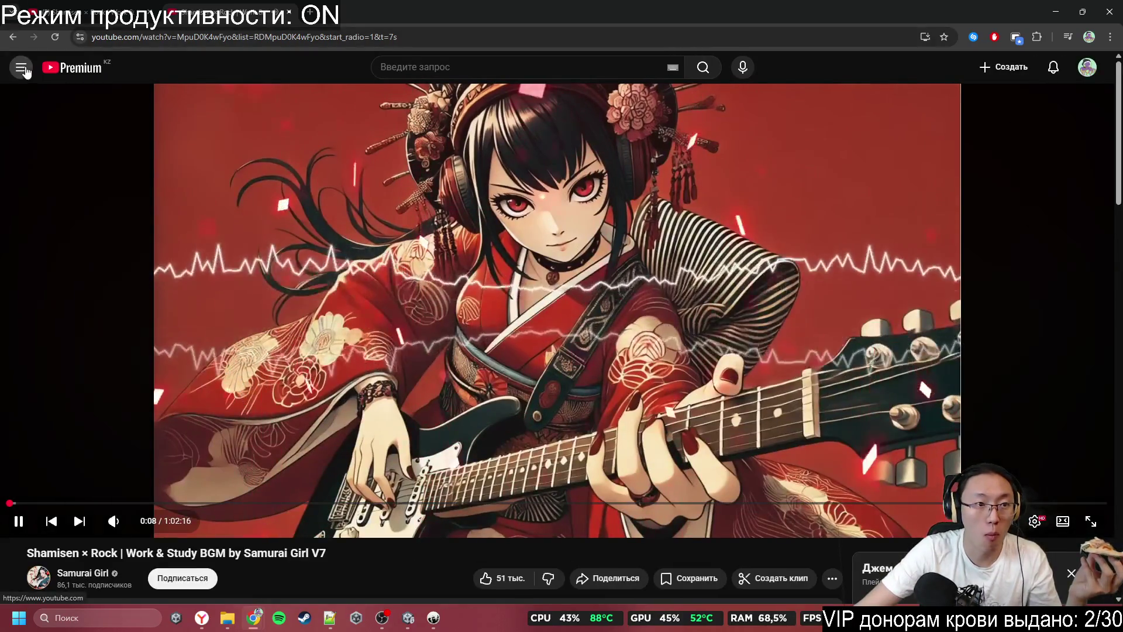
pyautogui.click(59, 68)
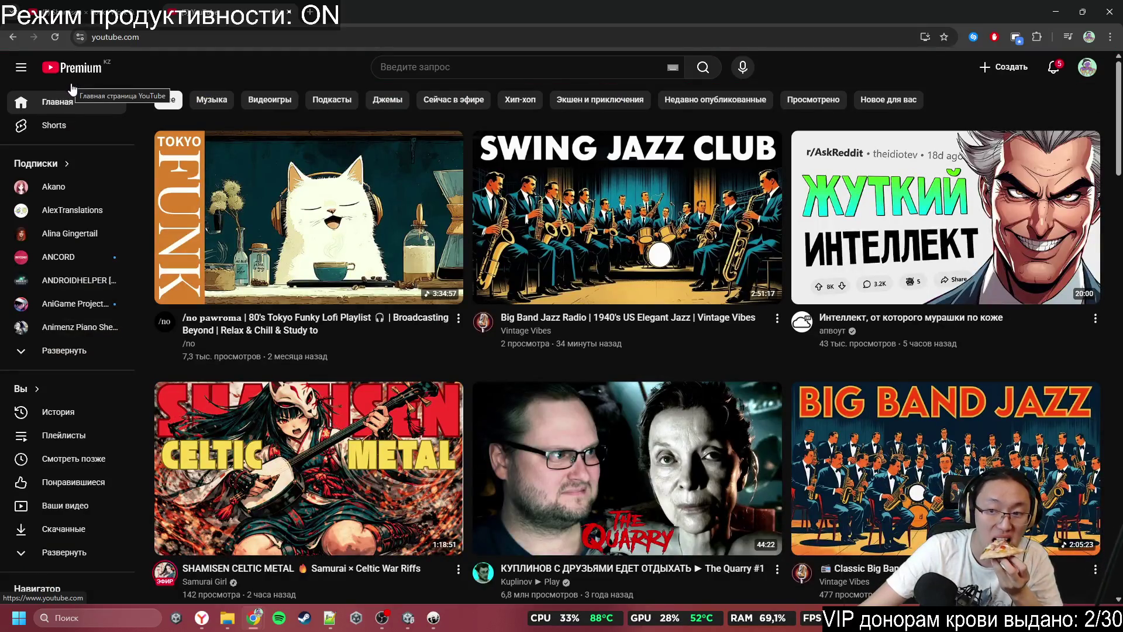
pyautogui.scroll(-6, 668, 430)
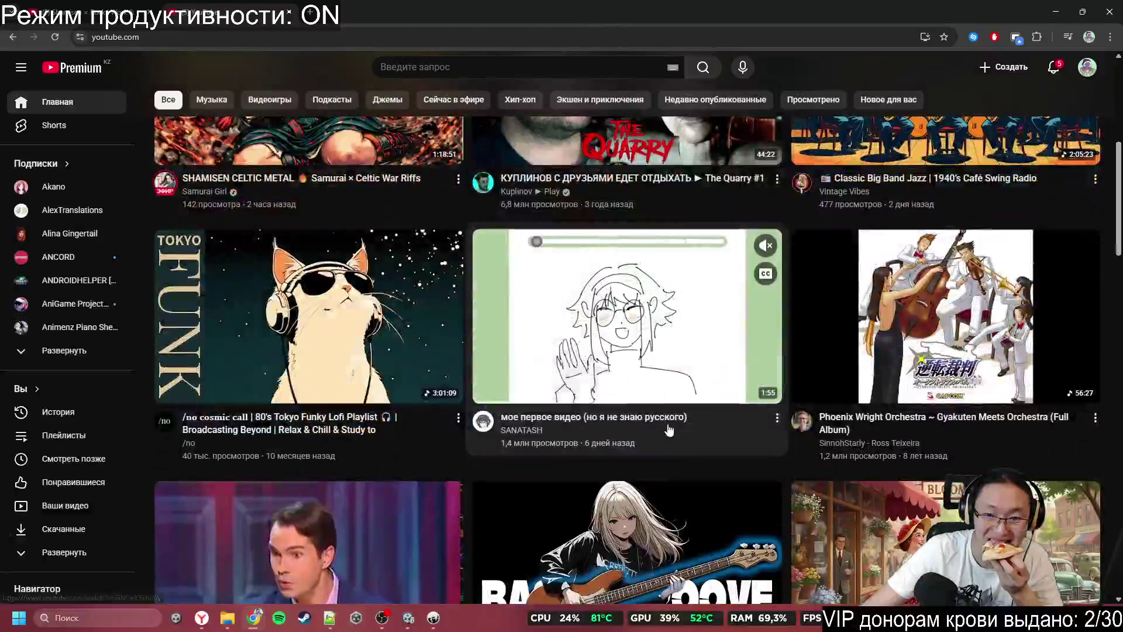
pyautogui.scroll(-2, 668, 430)
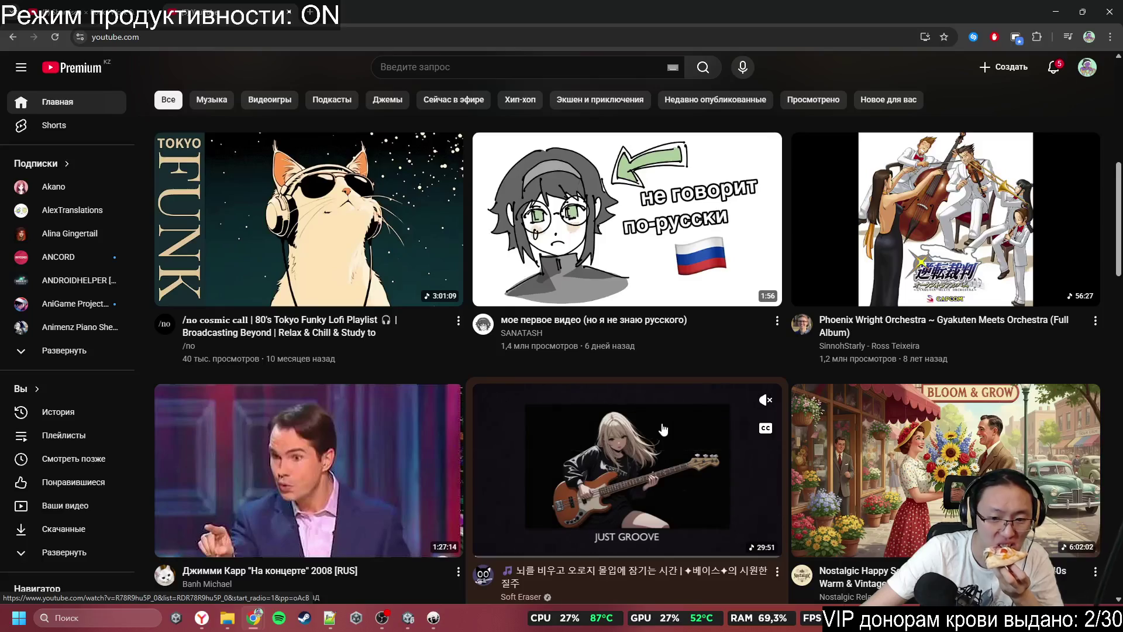
pyautogui.scroll(-8, 663, 430)
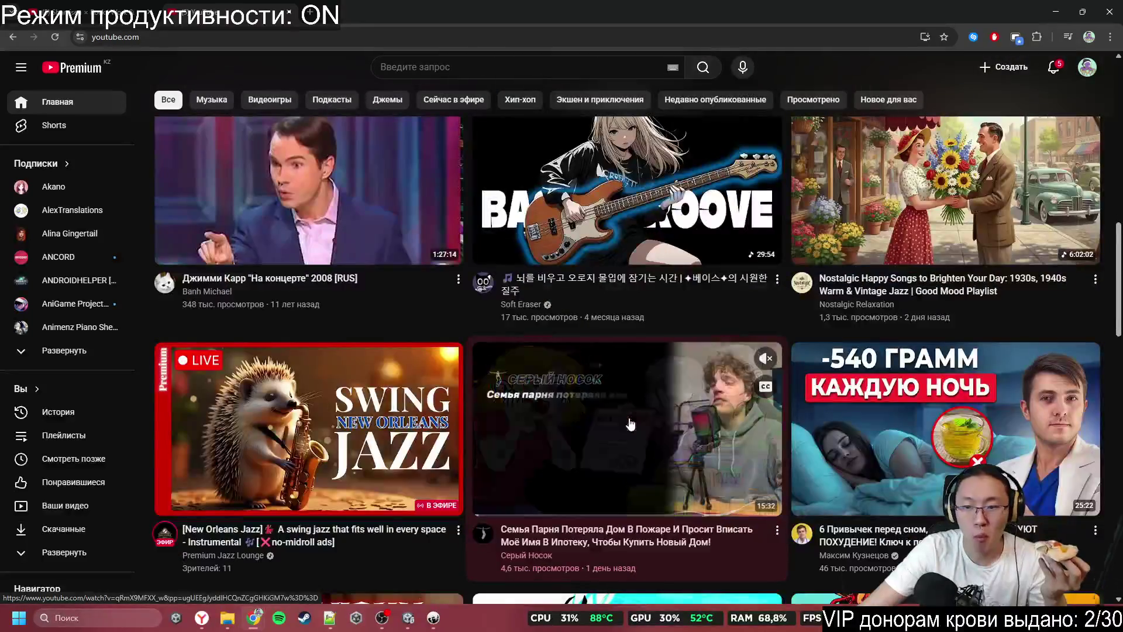
pyautogui.scroll(-2, 630, 423)
pyautogui.scroll(-4, 631, 423)
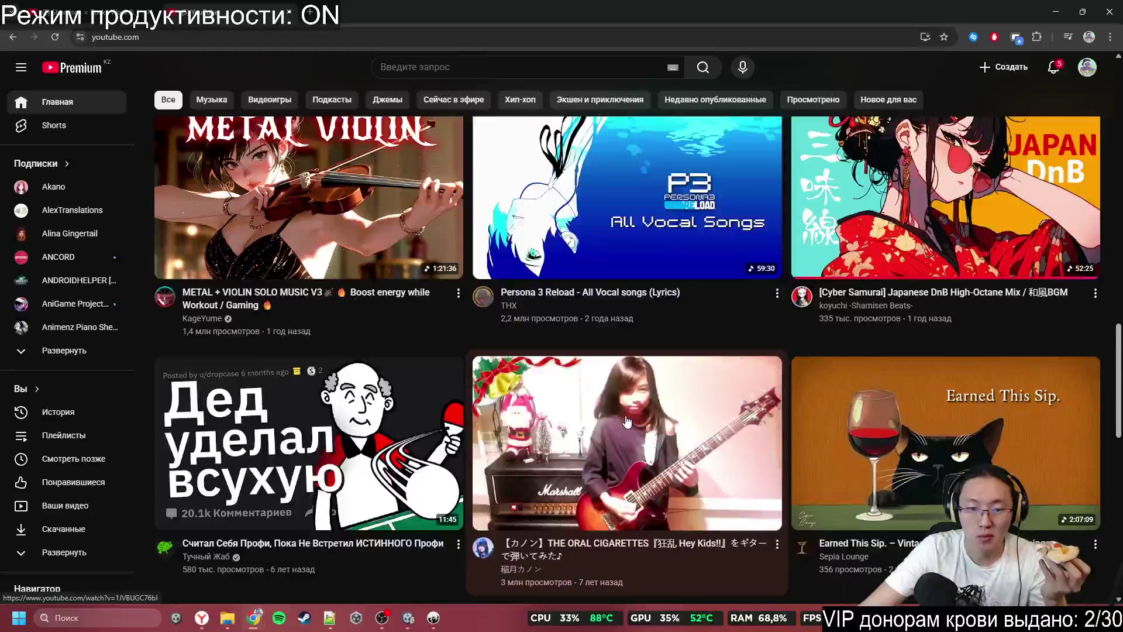
pyautogui.scroll(-3, 625, 419)
pyautogui.scroll(-5, 624, 419)
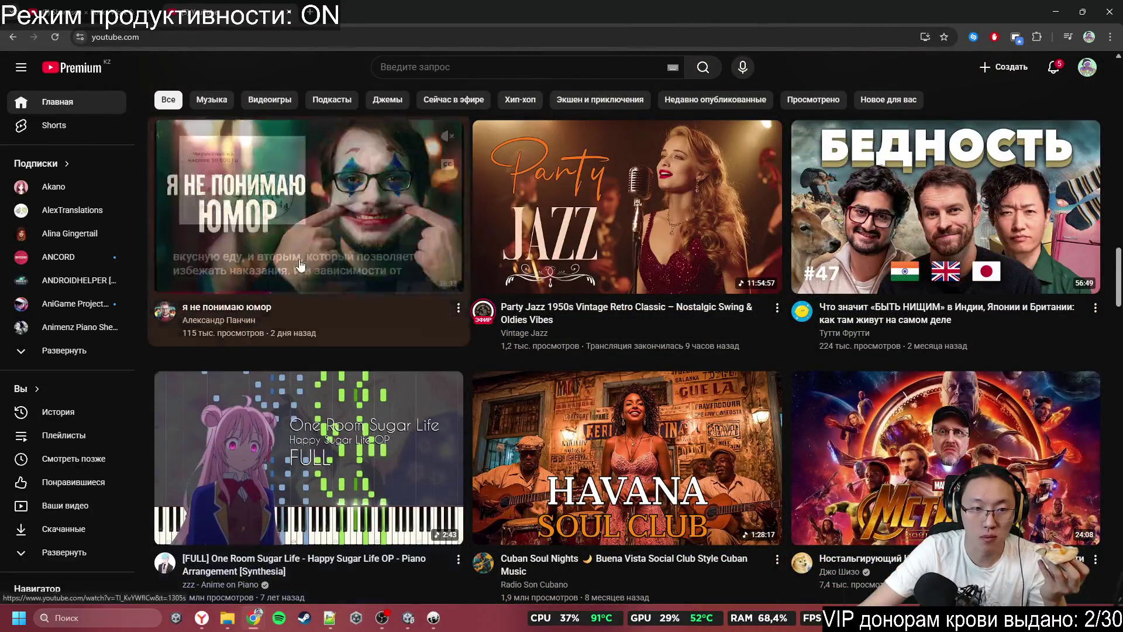
pyautogui.click(301, 262)
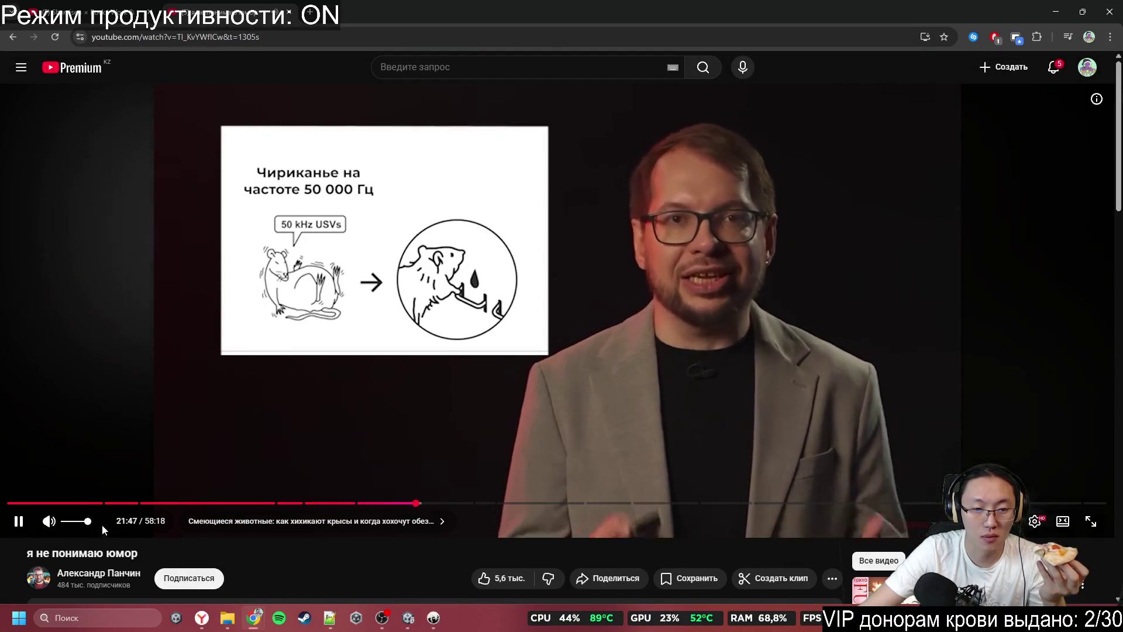
# Skip ahead in 'я не понимаю юмор' to about 25:00, then pause and resume it
pyautogui.click(477, 503)
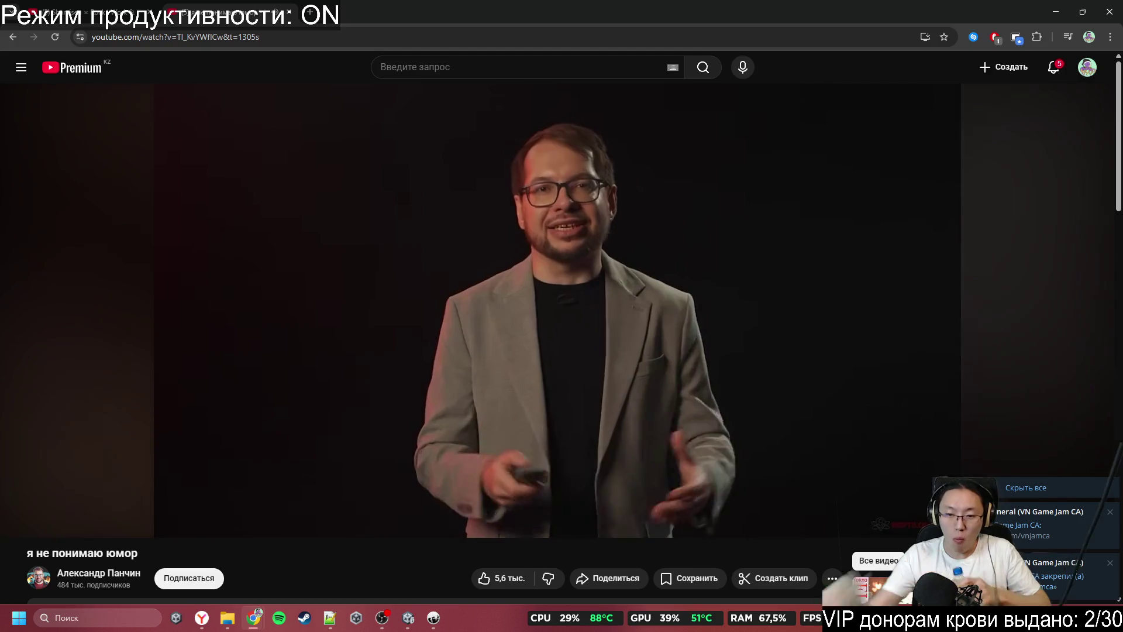
pyautogui.moveTo(188, 459)
pyautogui.click(531, 307)
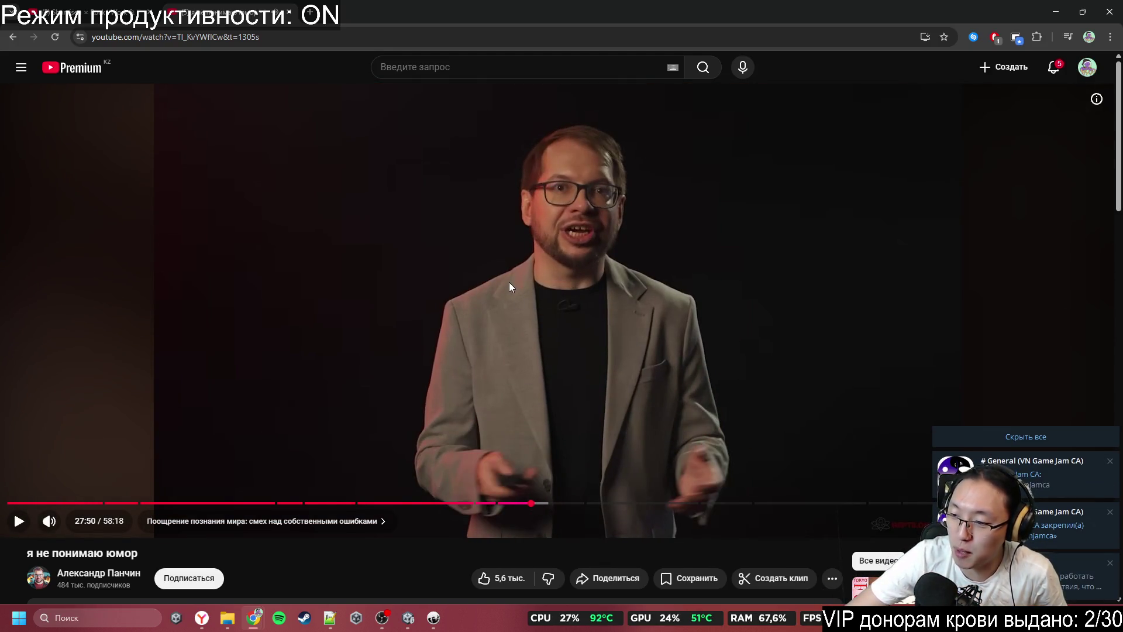
pyautogui.click(531, 314)
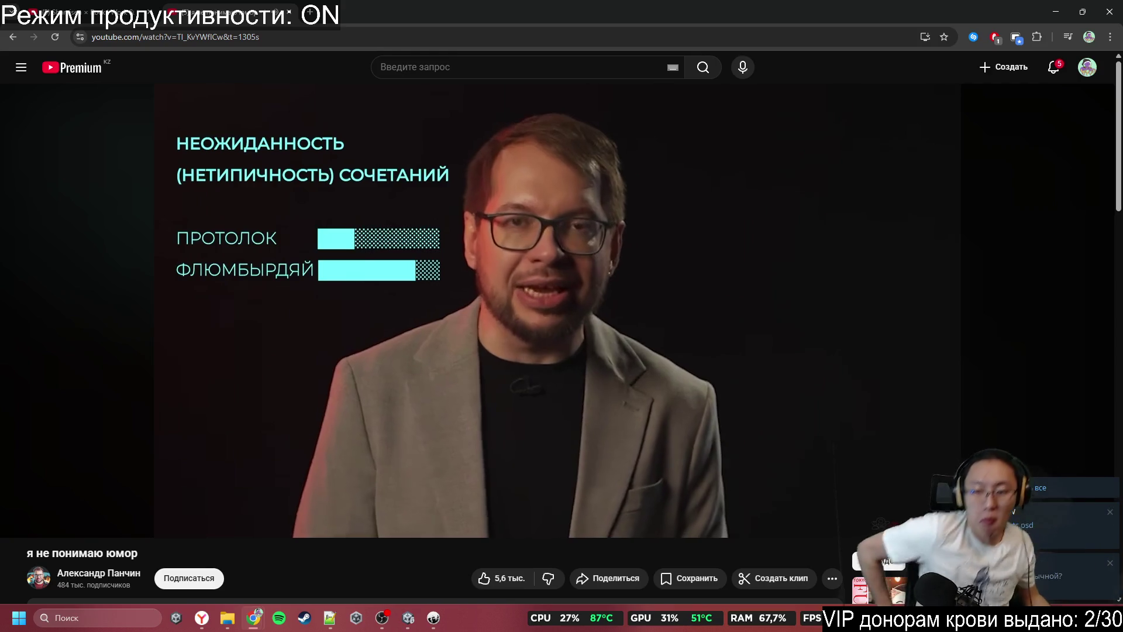
# Pause the humour lecture at around 30:13
pyautogui.click(601, 440)
pyautogui.write('Билет ф')
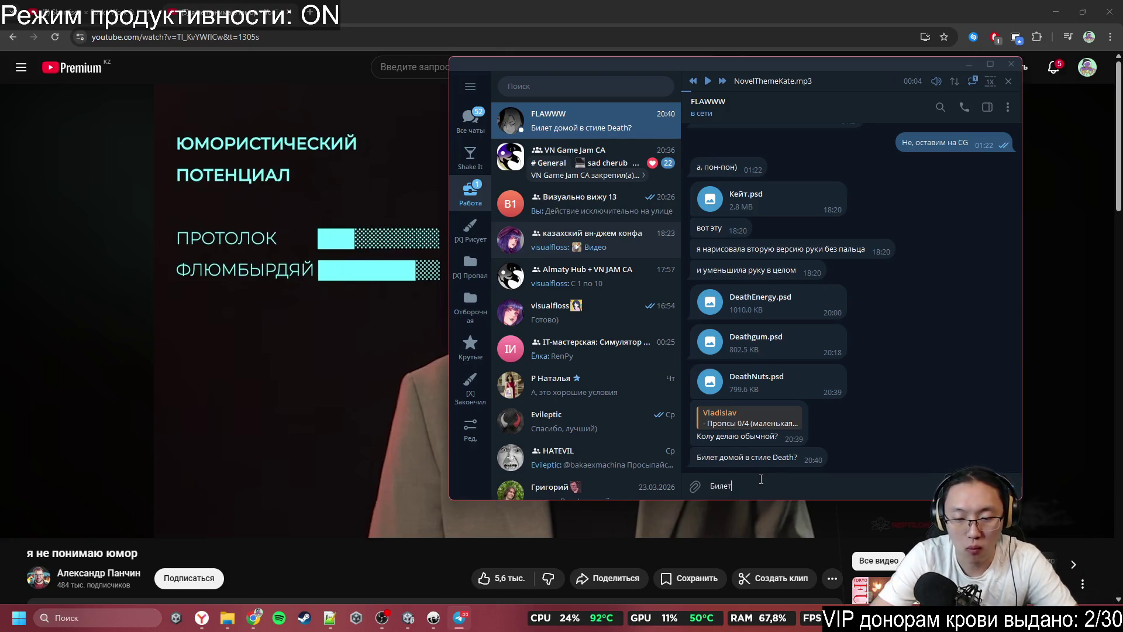
# Send the Telegram reply about the ticket icon ('шакон,дела хично')
pyautogui.write('ишка и')
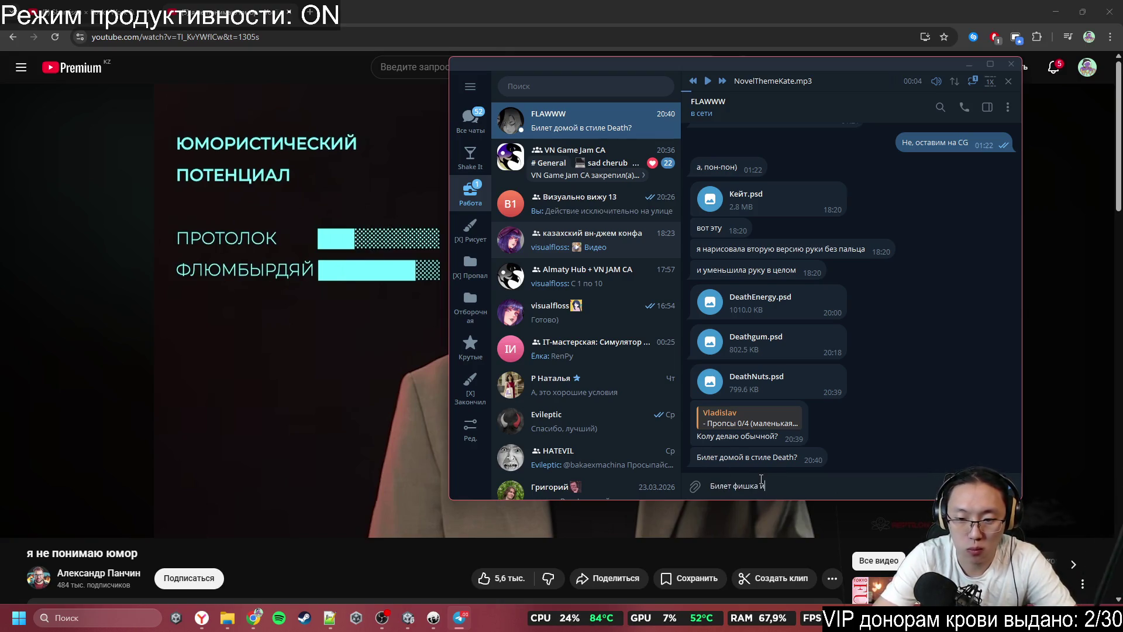
pyautogui.press('BackSpace')
pyautogui.press('BackSpace')
pyautogui.press('BackSpace')
pyautogui.write('ша икон')
pyautogui.write(', сделай просто х')
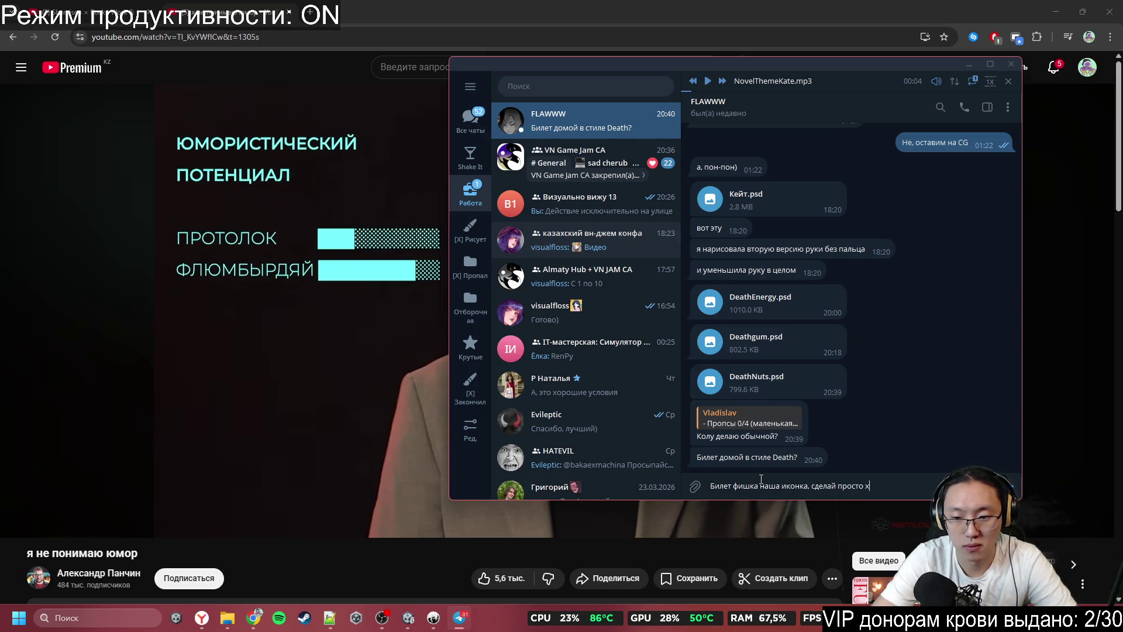
pyautogui.write('ично')
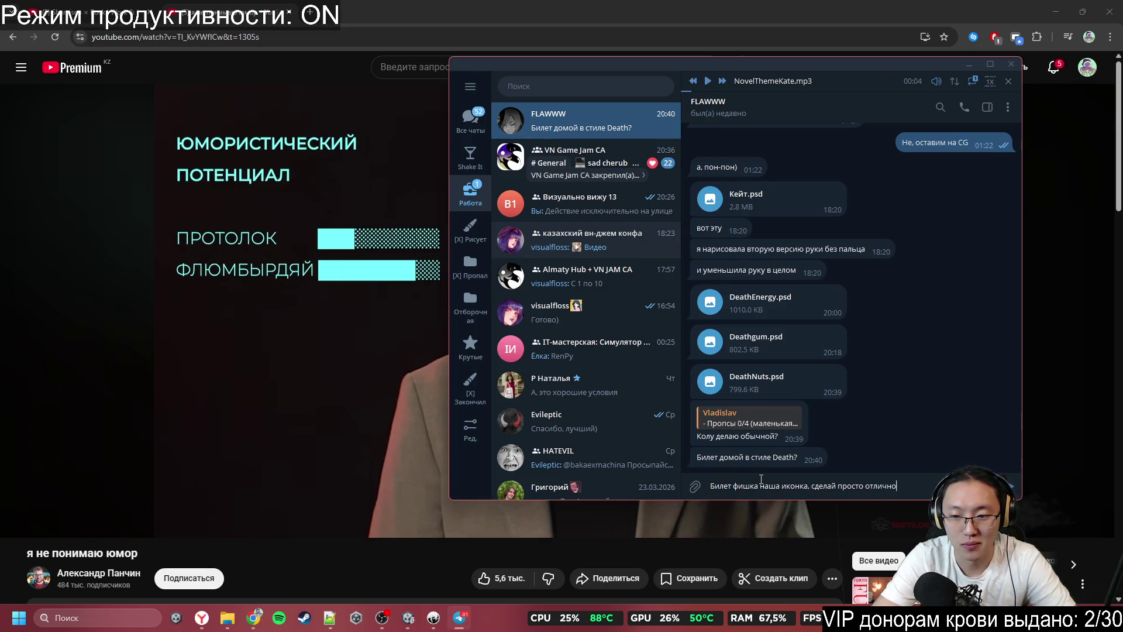
pyautogui.press('Return')
# Reply about turning the cola into a Nola and heart the cola question
pyautogui.write('Цве')
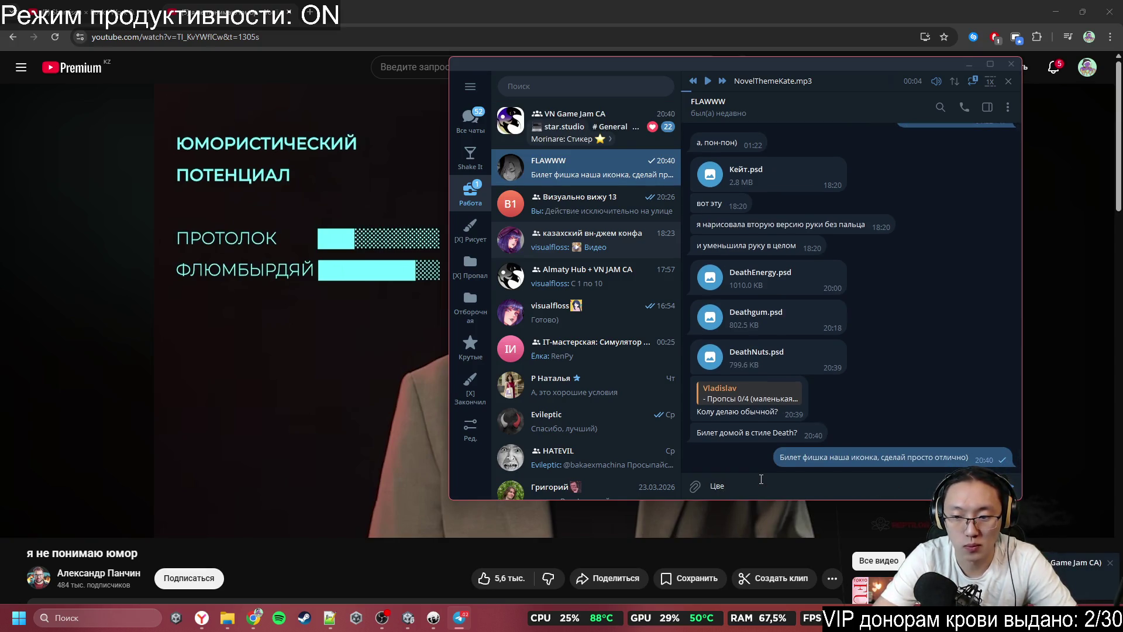
pyautogui.press('BackSpace')
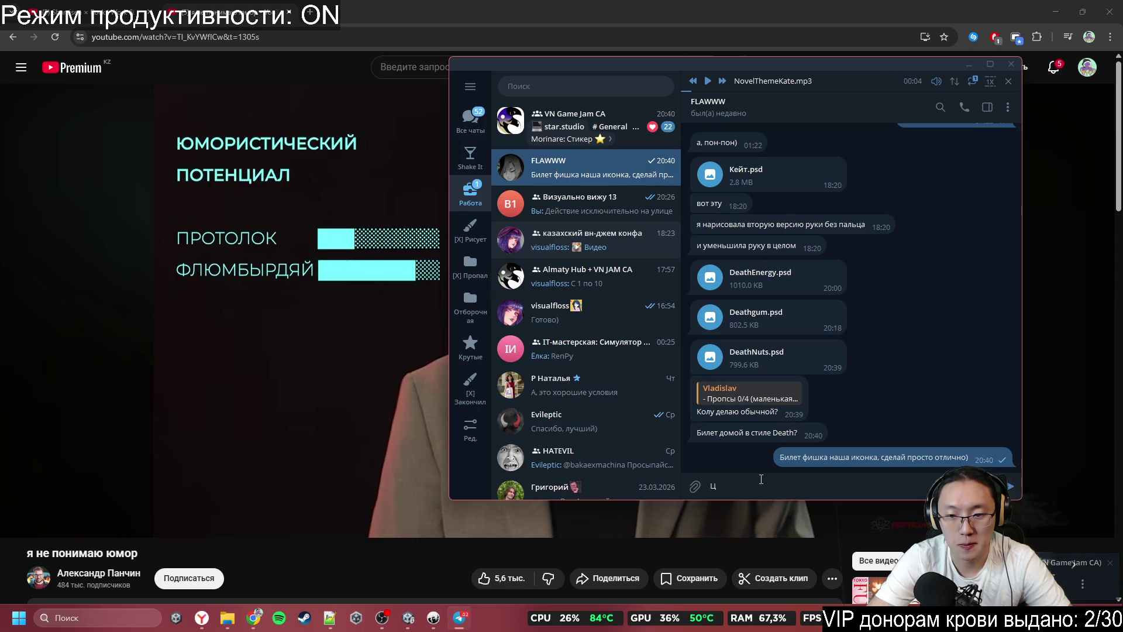
pyautogui.press('BackSpace')
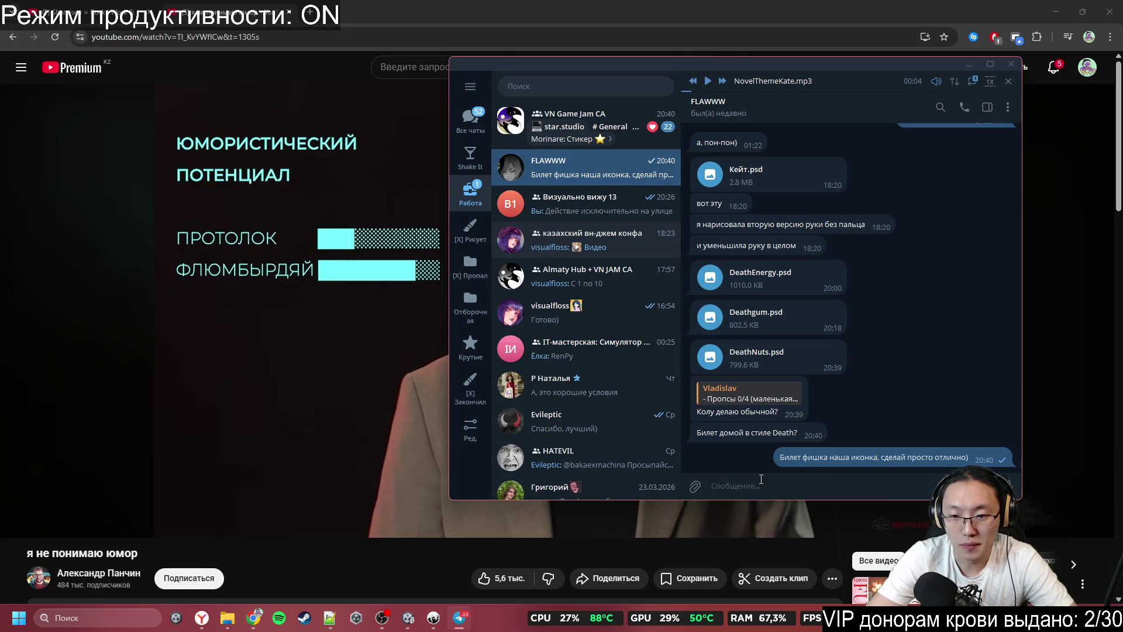
pyautogui.write('Кол')
pyautogui.write(' обычная, только пу')
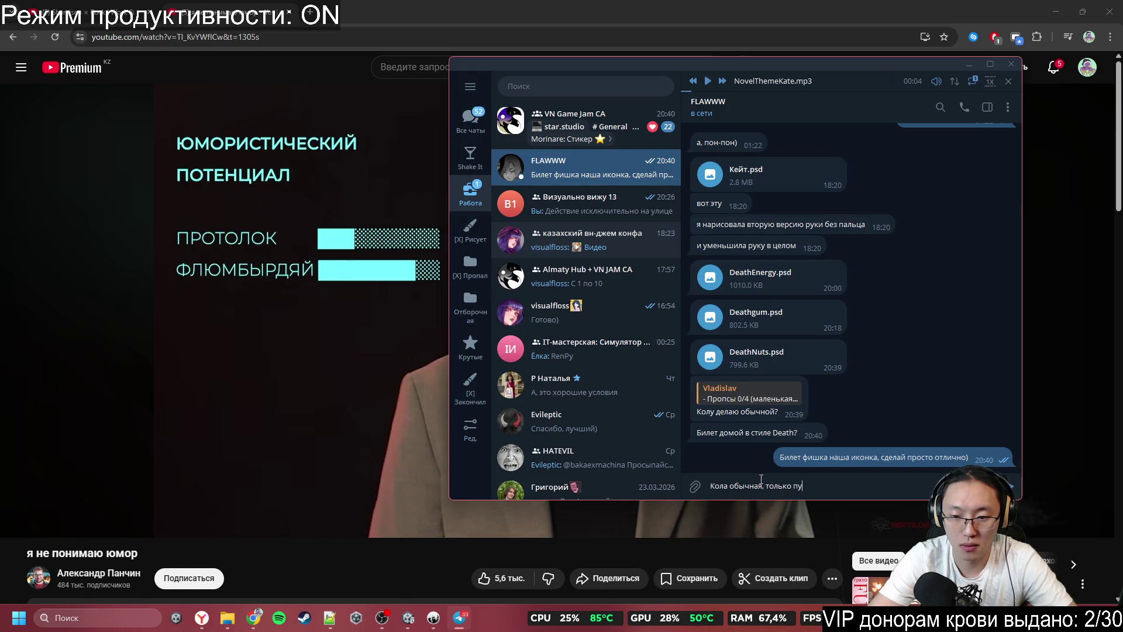
pyautogui.write(' не')
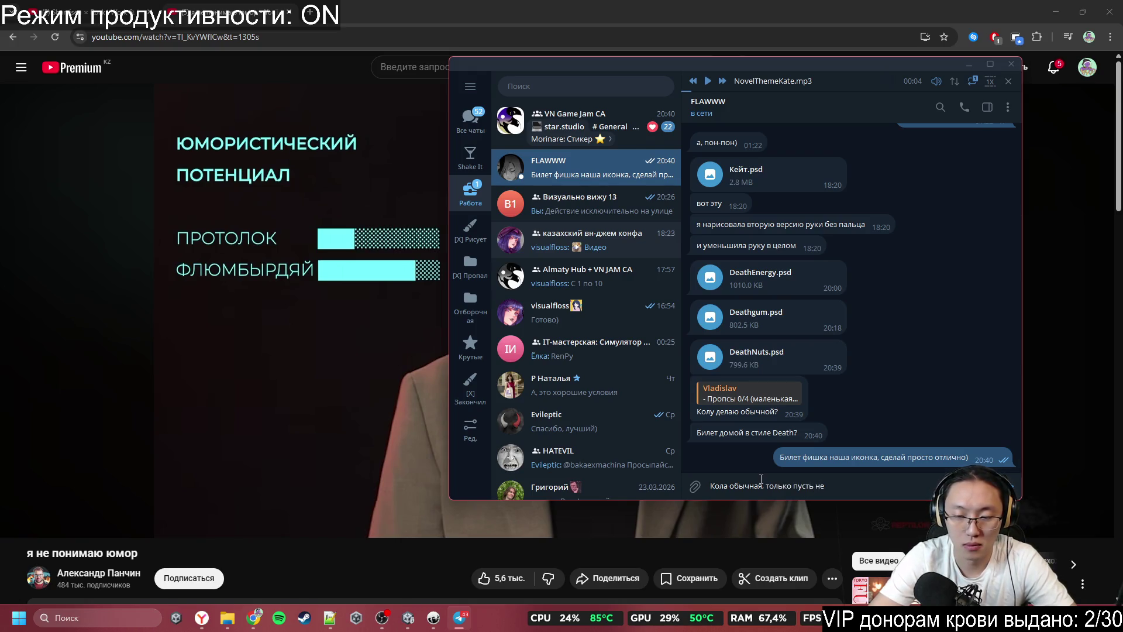
pyautogui.write('а, ка')
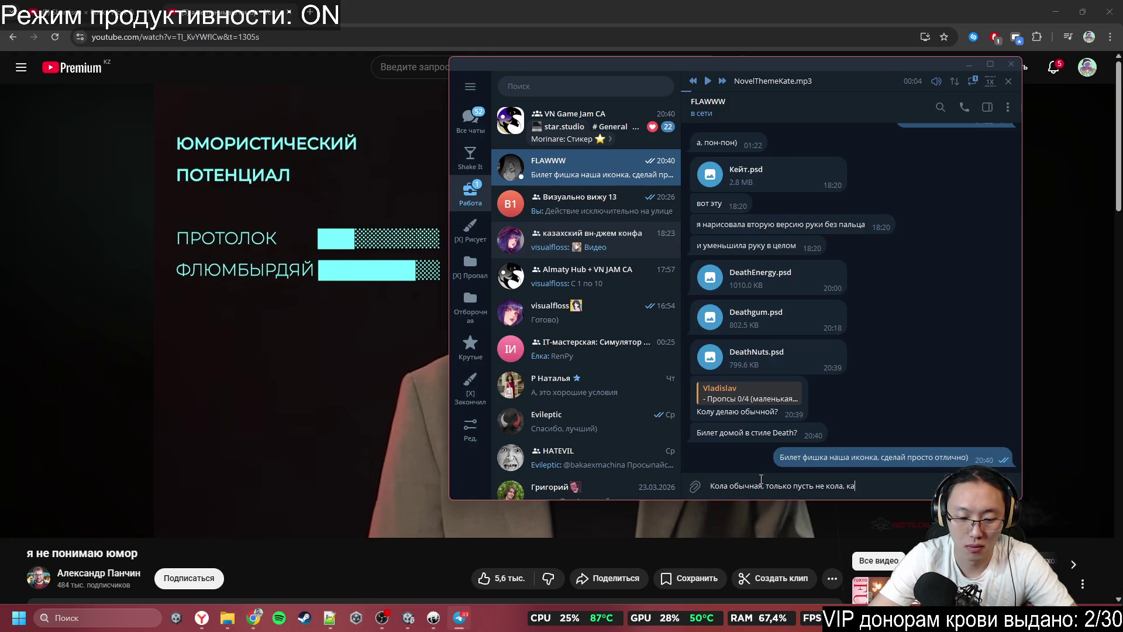
pyautogui.press('BackSpace')
pyautogui.press('BackSpace')
pyautogui.press('BackSpace')
pyautogui.press('BackSpace')
pyautogui.write('ним')
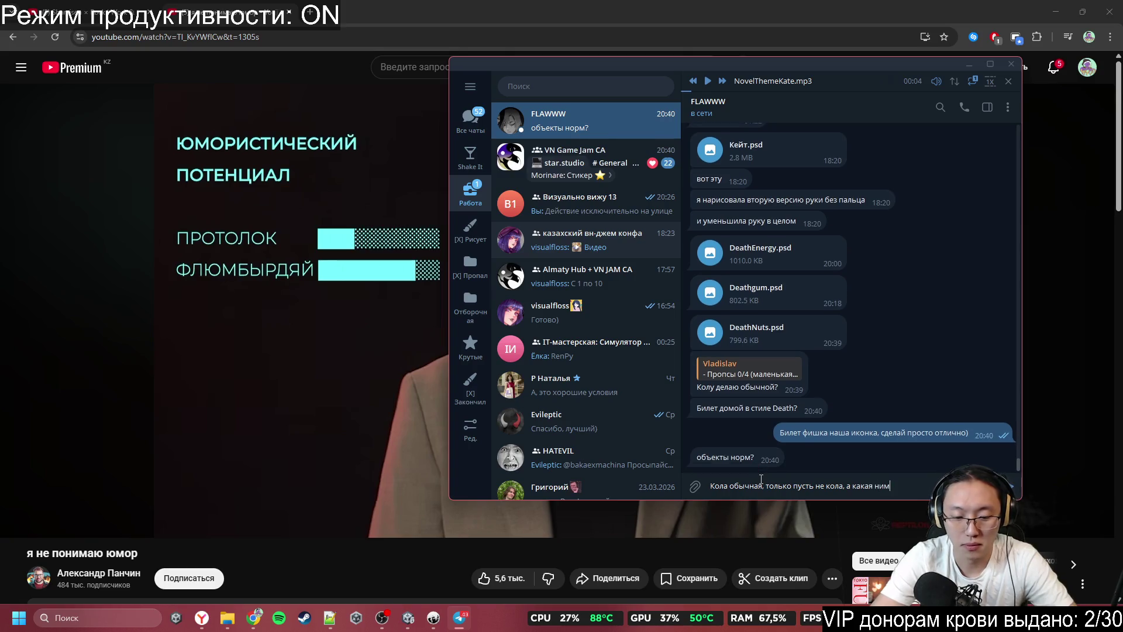
pyautogui.write('уд')
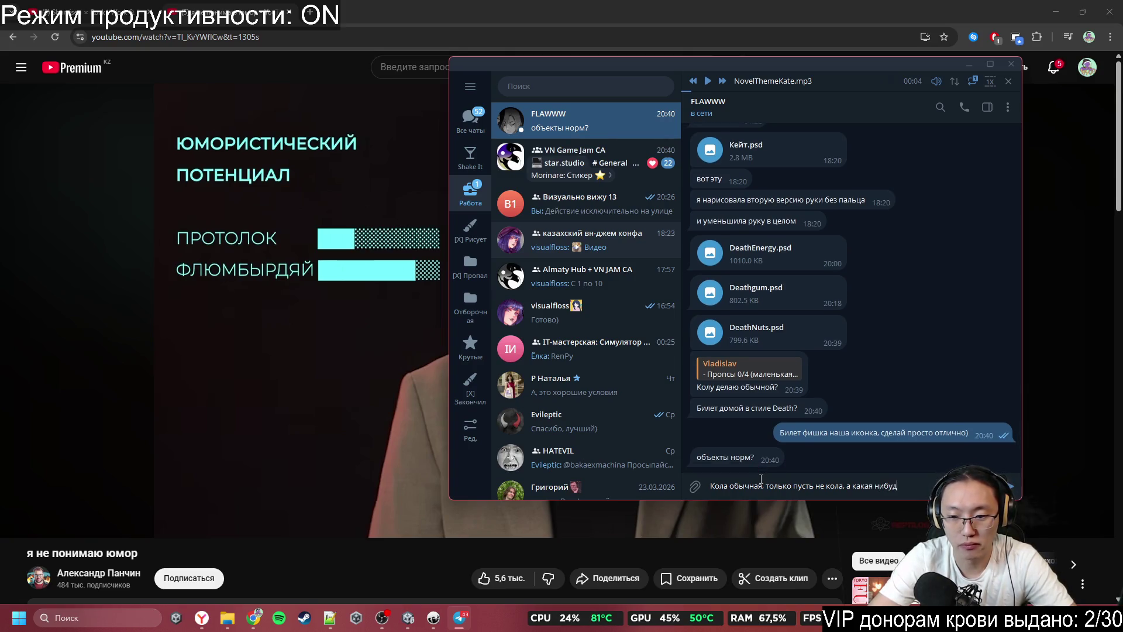
pyautogui.write(' КФу')
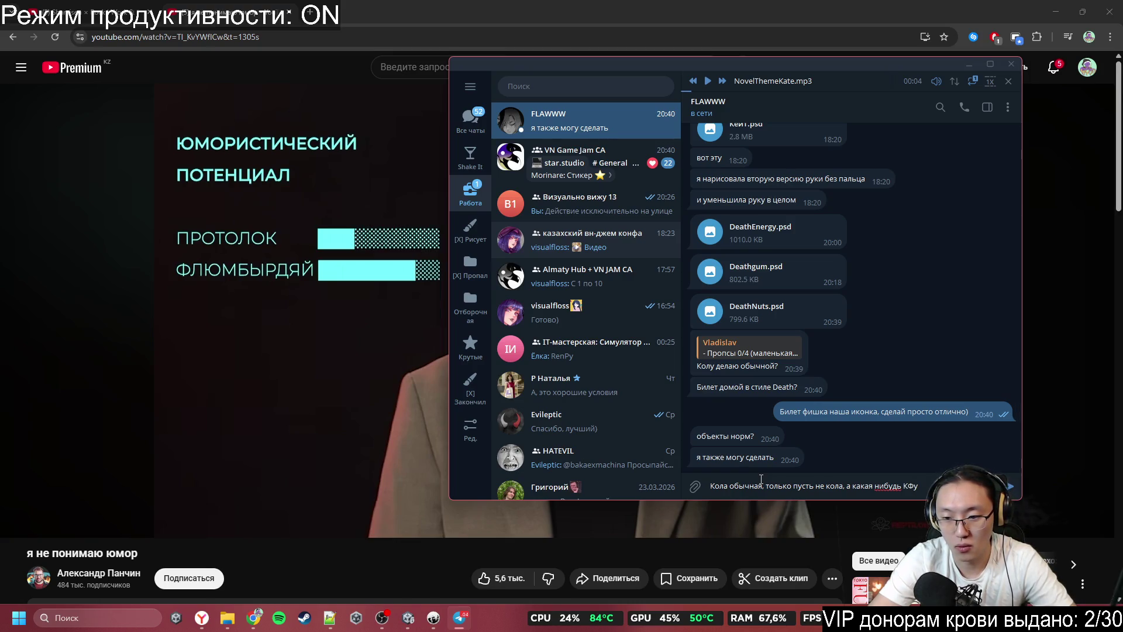
pyautogui.press('BackSpace')
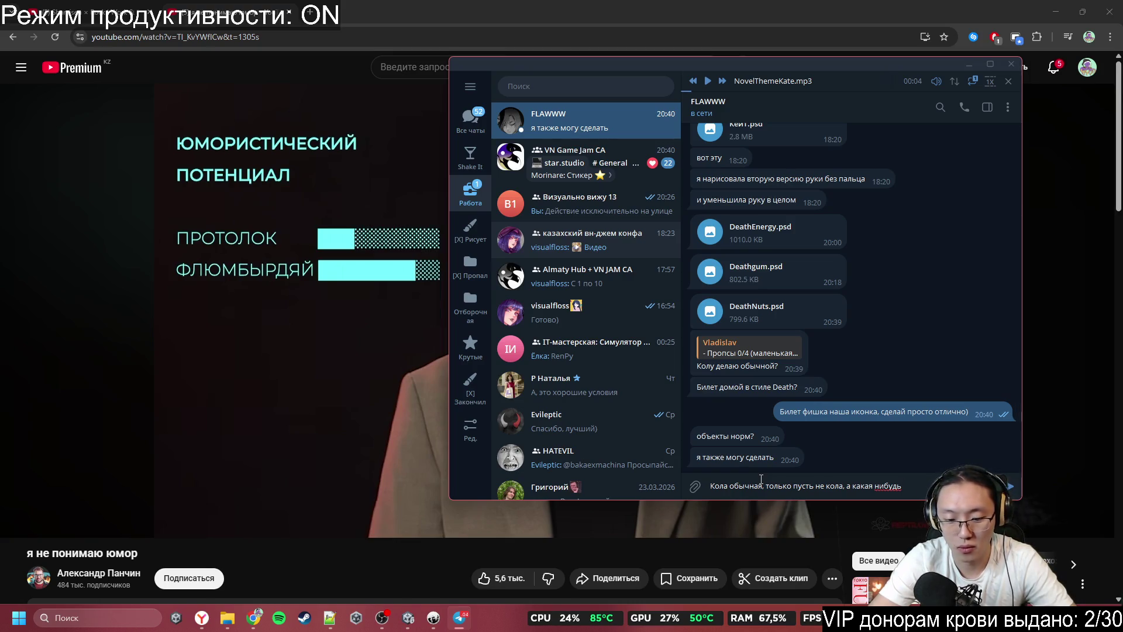
pyautogui.write('Нола')
pyautogui.press('Return')
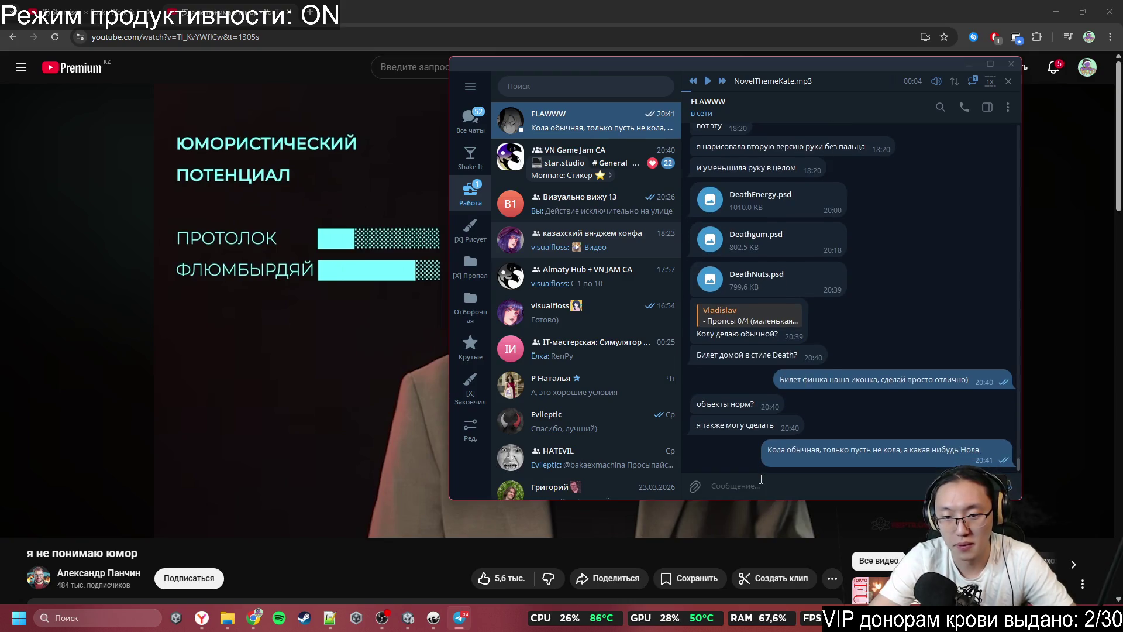
pyautogui.doubleClick(794, 338)
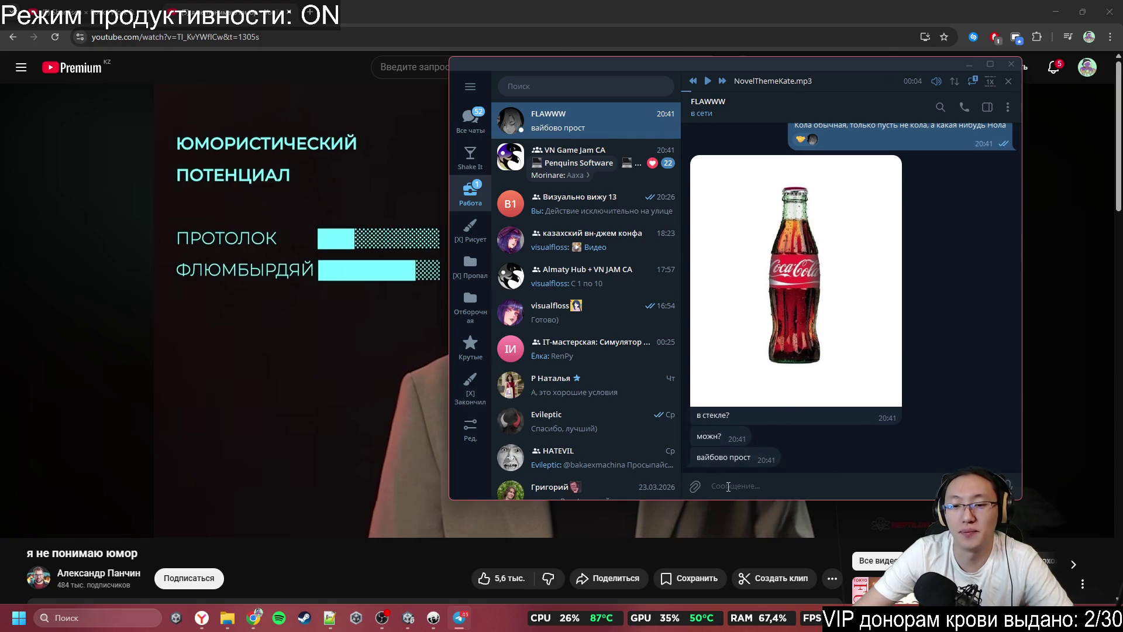
# Send 'увы', 'Она берется из автомата с газировкой', 'Там всё падает и стекло бьется', heart the bottle photo, minimise Telegram
pyautogui.write('у')
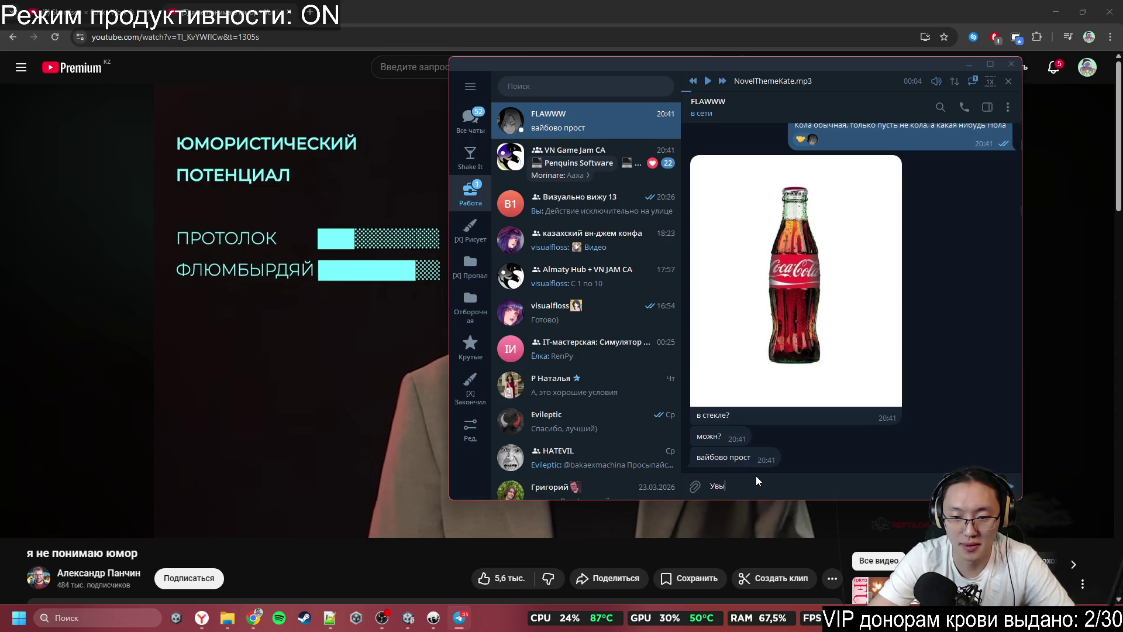
pyautogui.write('вы')
pyautogui.press('Return')
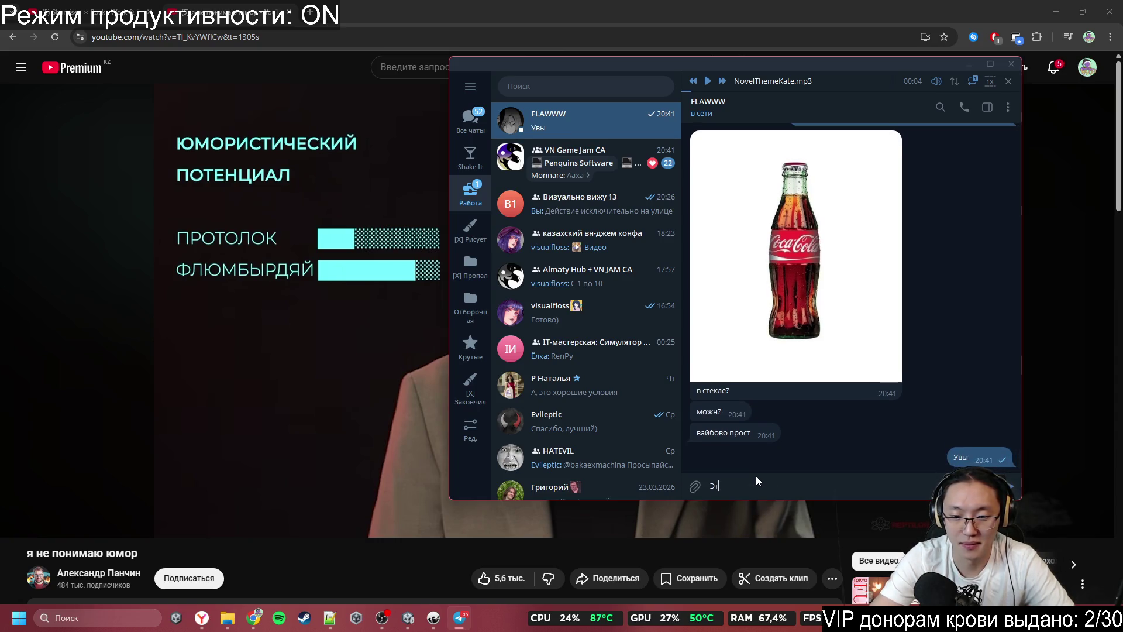
pyautogui.write('Она берет')
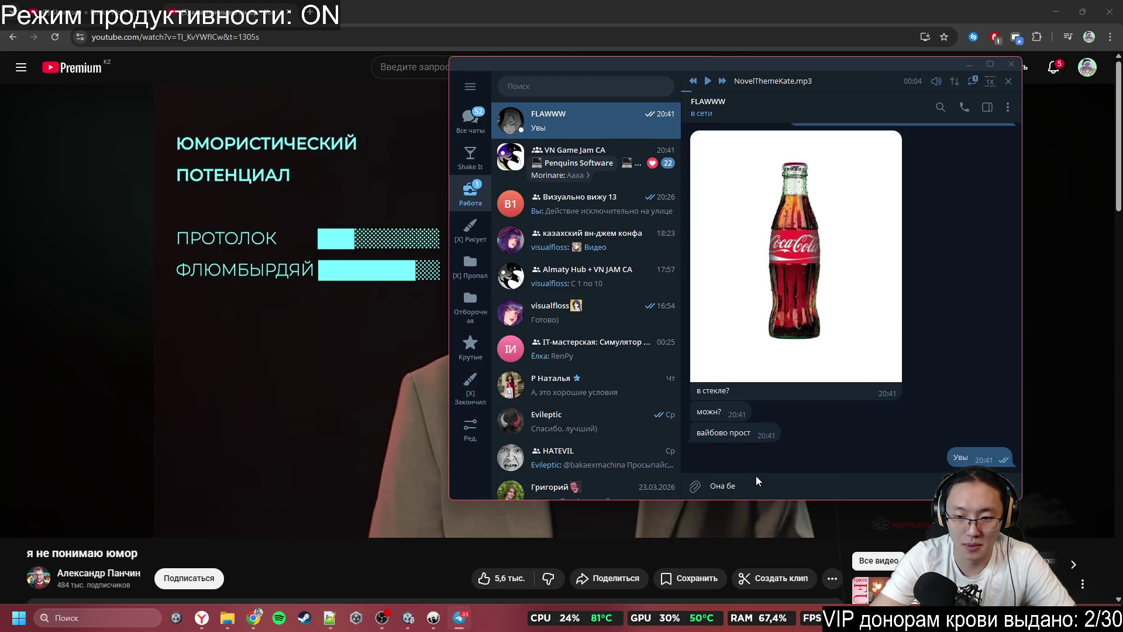
pyautogui.write('ся из автома')
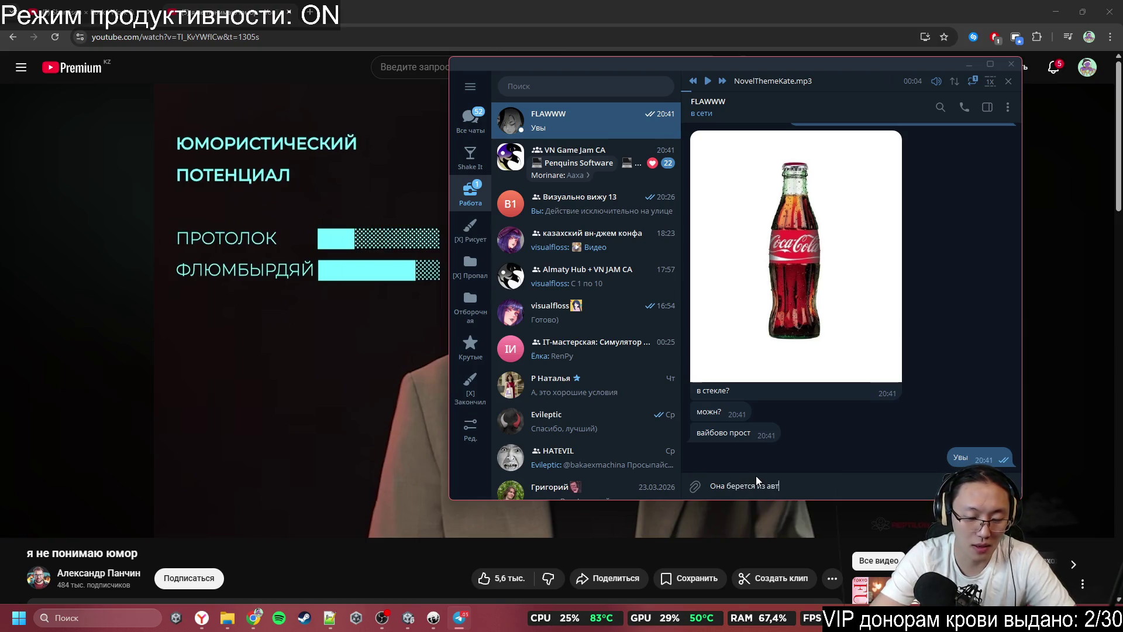
pyautogui.write('та с газиро')
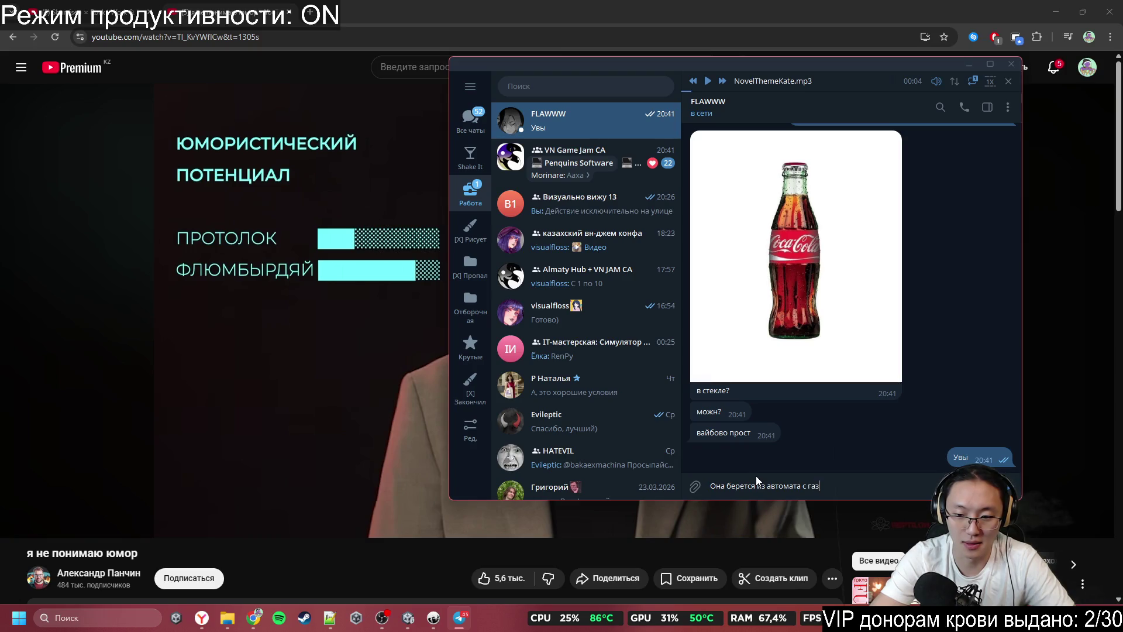
pyautogui.write('вкой')
pyautogui.press('Return')
pyautogui.write('Там в')
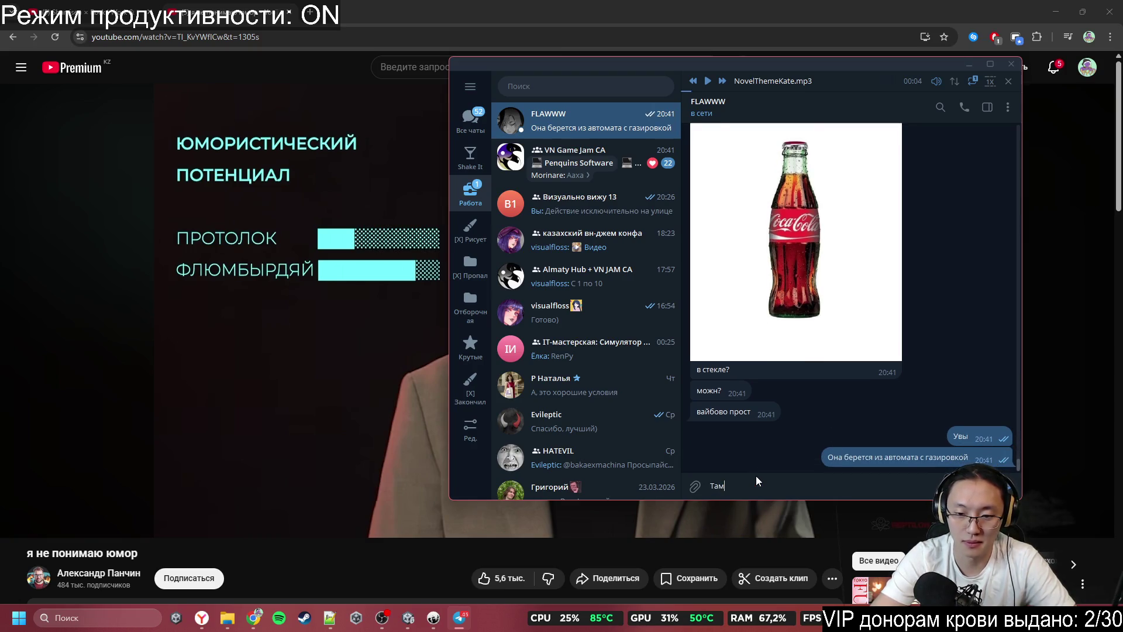
pyautogui.write('сё падает ')
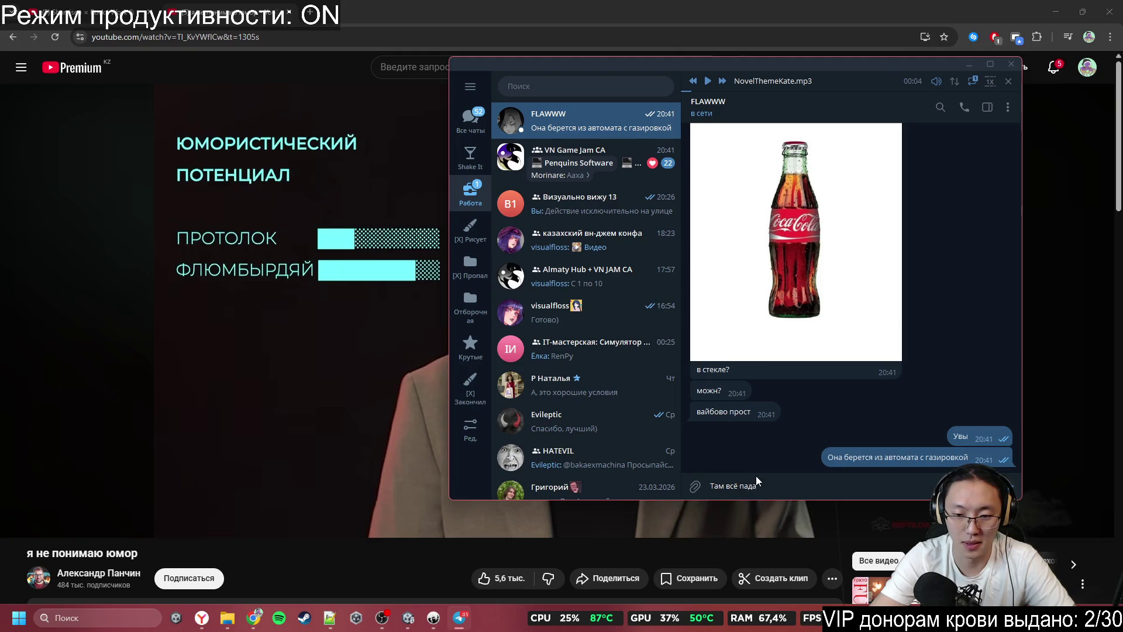
pyautogui.write('и стекло бь')
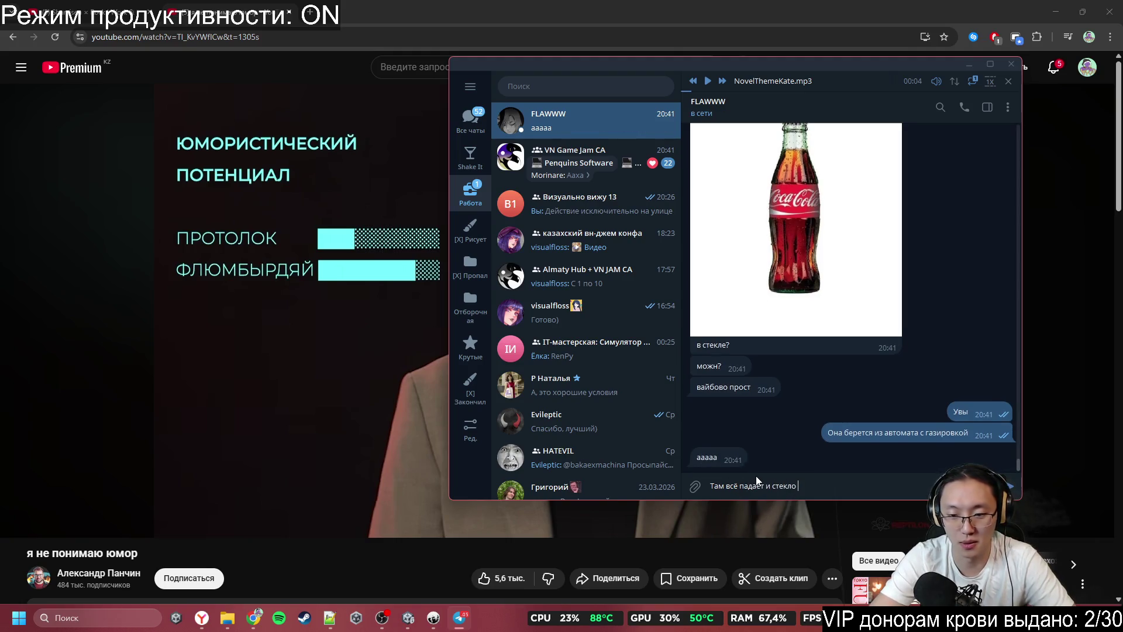
pyautogui.write('ется')
pyautogui.press('Return')
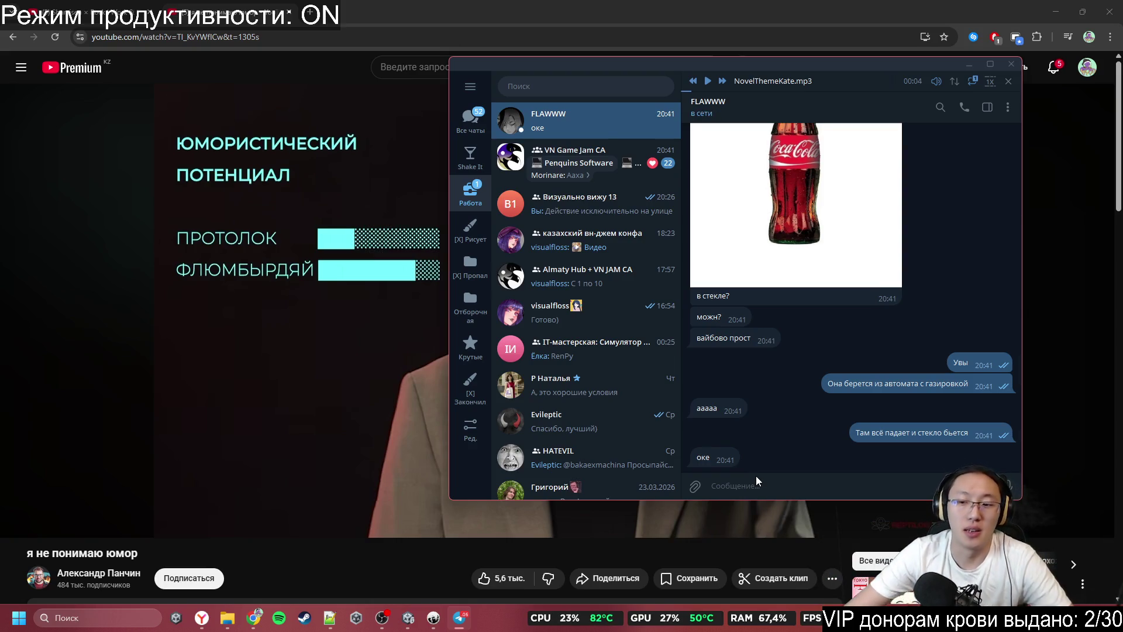
pyautogui.doubleClick(730, 231)
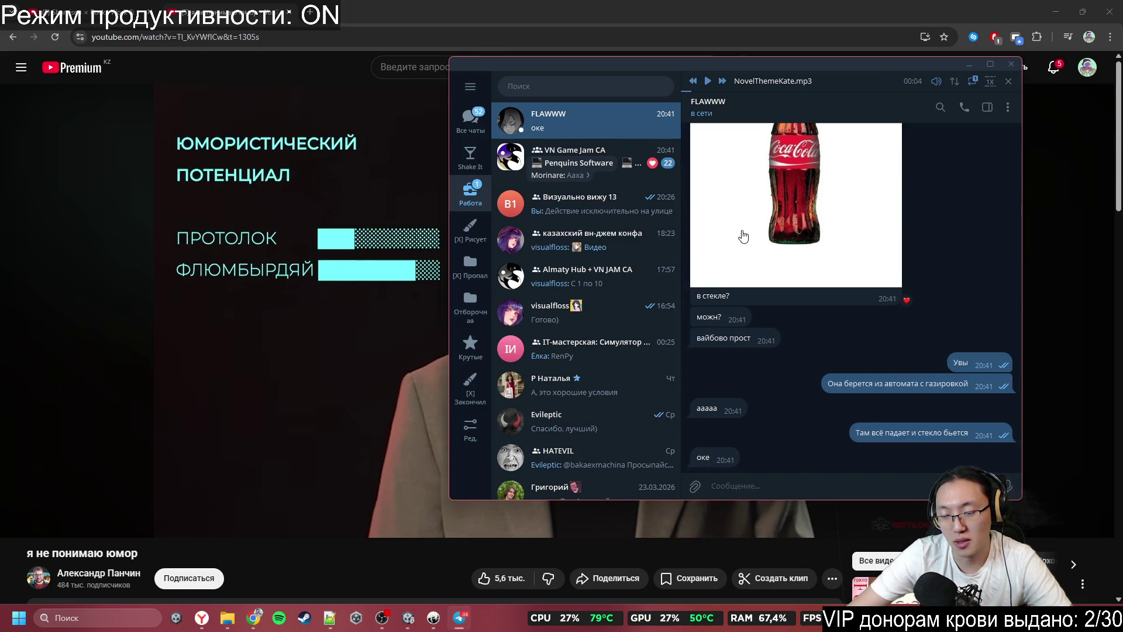
pyautogui.click(971, 64)
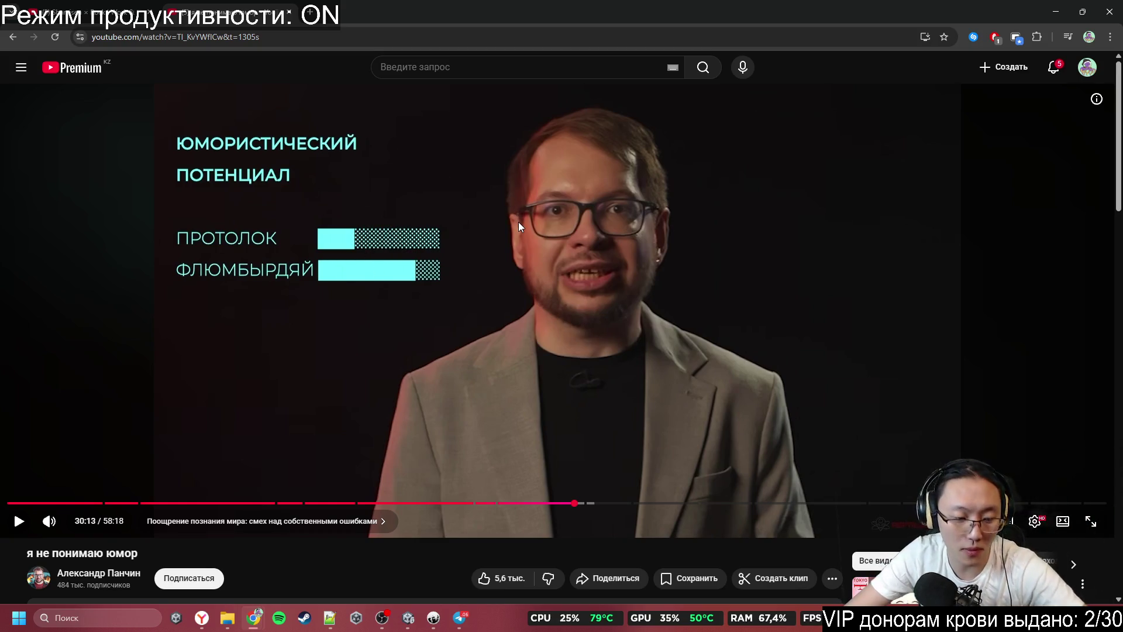
# Resume the lecture video, then bring the Inky story script to the front
pyautogui.click(593, 247)
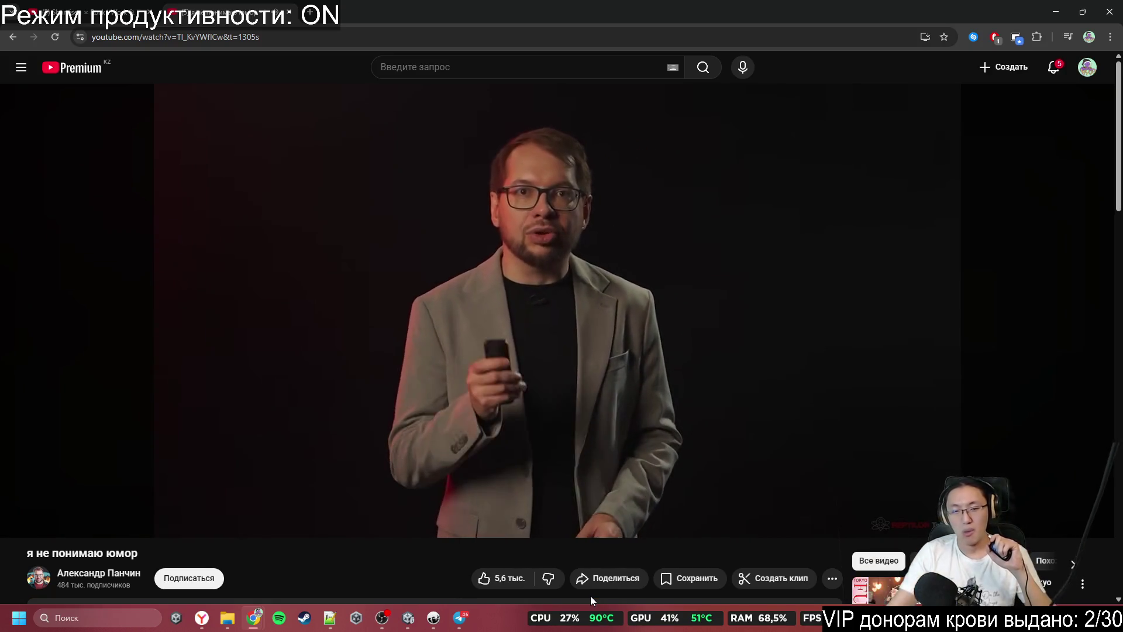
pyautogui.click(433, 624)
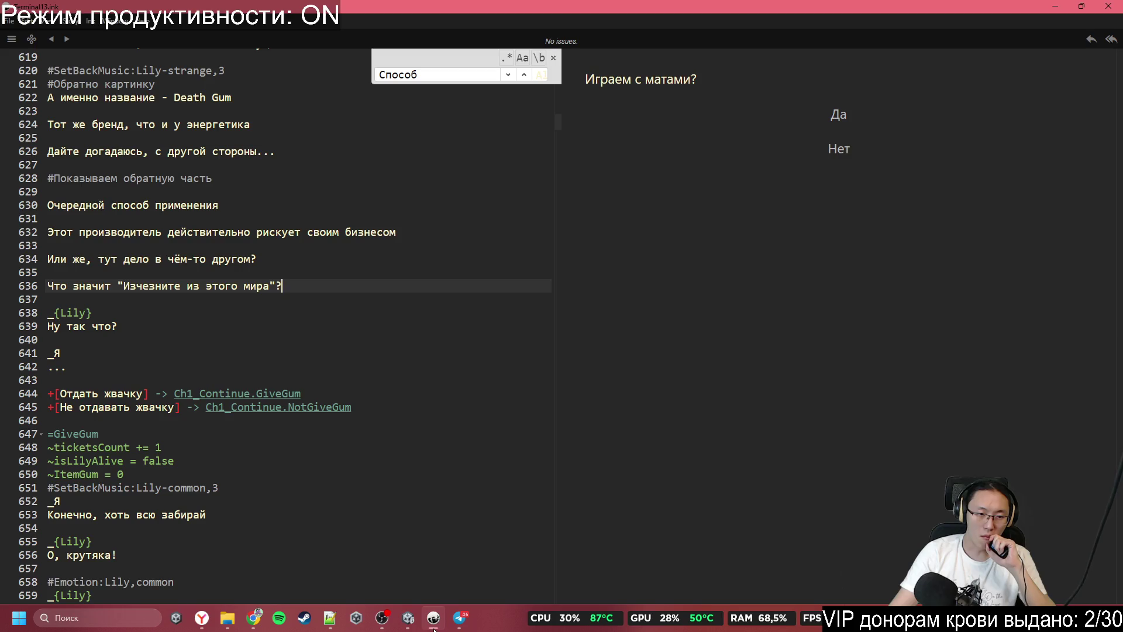
# Minimise Inky to return to the YouTube lecture
pyautogui.click(433, 627)
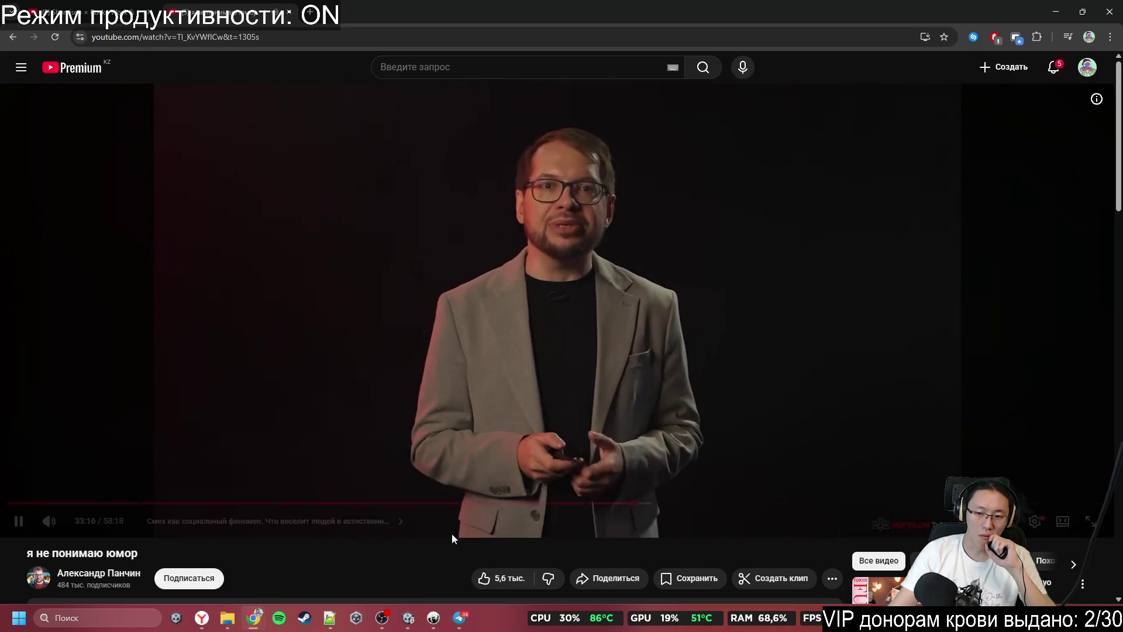
# Pause the lecture at 34:49 and switch to the Telegram chat
pyautogui.moveTo(451, 531)
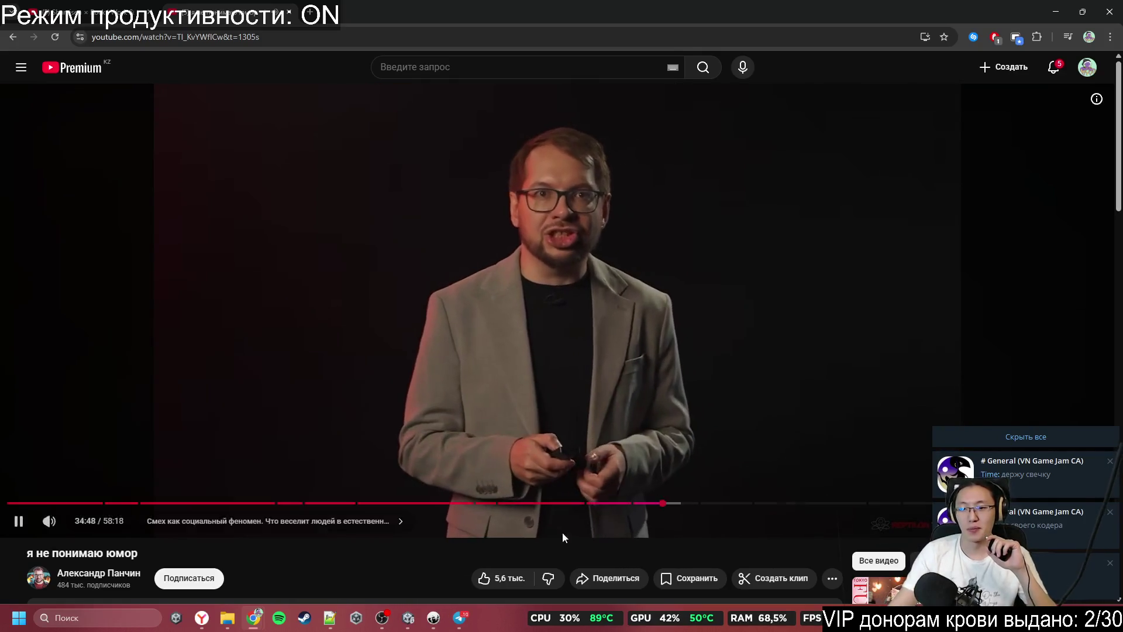
pyautogui.click(745, 335)
pyautogui.hotkey('alt', 'Tab')
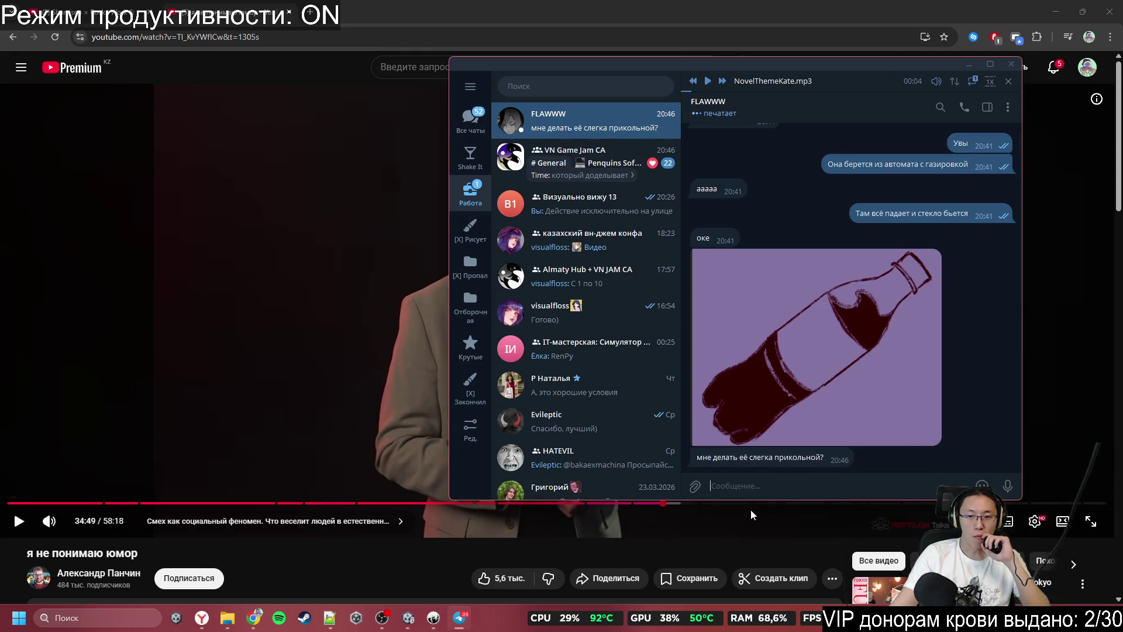
# Approve the bottle sketch with the reply 'Можно'
pyautogui.click(811, 491)
pyautogui.write('Можнн')
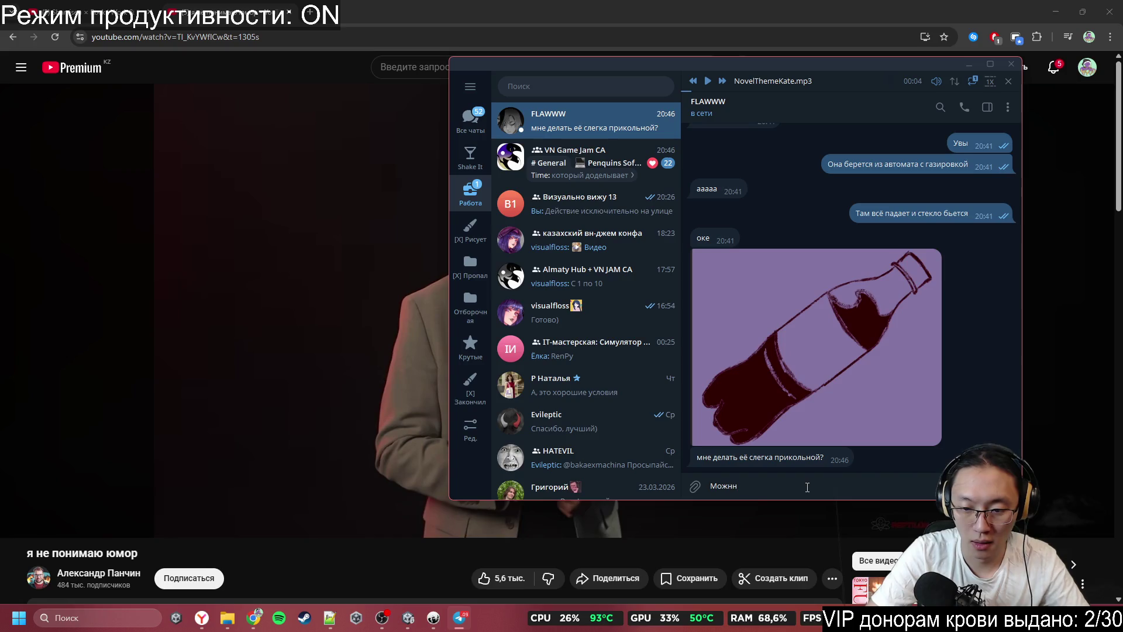
pyautogui.press('BackSpace')
pyautogui.write('о')
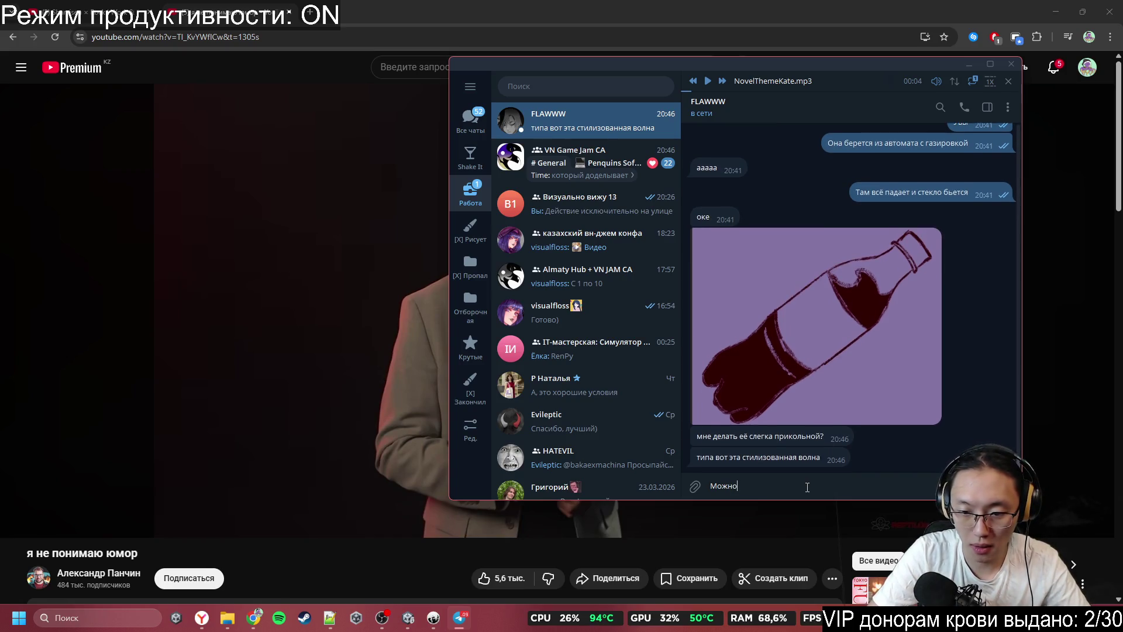
pyautogui.press('Return')
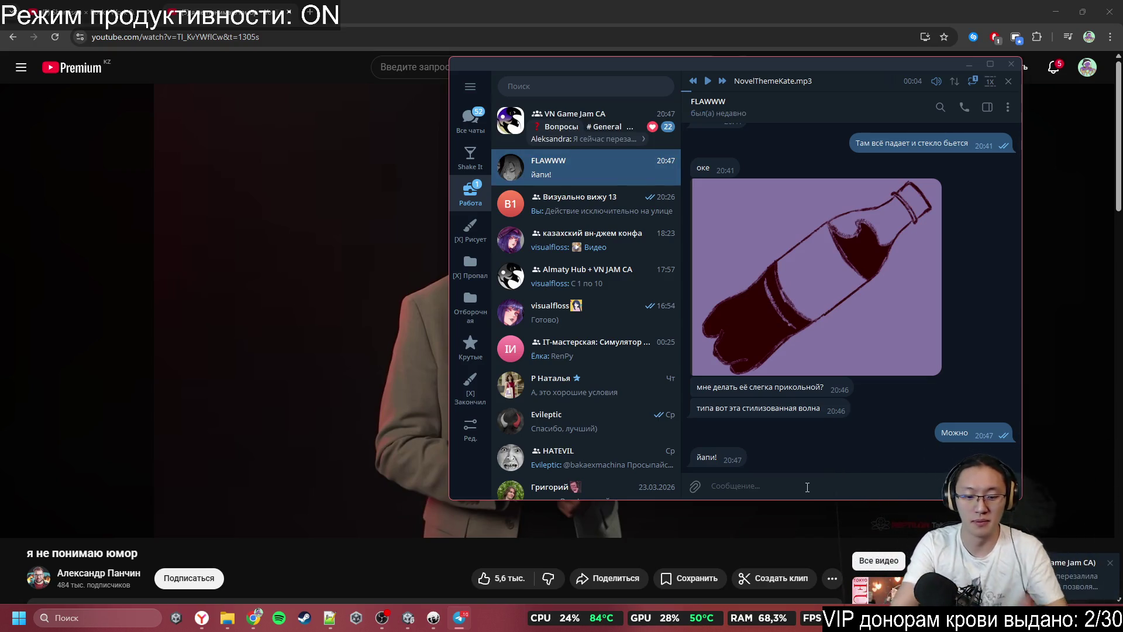
# Send the brand-name suggestion 'хоть пусть будет ьренда флаффъ' and resume the YouTube lecture
pyautogui.write('хоть пу')
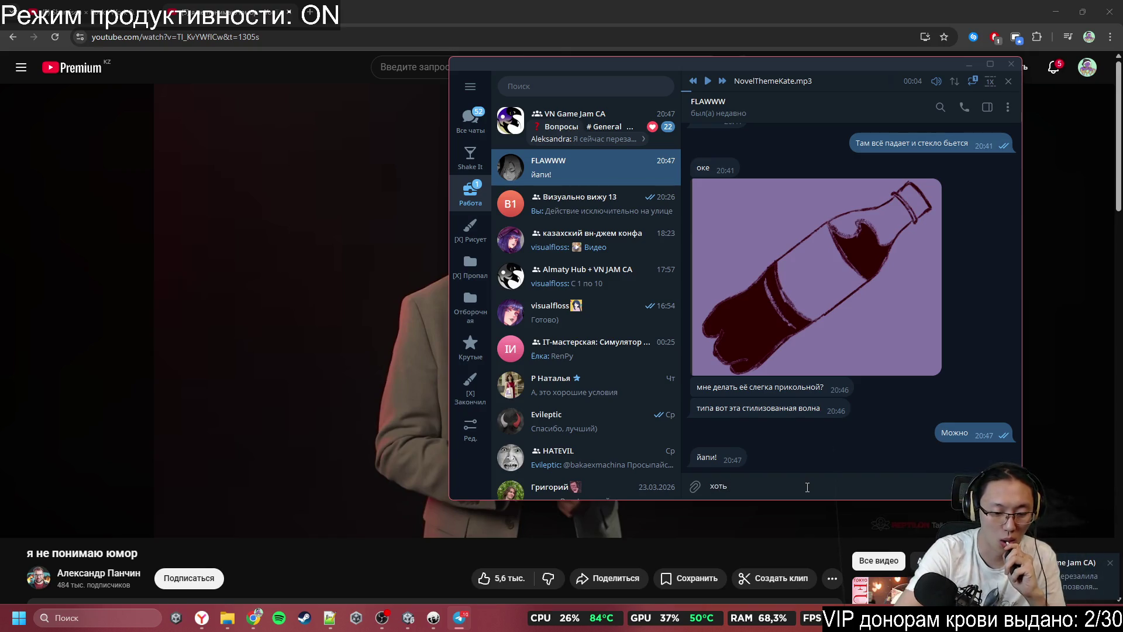
pyautogui.write('сть будет ьренда флаффъ')
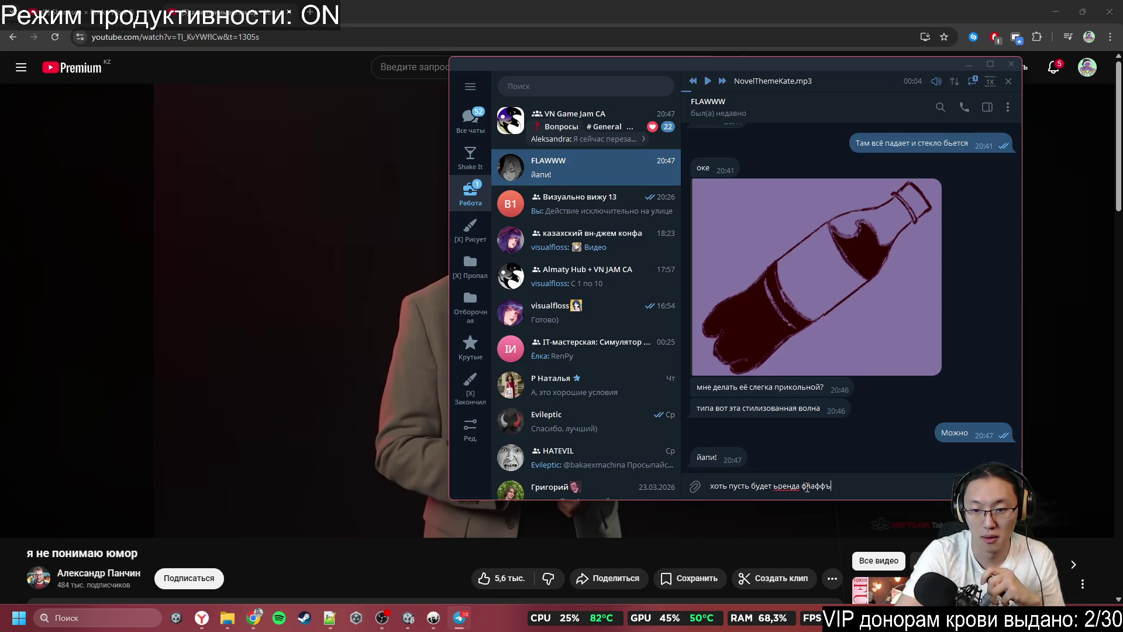
pyautogui.press('Return')
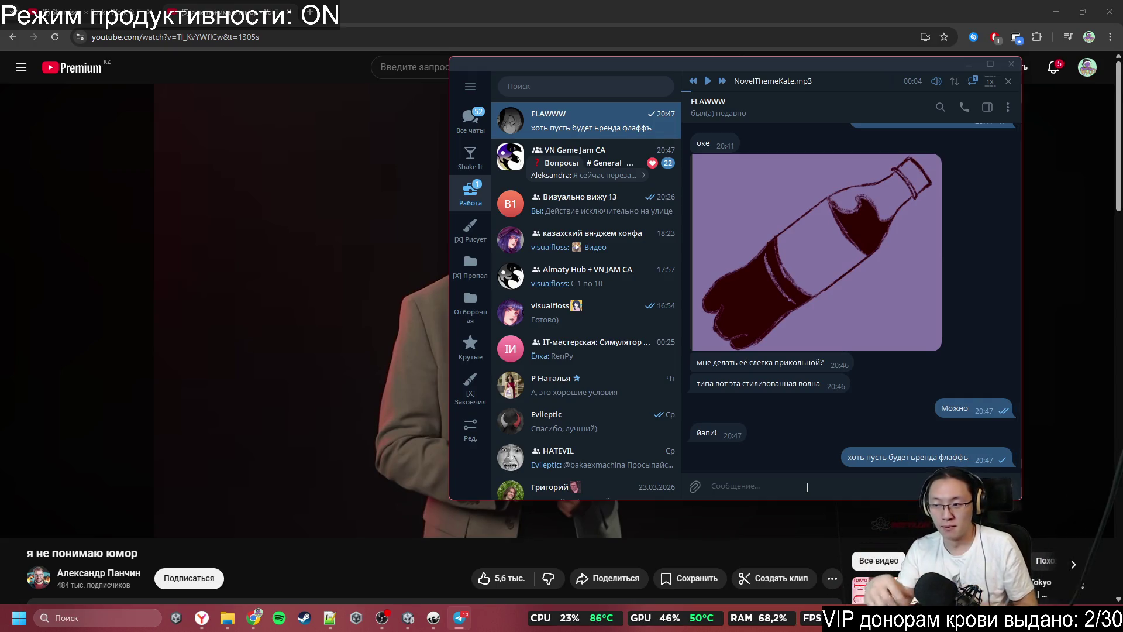
pyautogui.click(215, 417)
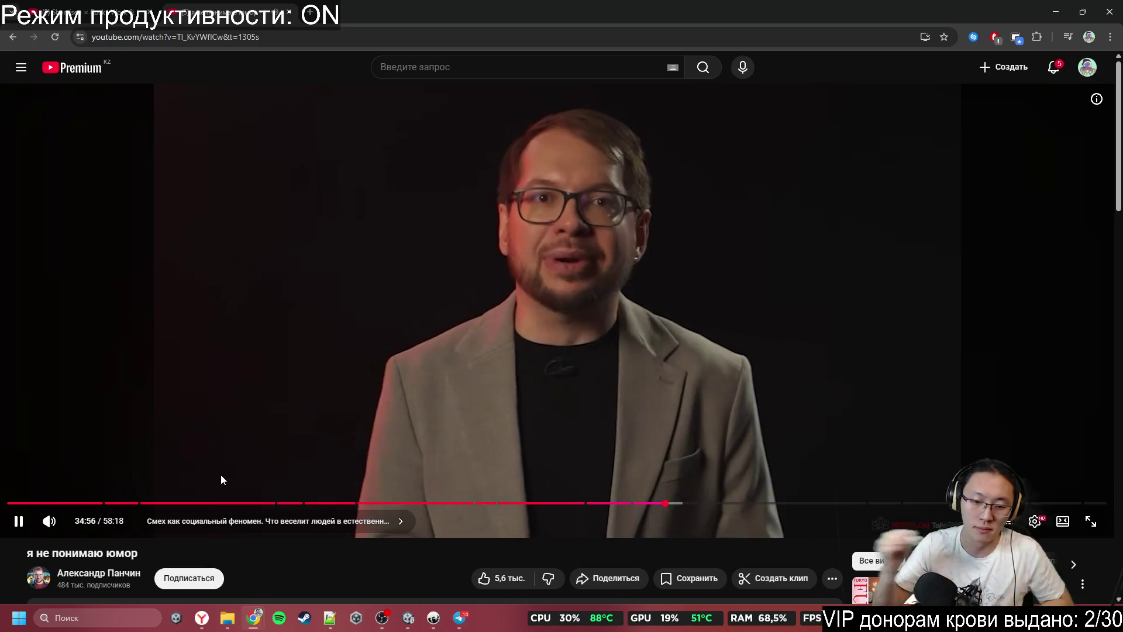
# Pause the video with K, close Chrome, then relaunch the browser from the taskbar
pyautogui.press('k')
pyautogui.click(1109, 12)
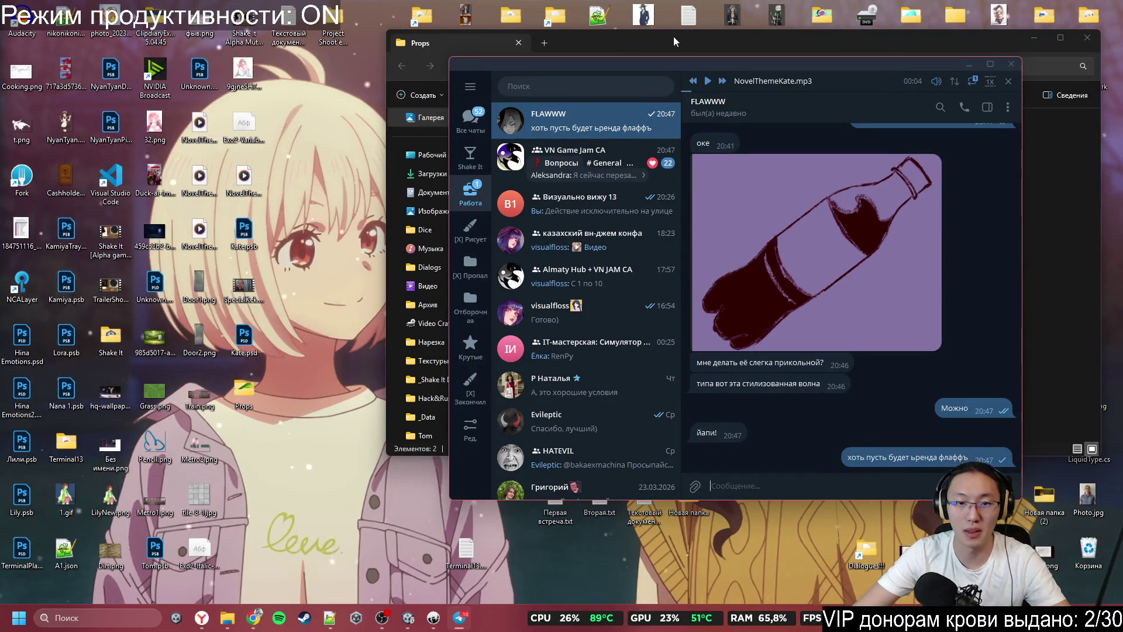
pyautogui.click(254, 617)
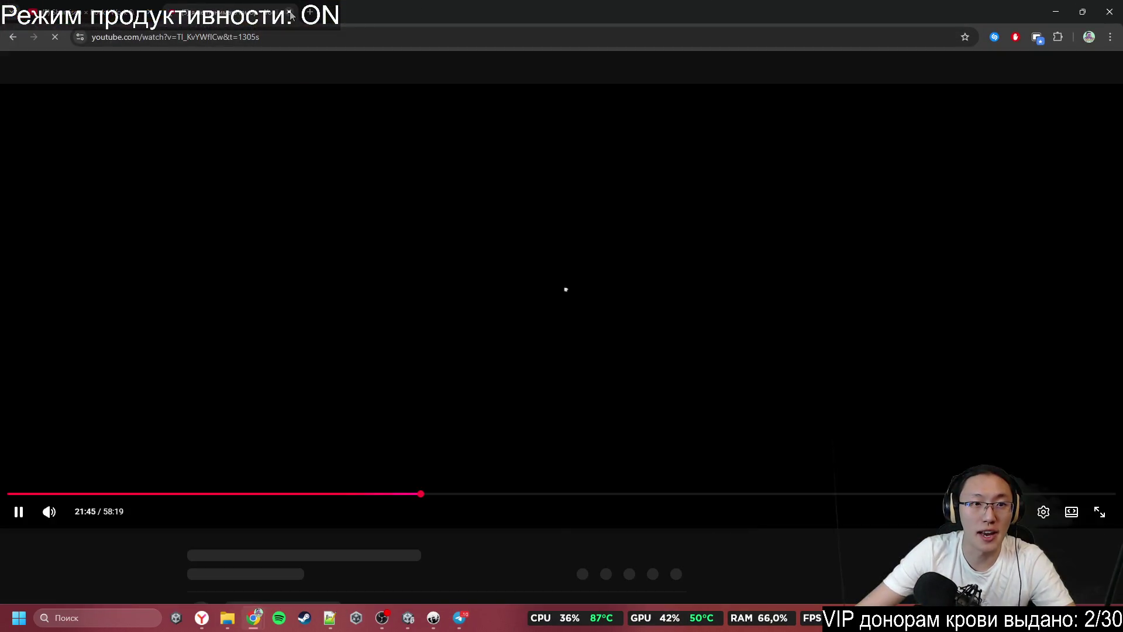
# Start the YouTube mix tab playing with Chrome minimized, then return through Telegram to the Unity editor
pyautogui.click(101, 23)
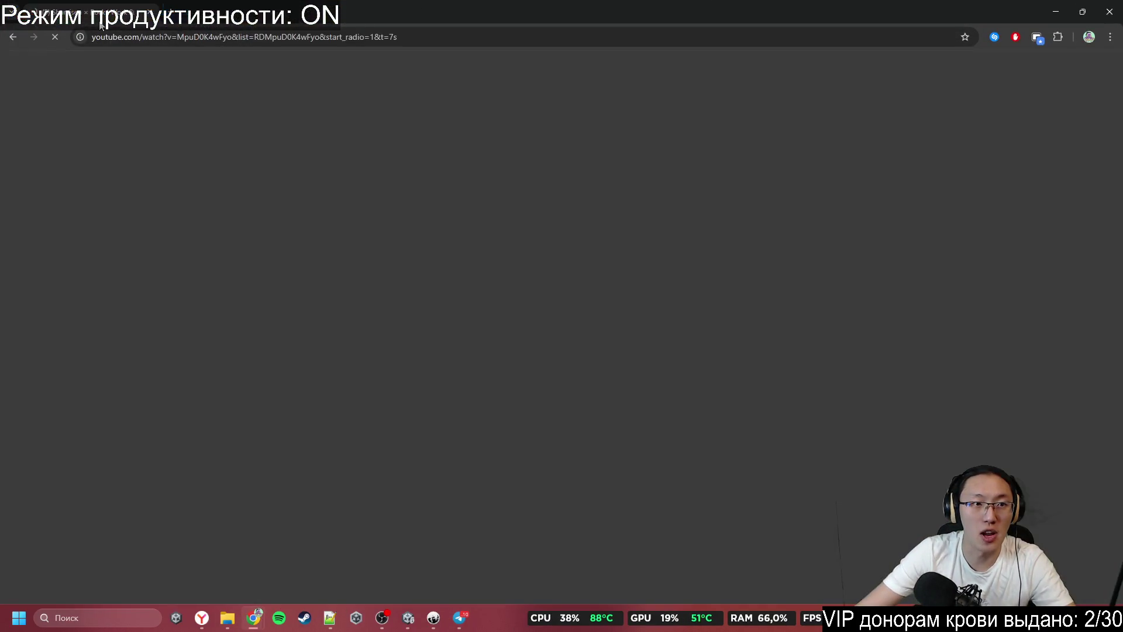
pyautogui.press('super+Down')
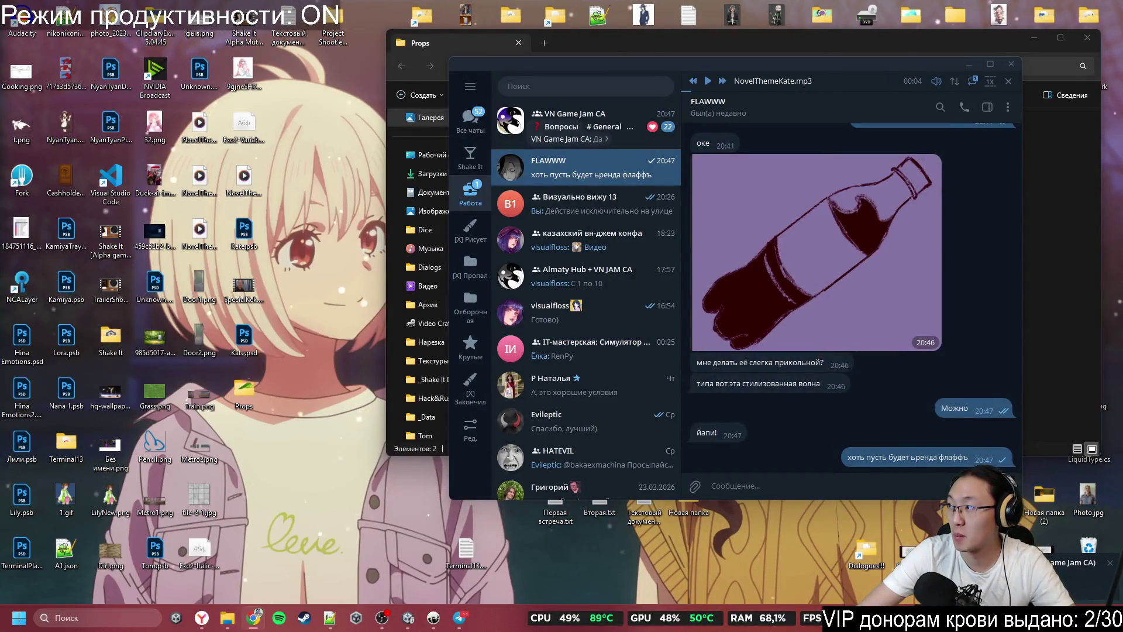
pyautogui.moveTo(1122, 205); pyautogui.dragTo(1040, 204)
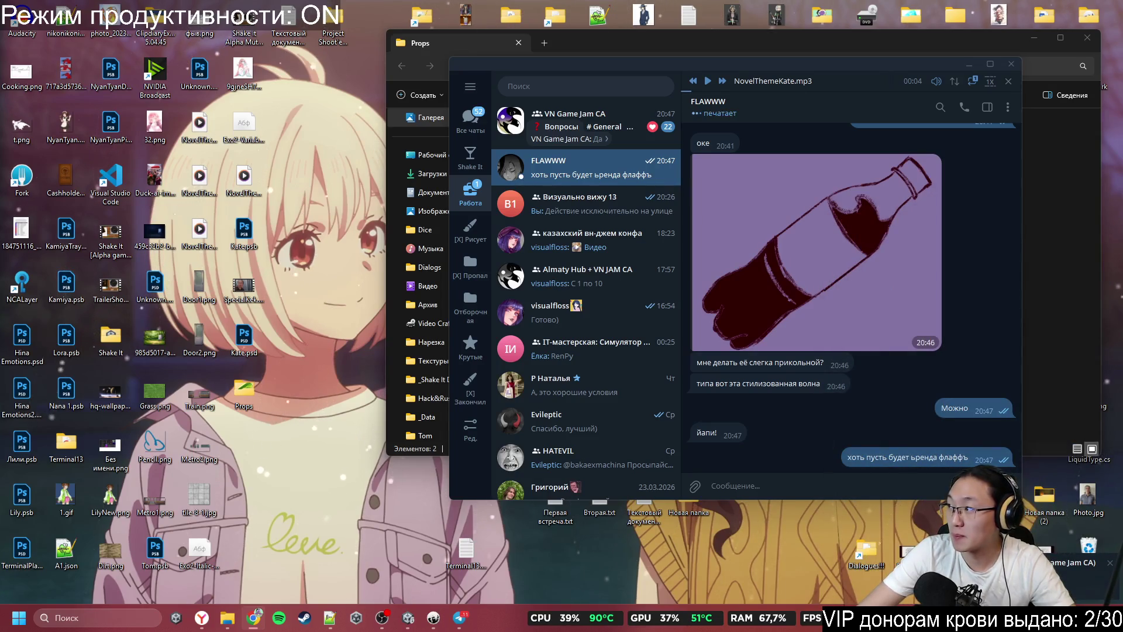
pyautogui.click(731, 485)
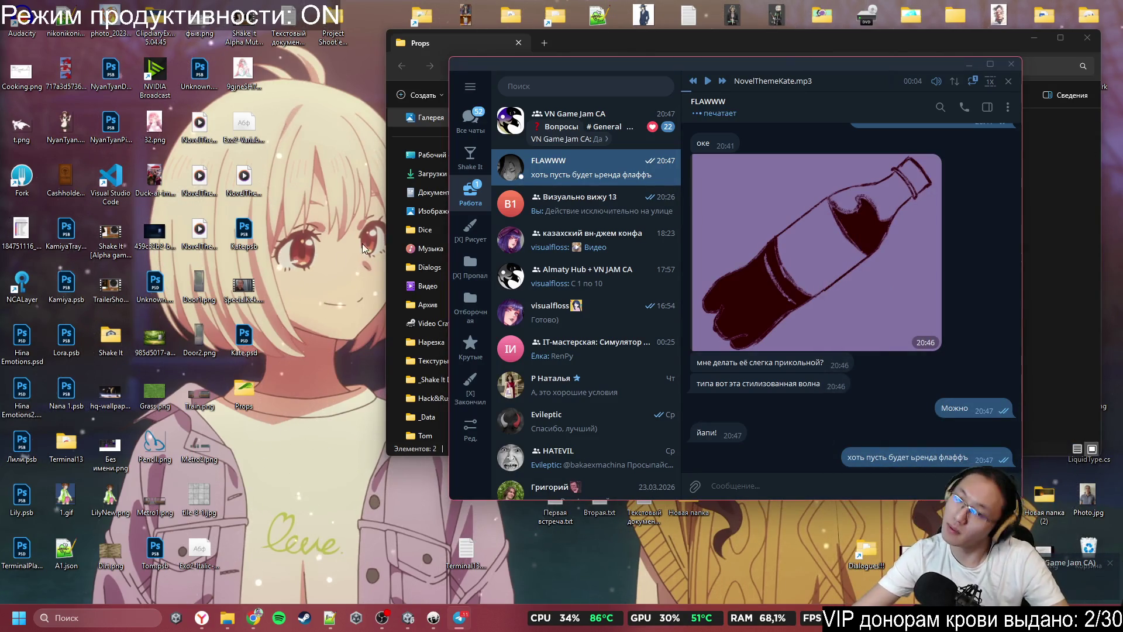
pyautogui.click(408, 617)
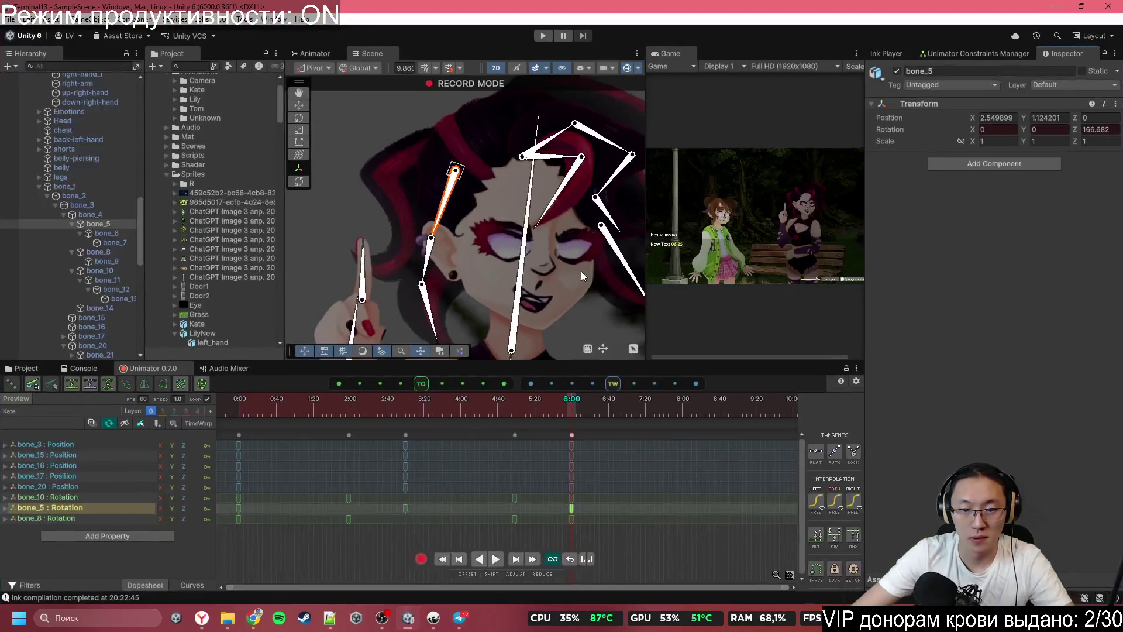
# Play the clip, then drag bone_5's middle rotation keys earlier in Curves Offset mode; open the Telegram message
pyautogui.scroll(-5, 478, 190)
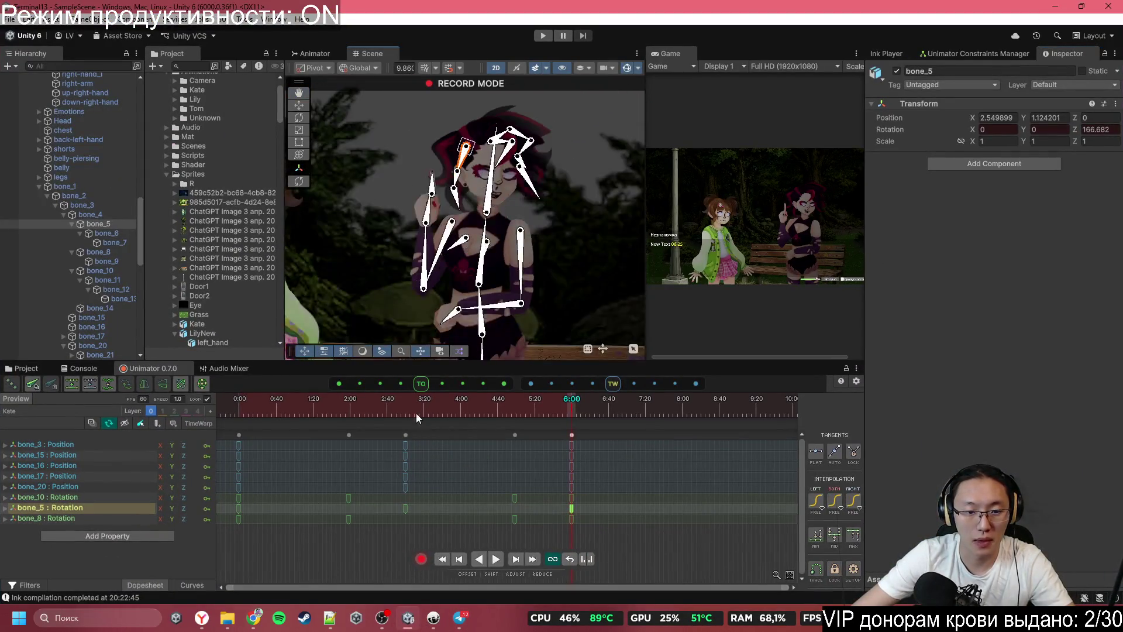
pyautogui.click(202, 384)
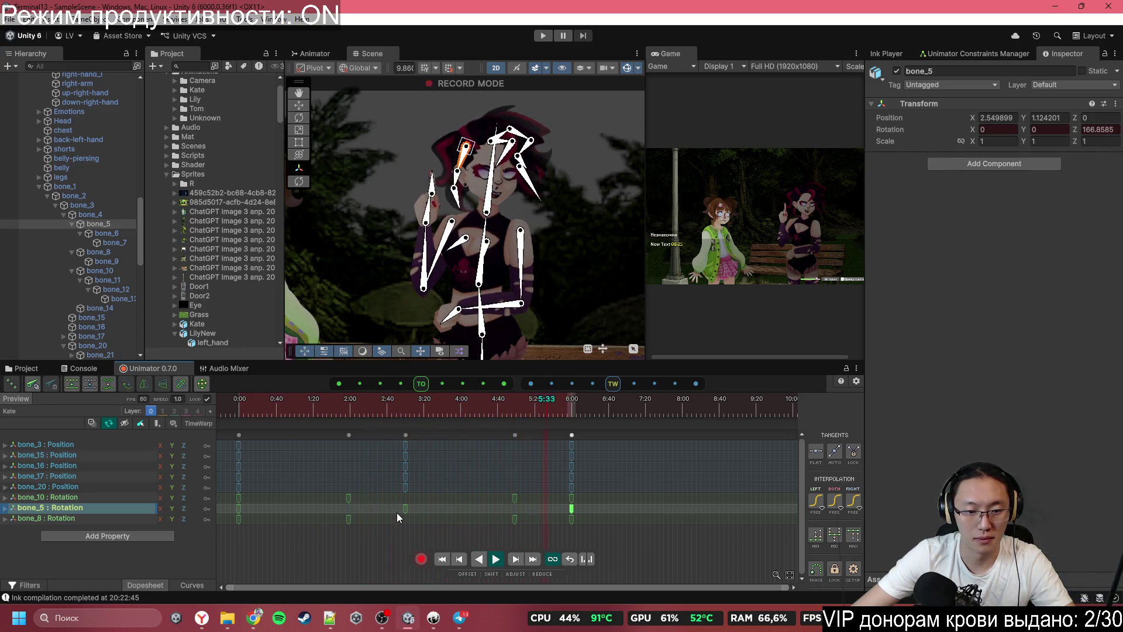
pyautogui.click(192, 585)
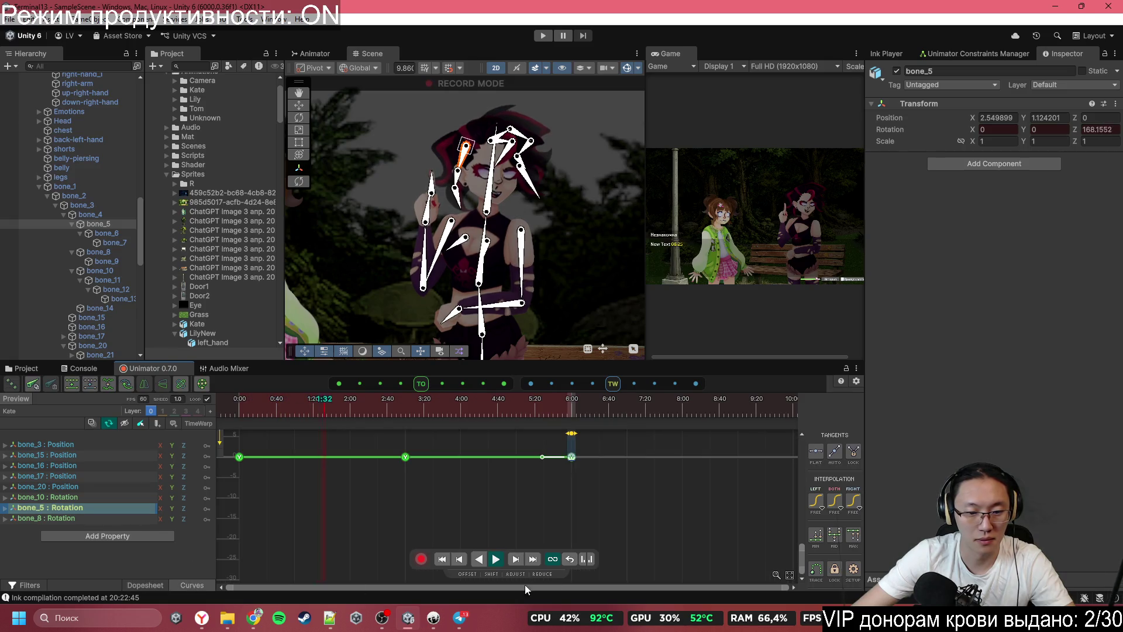
pyautogui.click(467, 573)
pyautogui.moveTo(490, 476); pyautogui.dragTo(472, 476)
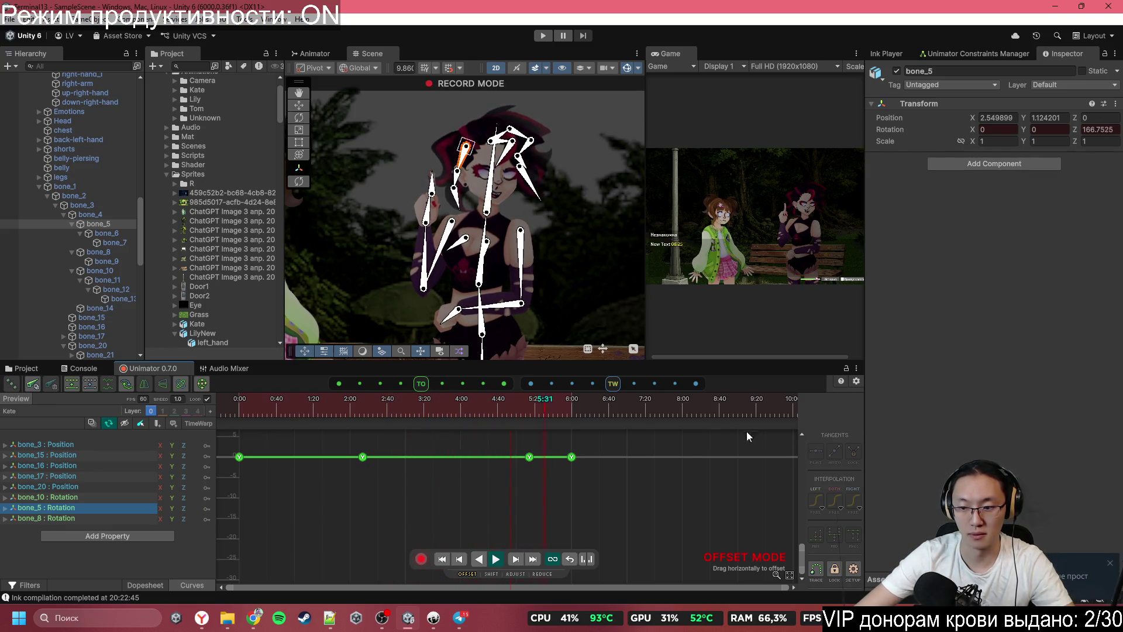
pyautogui.click(1052, 576)
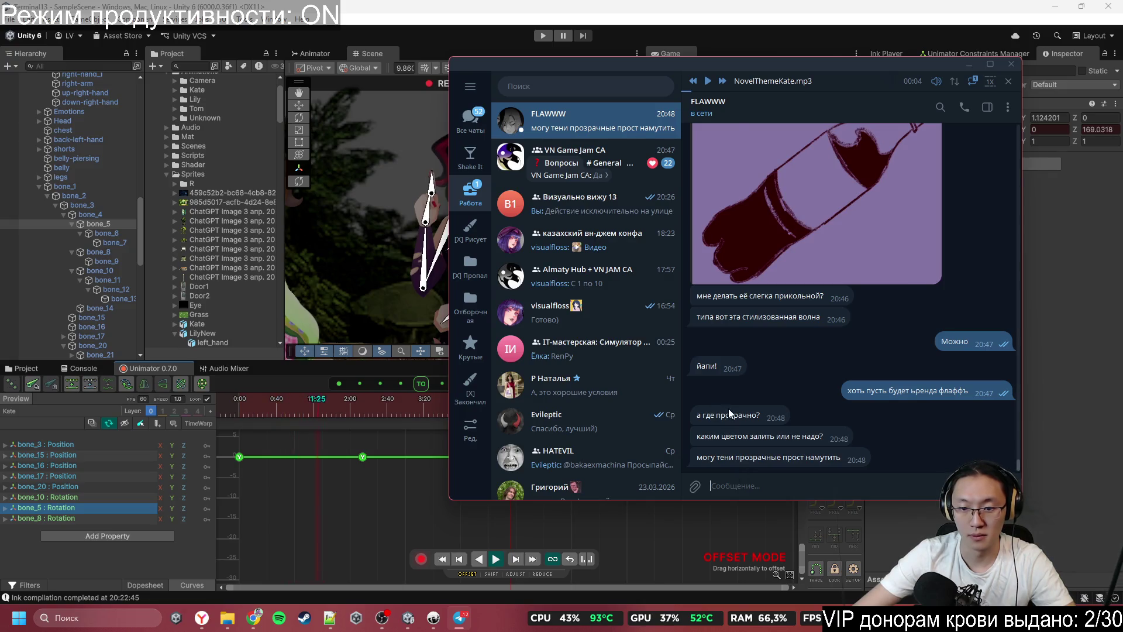
# Send the reply 'Можешь накинуть бликов, и оставить прозрачным' and minimise Telegram
pyautogui.moveTo(728, 415); pyautogui.dragTo(743, 416)
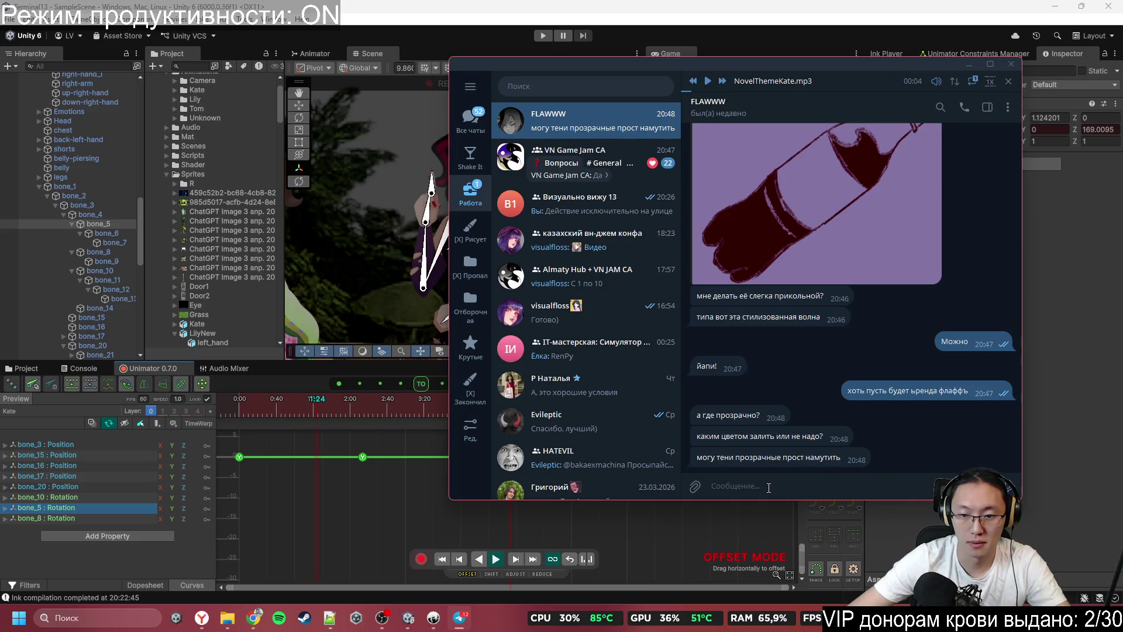
pyautogui.write('м')
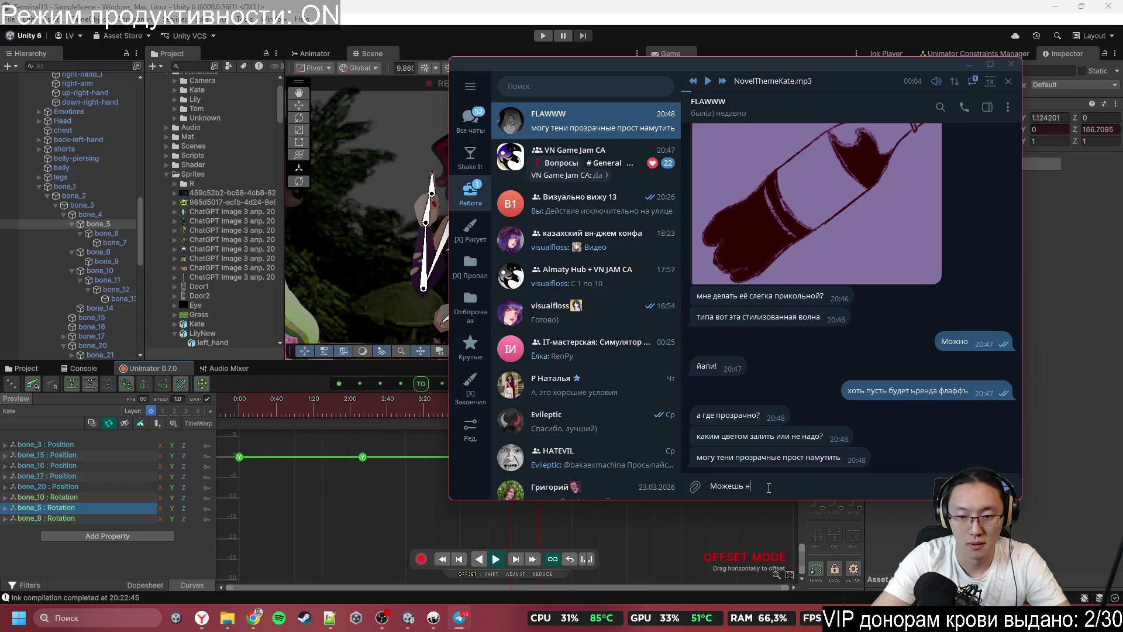
pyautogui.write('ть бликов, и оставить проз')
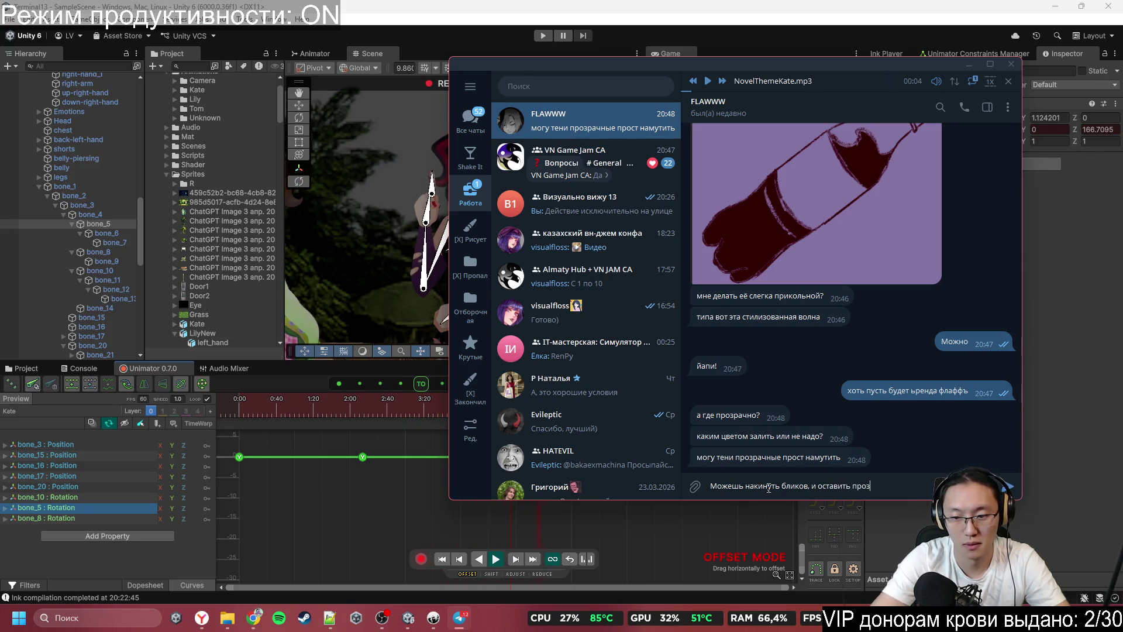
pyautogui.write('ым')
pyautogui.press('Return')
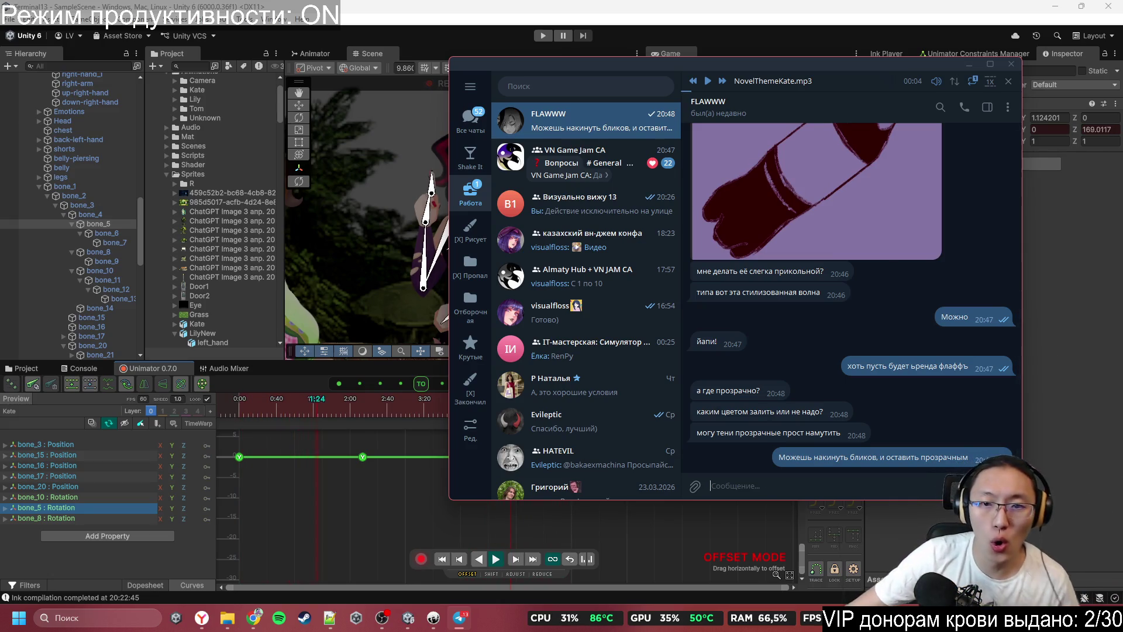
pyautogui.click(968, 70)
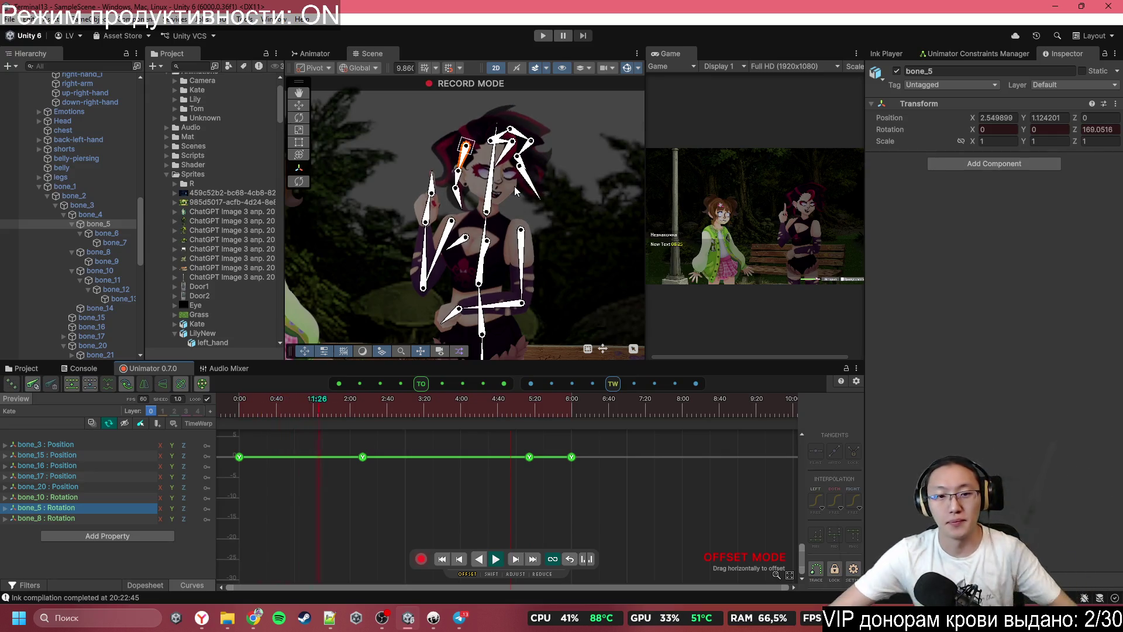
# Exit record mode and rotate the raised-arm bones bone_18 and bone_21 in the Scene
pyautogui.scroll(2, 458, 288)
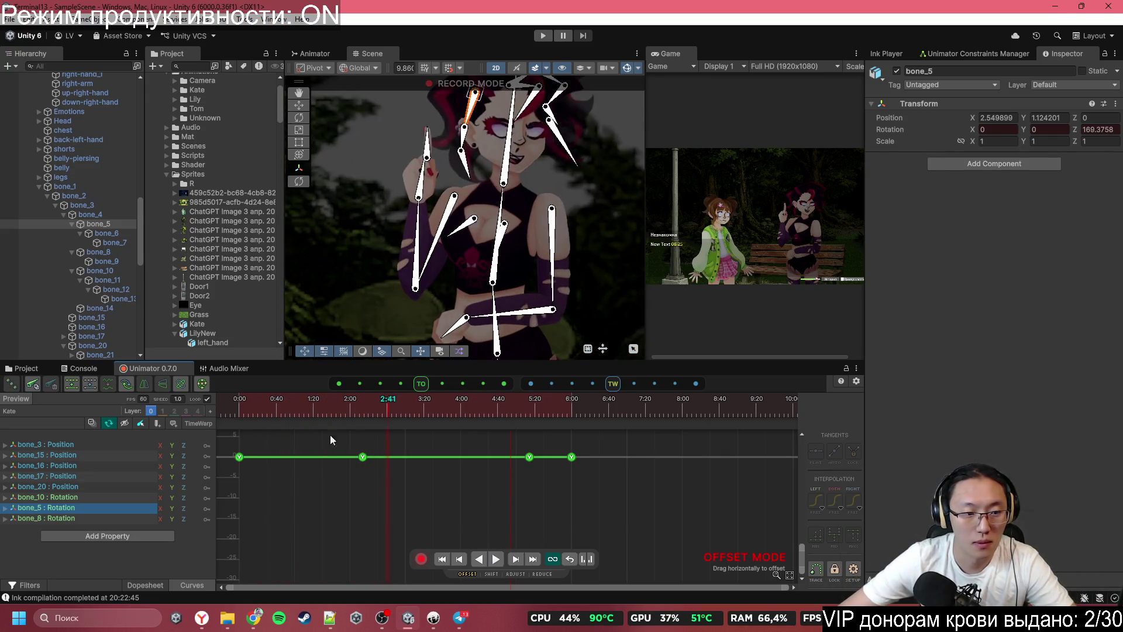
pyautogui.click(28, 399)
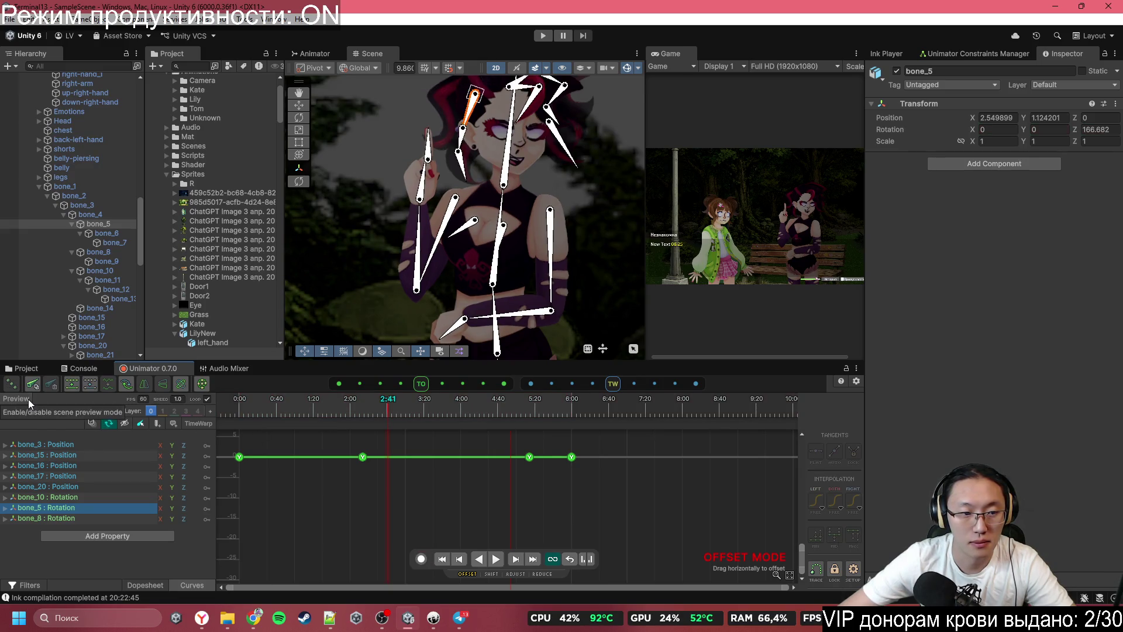
pyautogui.moveTo(541, 300); pyautogui.dragTo(515, 303)
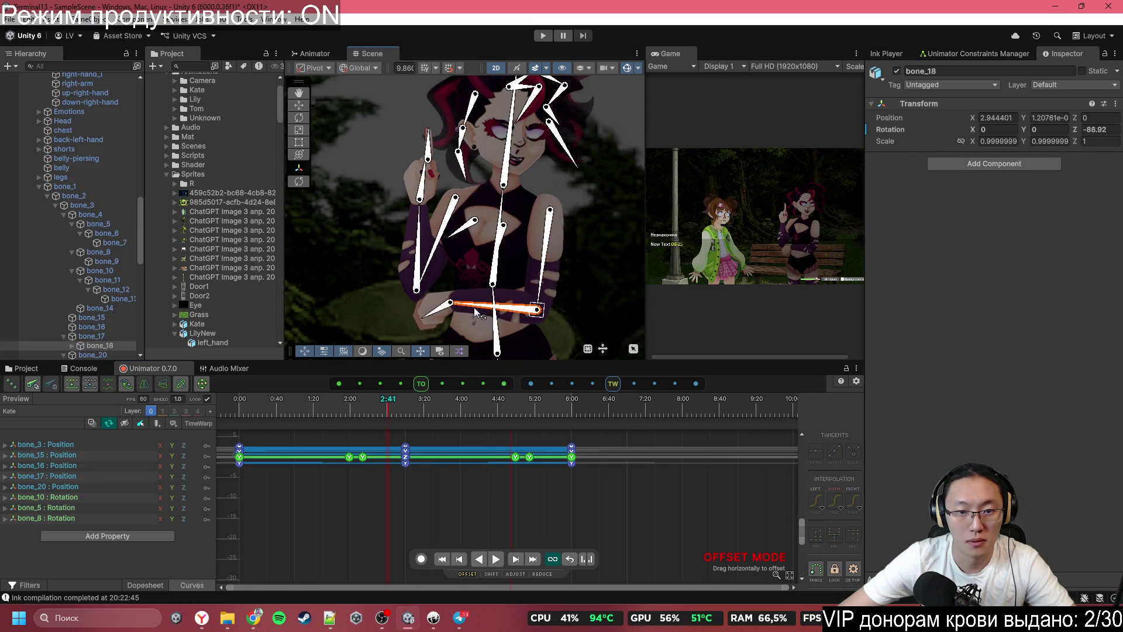
pyautogui.moveTo(435, 272)
pyautogui.mouseDown()
pyautogui.moveTo(447, 272)
pyautogui.moveTo(434, 259)
pyautogui.mouseUp()
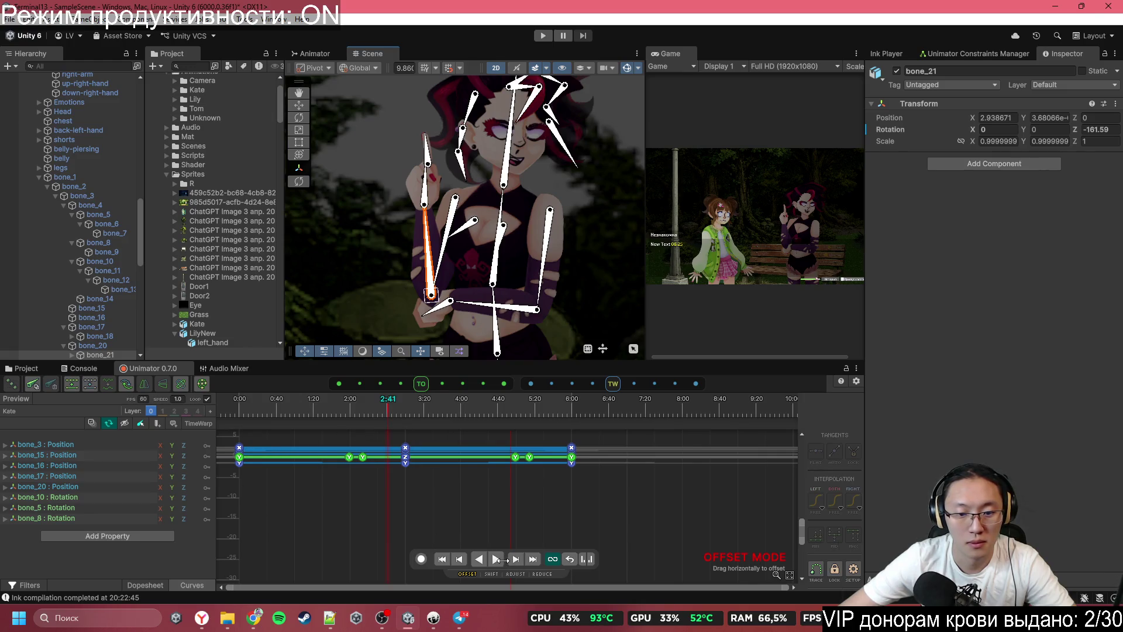
# Play the animation in Unimator and widen the Game preview to review it, then restore the Scene view
pyautogui.click(495, 559)
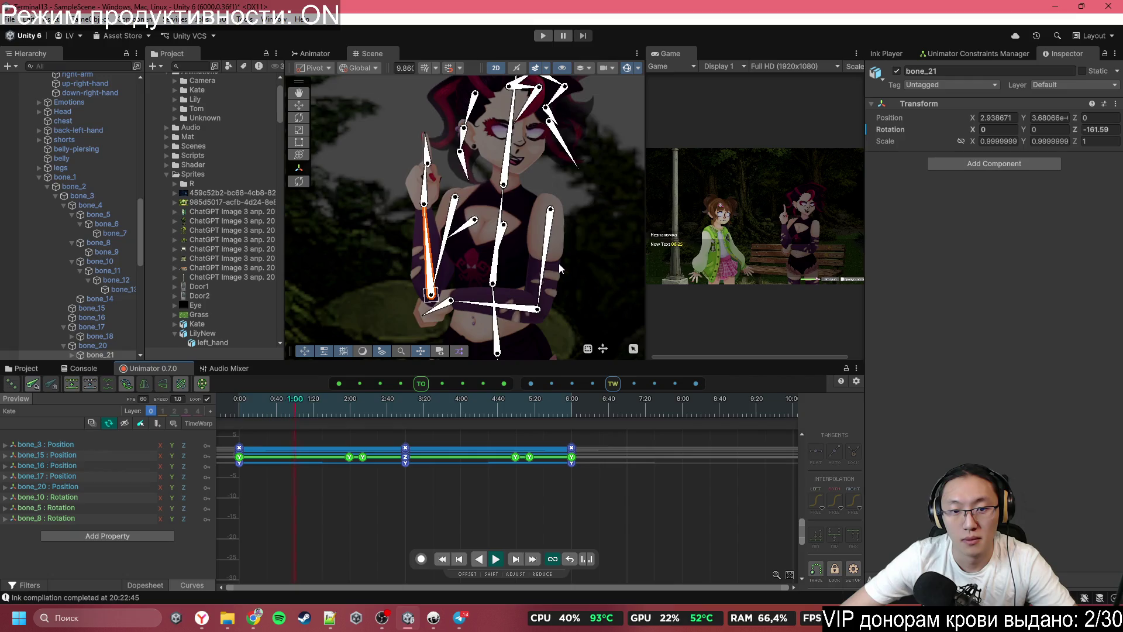
pyautogui.scroll(-2, 548, 211)
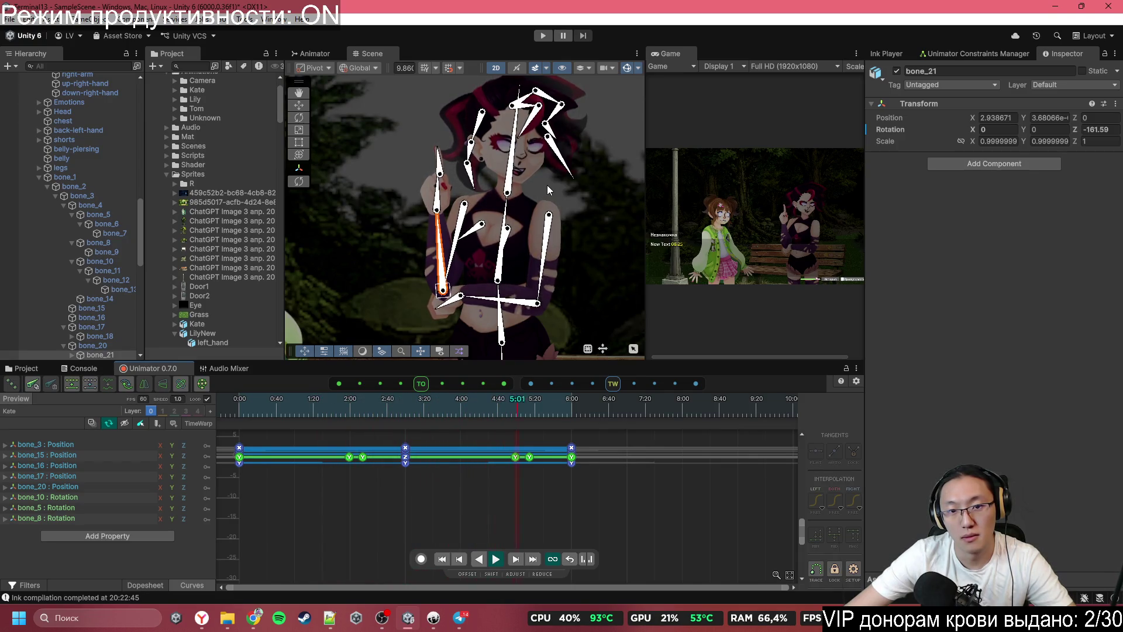
pyautogui.scroll(-5, 544, 187)
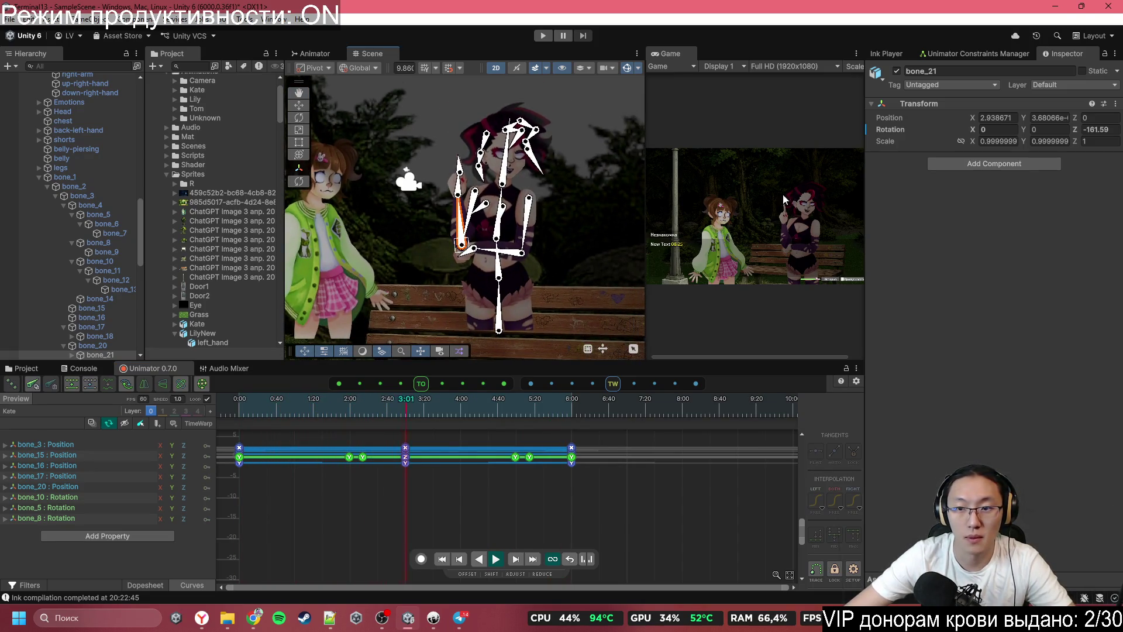
pyautogui.moveTo(644, 251); pyautogui.dragTo(372, 256)
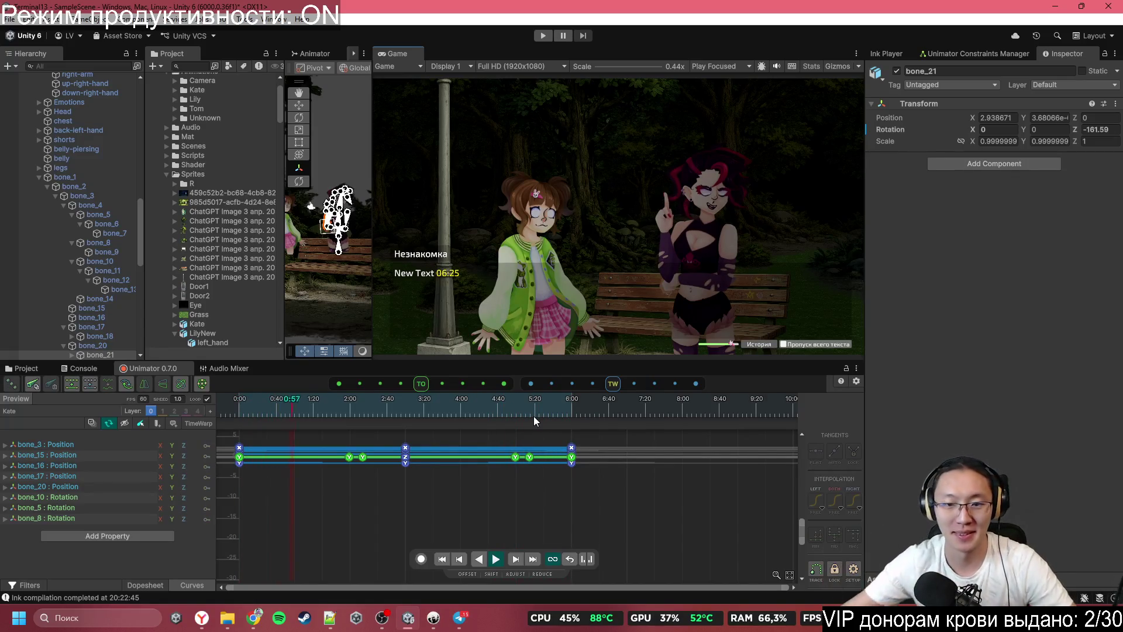
pyautogui.scroll(-3, 312, 214)
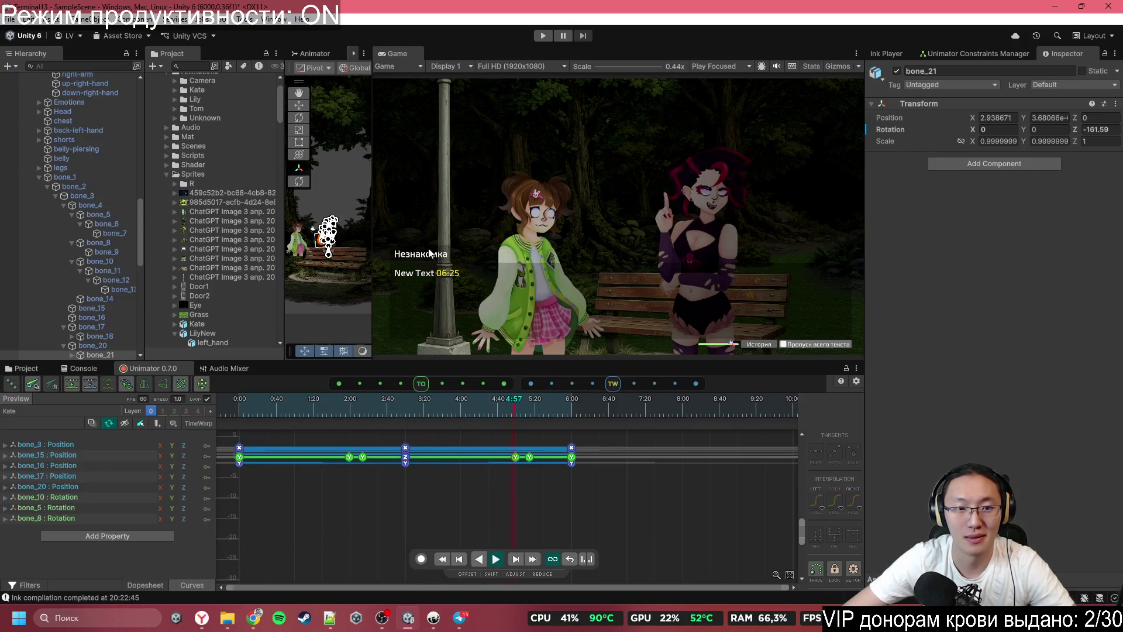
pyautogui.moveTo(370, 185); pyautogui.dragTo(672, 184)
# Drag Light 2D (3) from about X 30.38, Y 6.38 to X 31.01, Y 8.45, then zoom to inspect
pyautogui.click(411, 177)
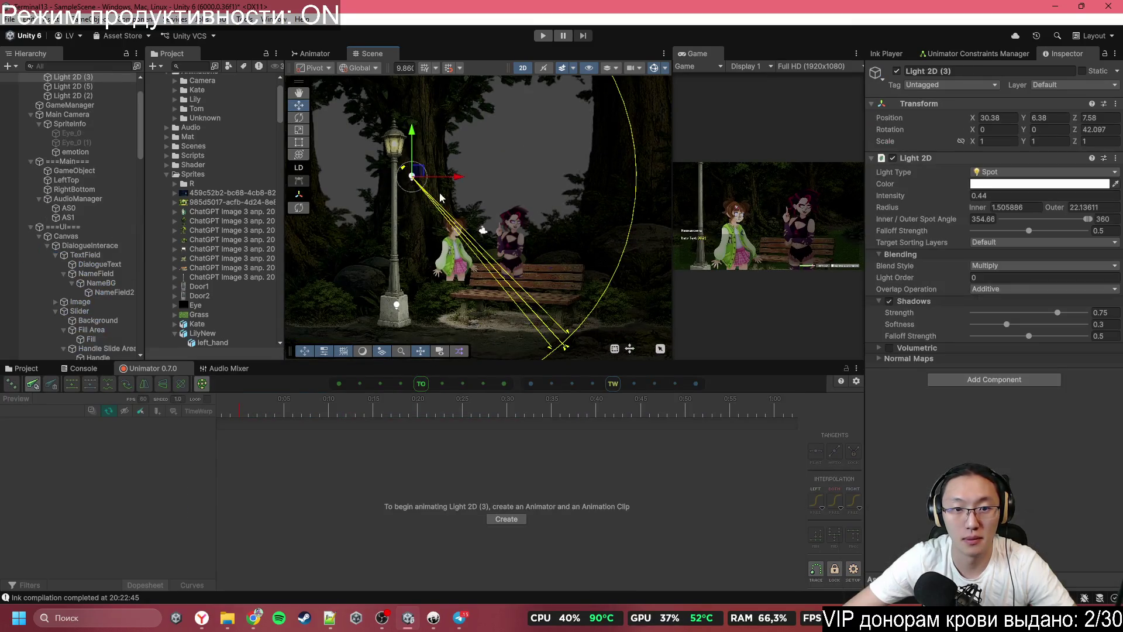
pyautogui.moveTo(419, 177)
pyautogui.mouseDown()
pyautogui.moveTo(439, 167)
pyautogui.moveTo(462, 183)
pyautogui.moveTo(430, 134)
pyautogui.moveTo(427, 156)
pyautogui.moveTo(335, 86)
pyautogui.moveTo(336, 107)
pyautogui.moveTo(322, 103)
pyautogui.mouseUp()
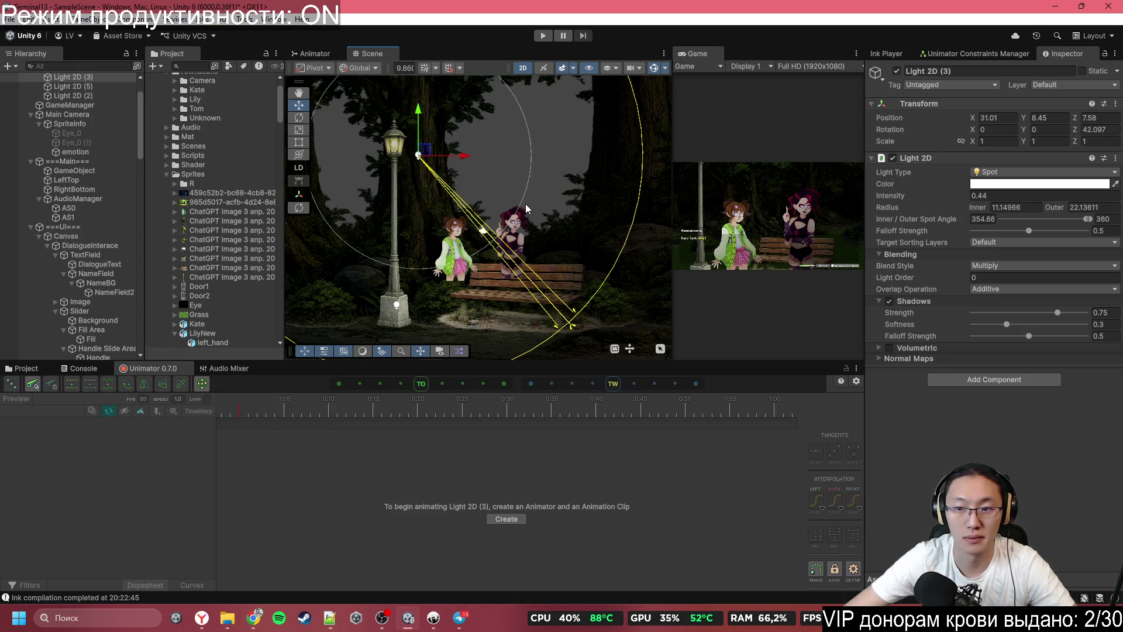
pyautogui.scroll(5, 519, 269)
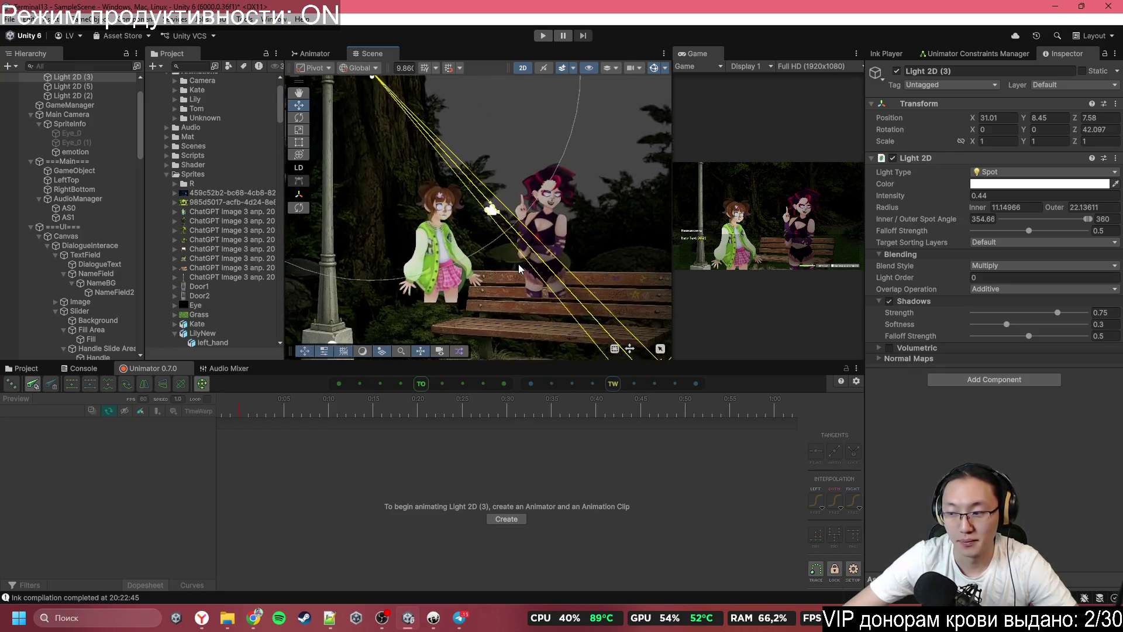
pyautogui.scroll(4, 519, 269)
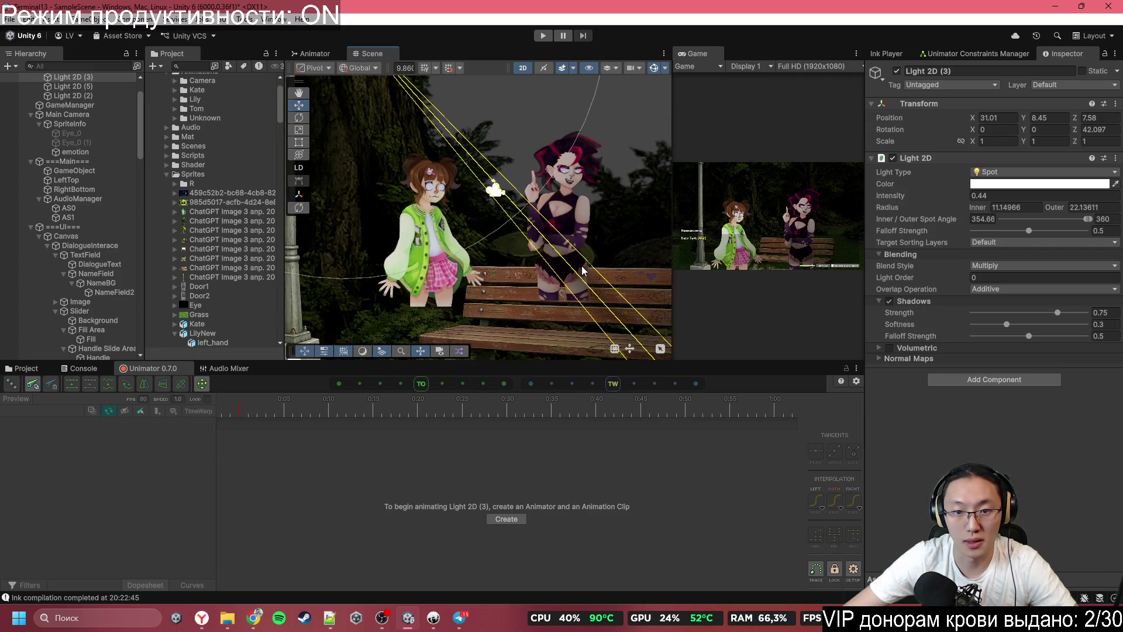
pyautogui.scroll(1, 579, 263)
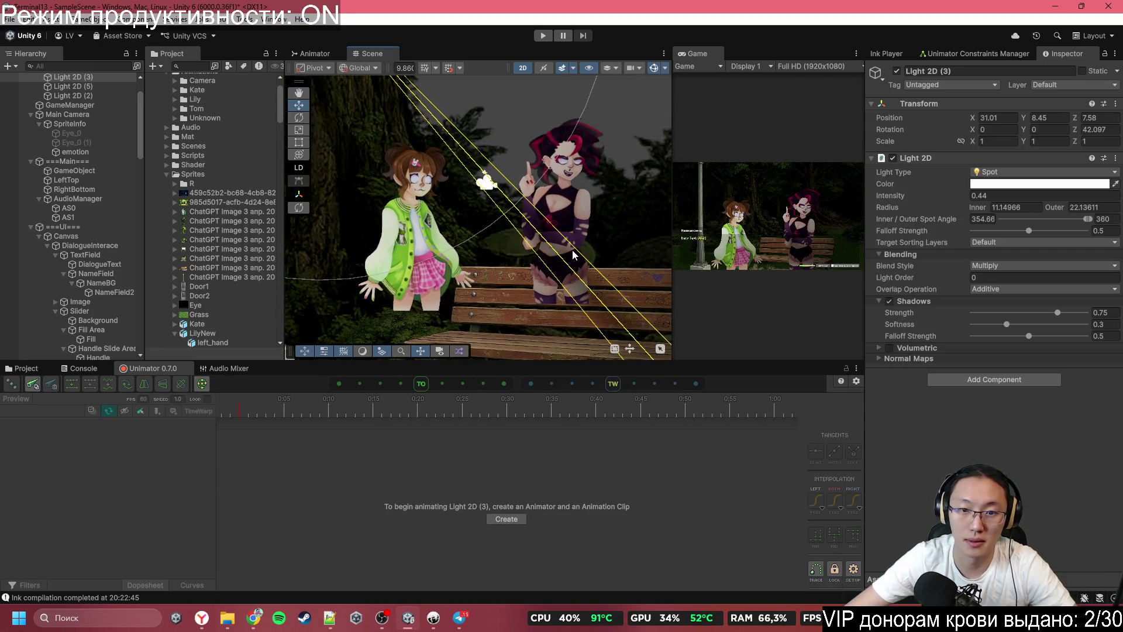
pyautogui.scroll(-3, 573, 254)
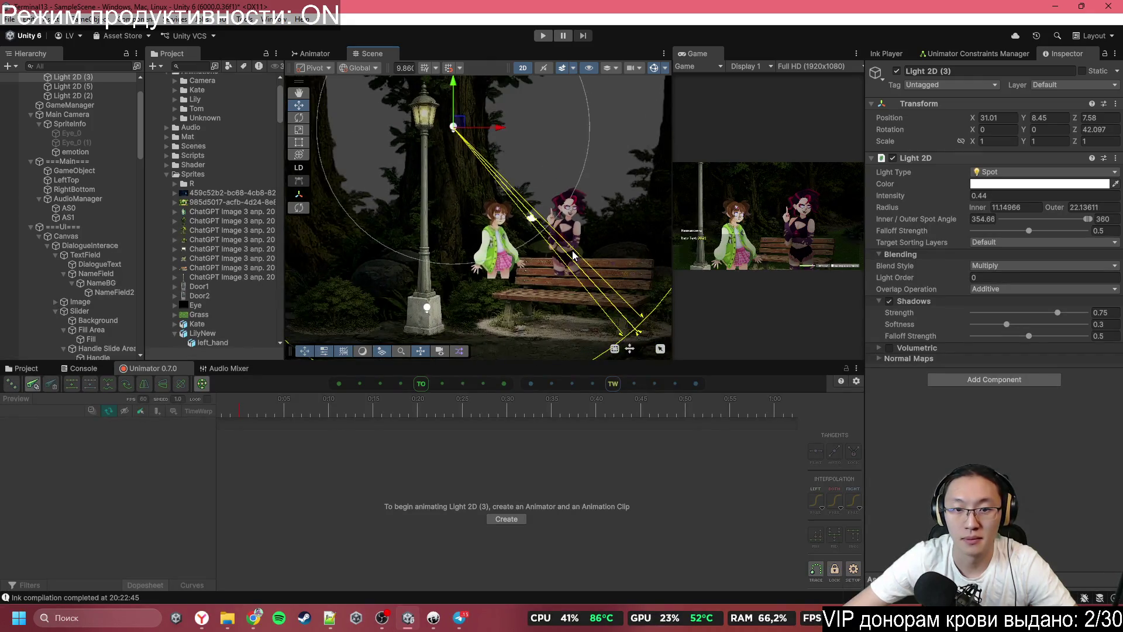
pyautogui.scroll(-1, 527, 246)
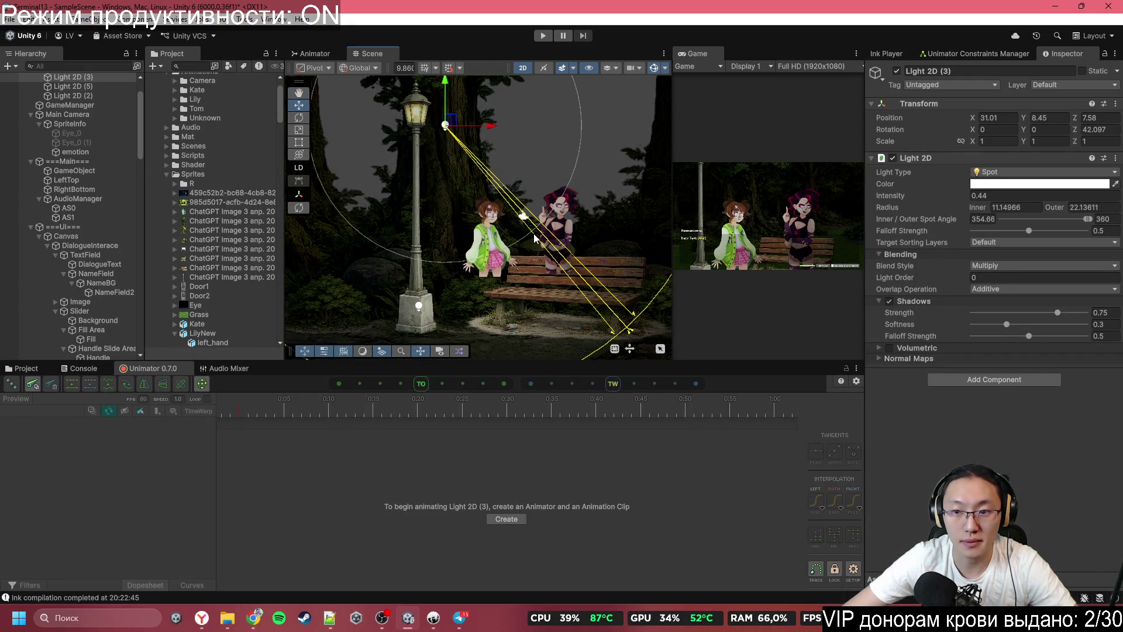
pyautogui.scroll(5, 553, 237)
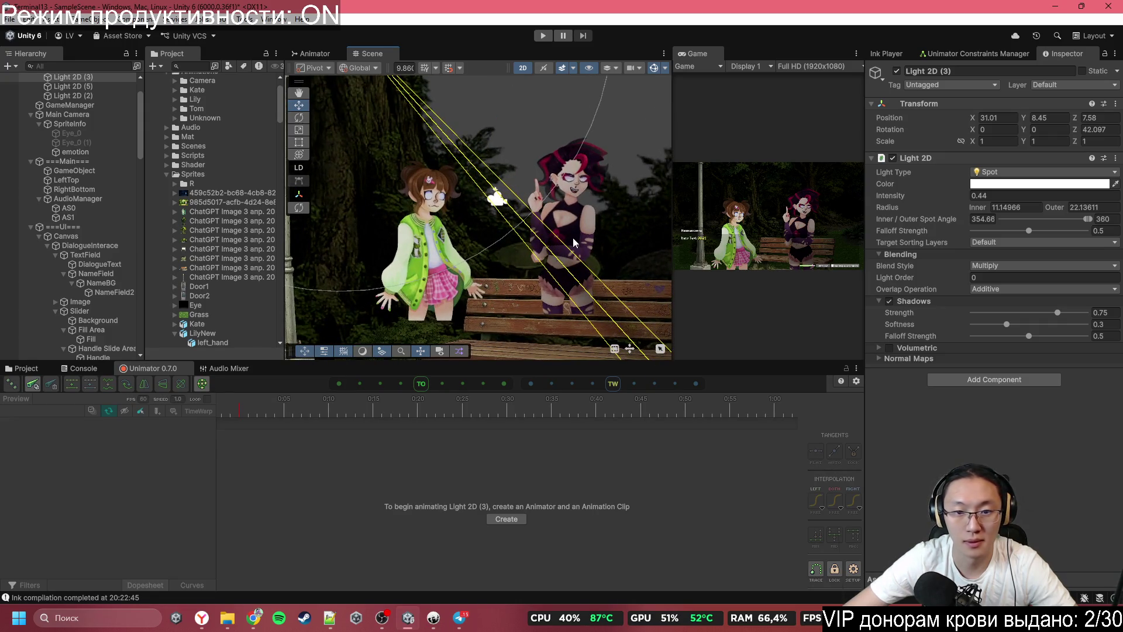
pyautogui.scroll(3, 573, 237)
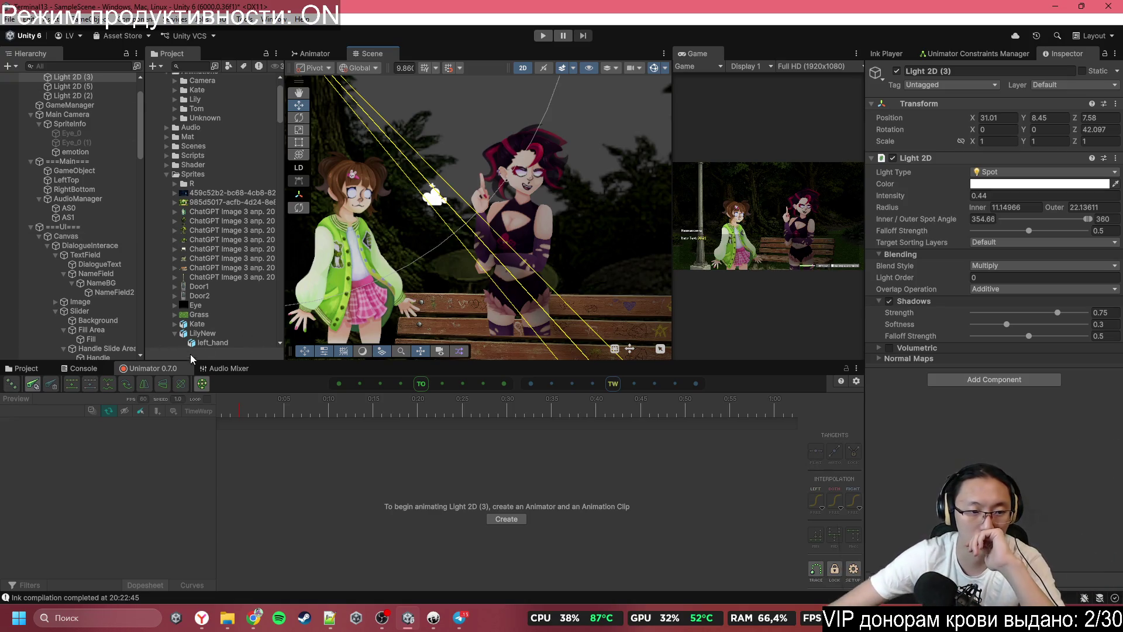
pyautogui.scroll(2, 490, 201)
pyautogui.click(489, 201)
pyautogui.click(490, 201)
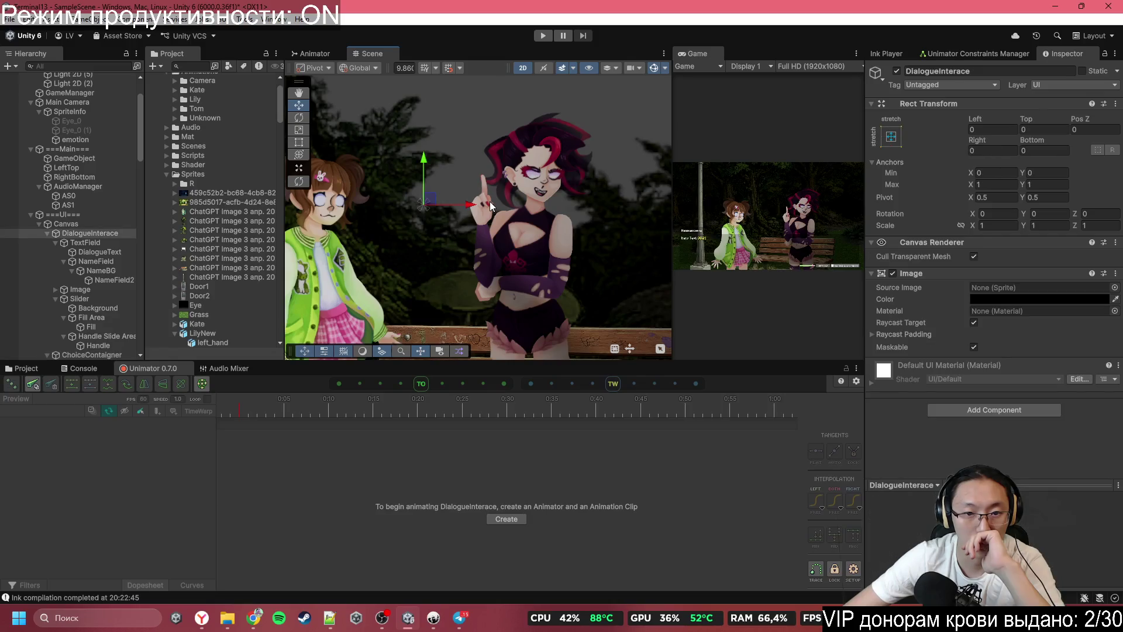
pyautogui.click(490, 200)
pyautogui.click(489, 199)
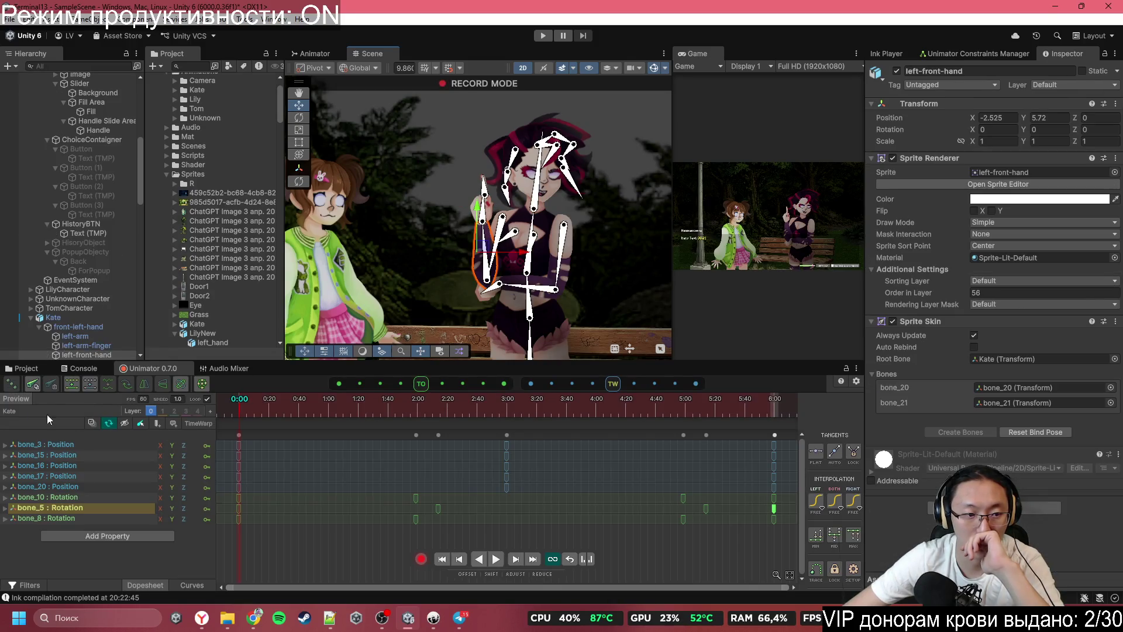
pyautogui.click(24, 399)
pyautogui.scroll(5, 490, 205)
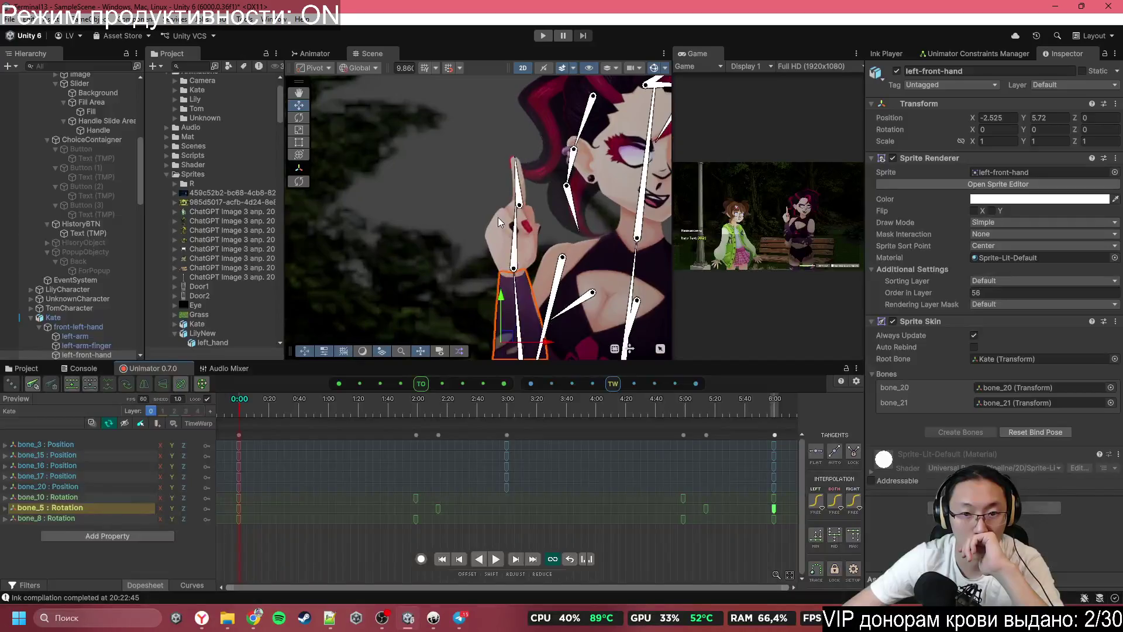
pyautogui.click(500, 219)
pyautogui.click(515, 234)
pyautogui.click(517, 234)
pyautogui.click(517, 233)
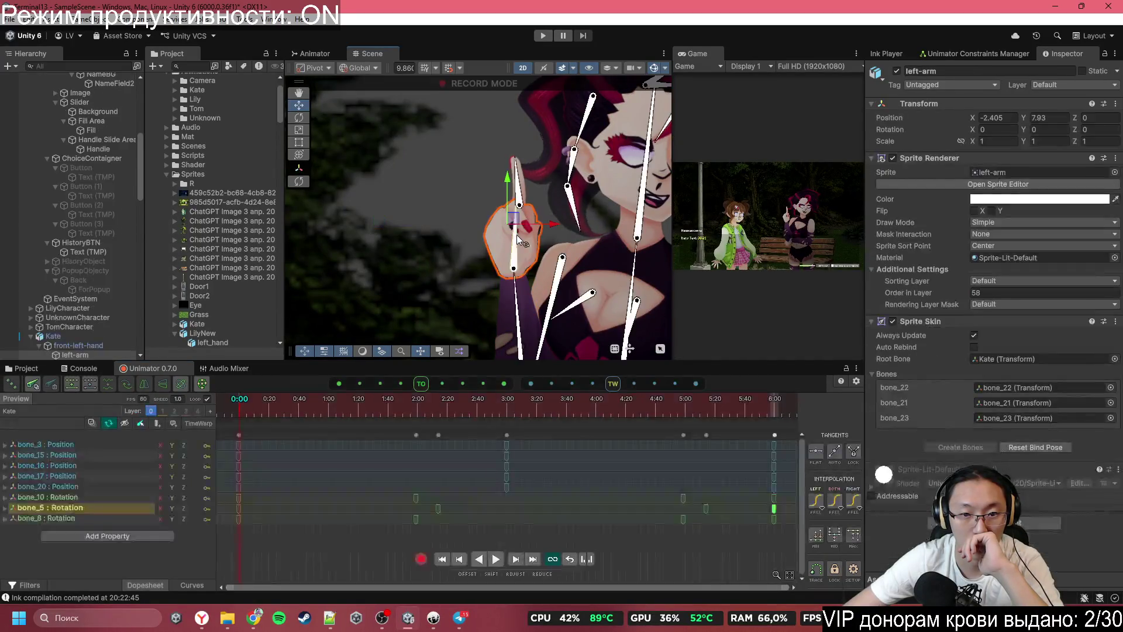
pyautogui.click(24, 398)
pyautogui.scroll(-10, 104, 316)
pyautogui.scroll(9, 103, 311)
pyautogui.click(97, 214)
pyautogui.click(88, 224)
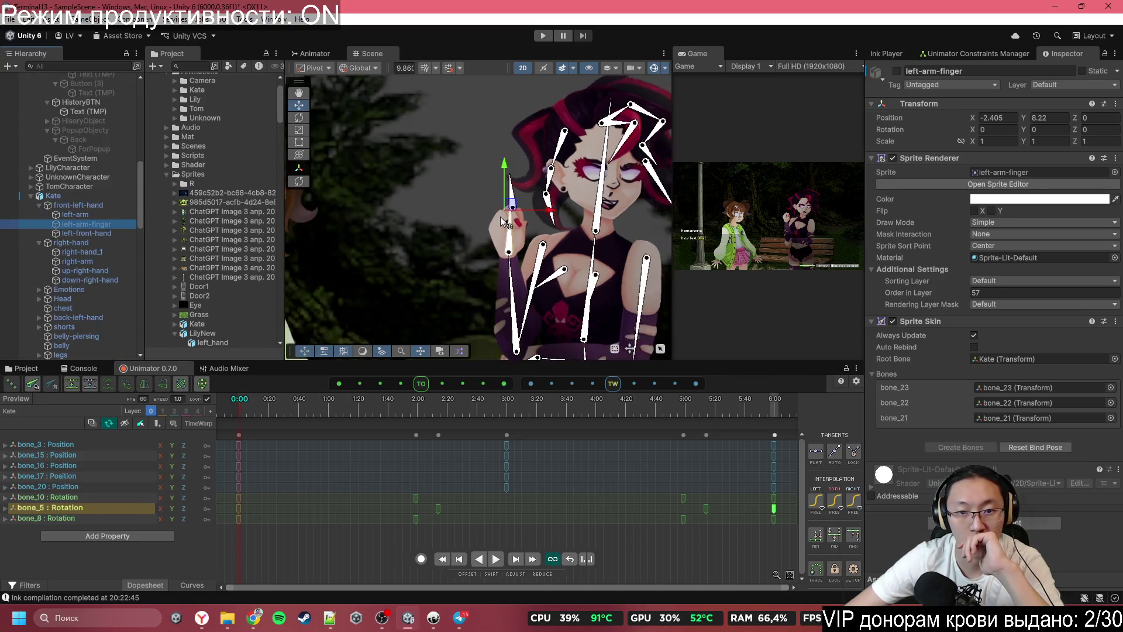
pyautogui.scroll(-3, 502, 221)
pyautogui.click(568, 199)
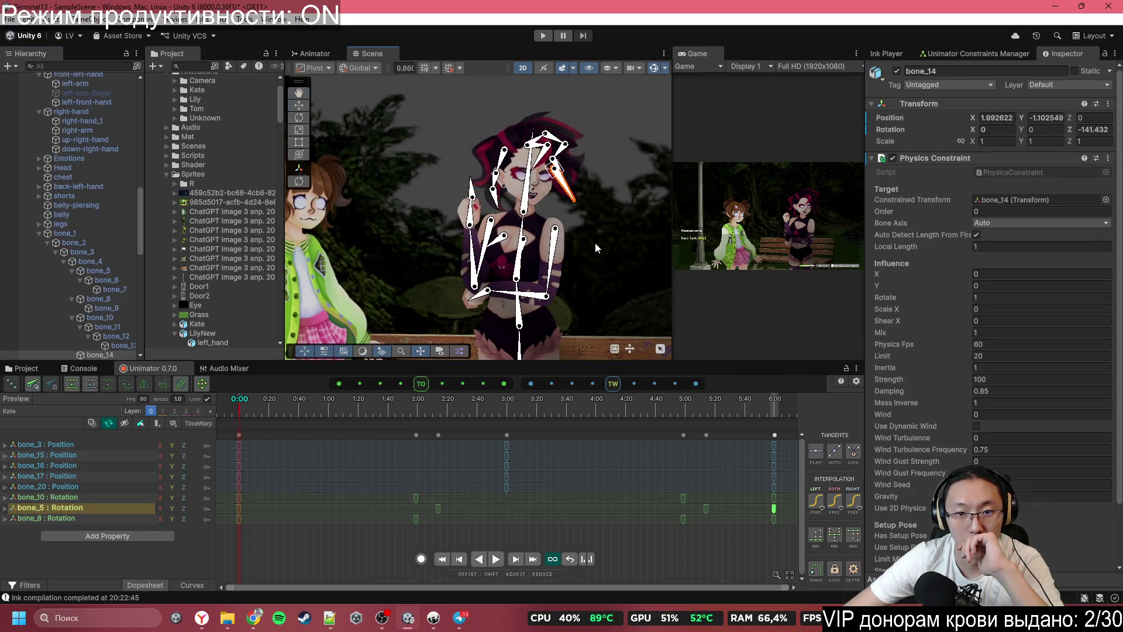
pyautogui.click(595, 243)
pyautogui.scroll(-4, 595, 242)
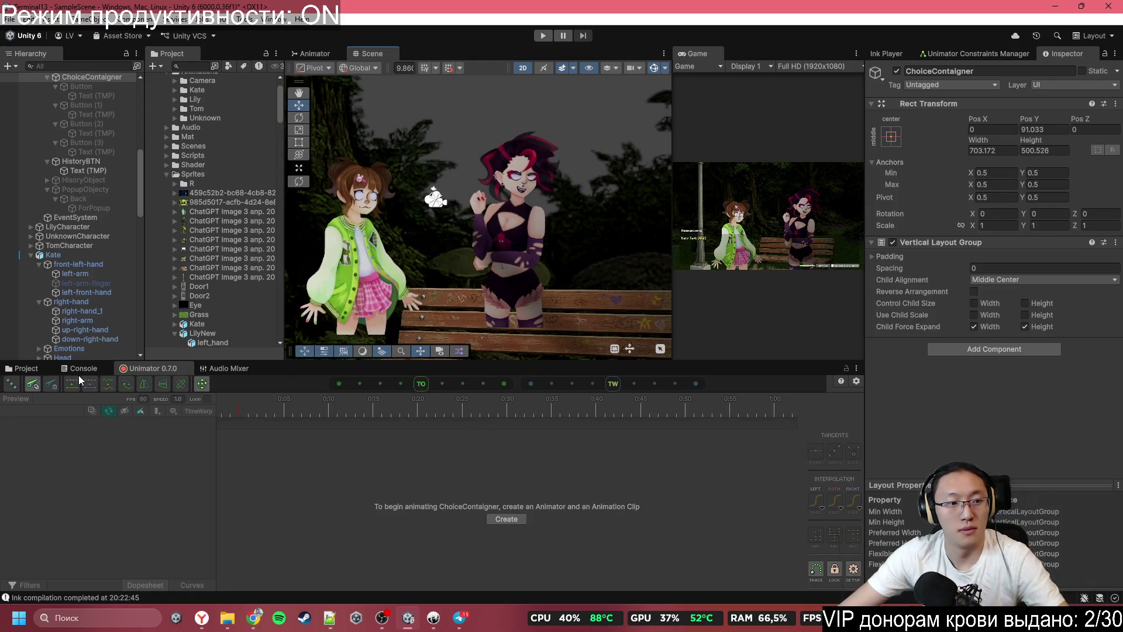
# Create an empty object at Kate's position and name it KateSprite
pyautogui.rightClick(81, 254)
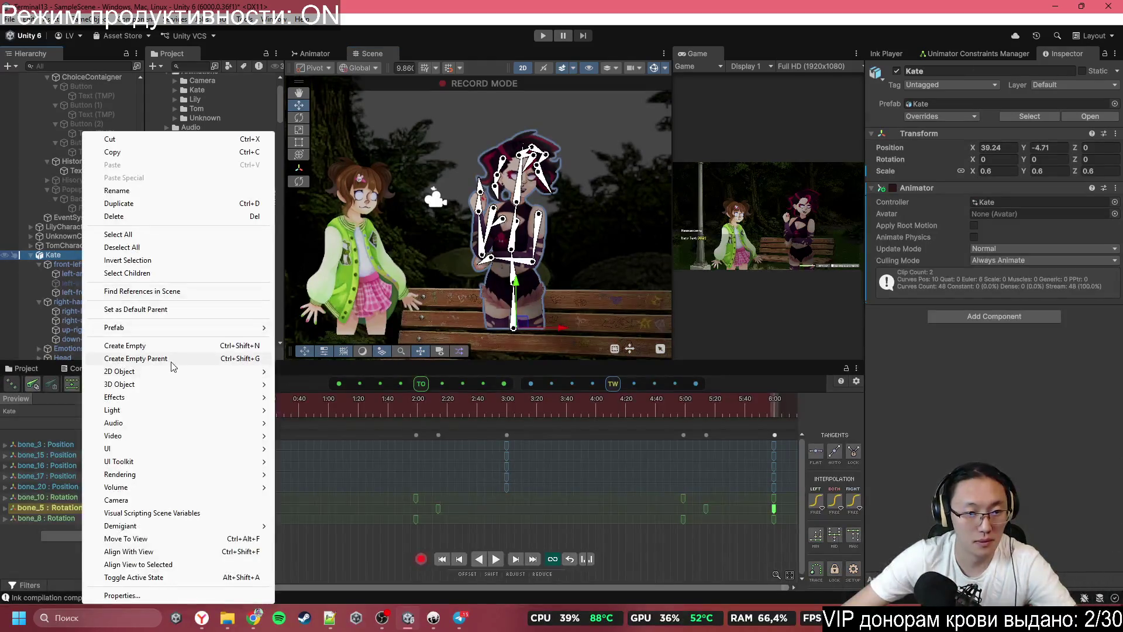
pyautogui.click(152, 358)
pyautogui.click(1004, 70)
pyautogui.write('KateSprite')
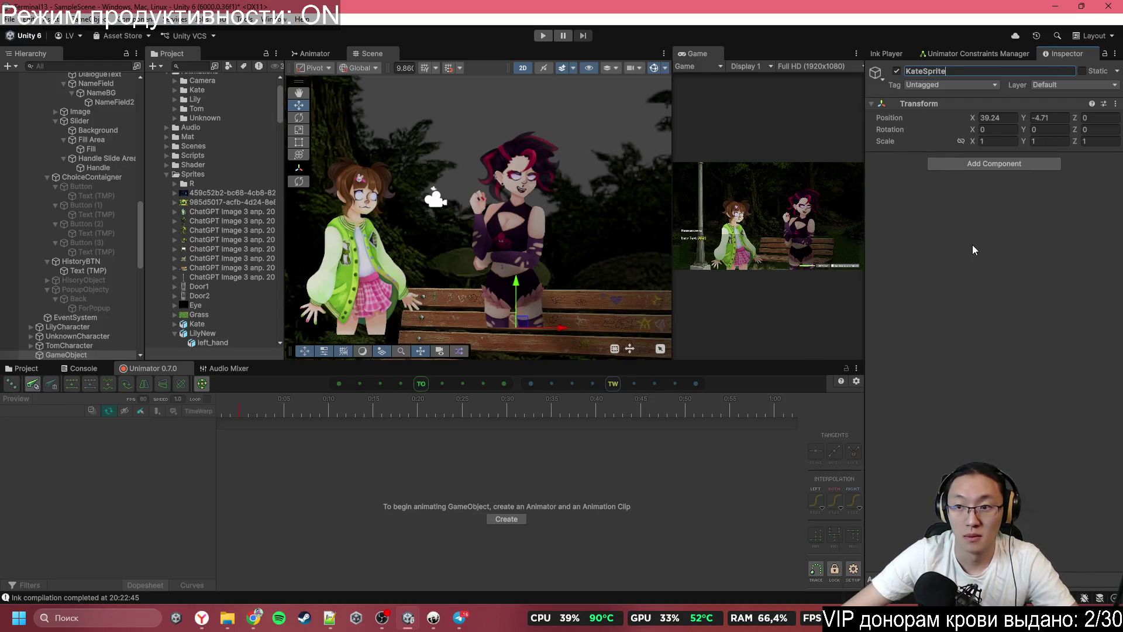
pyautogui.press('Return')
# Add a Sprite Info component to KateSprite with Sprite Name 'common'
pyautogui.click(995, 164)
pyautogui.write('Sprite')
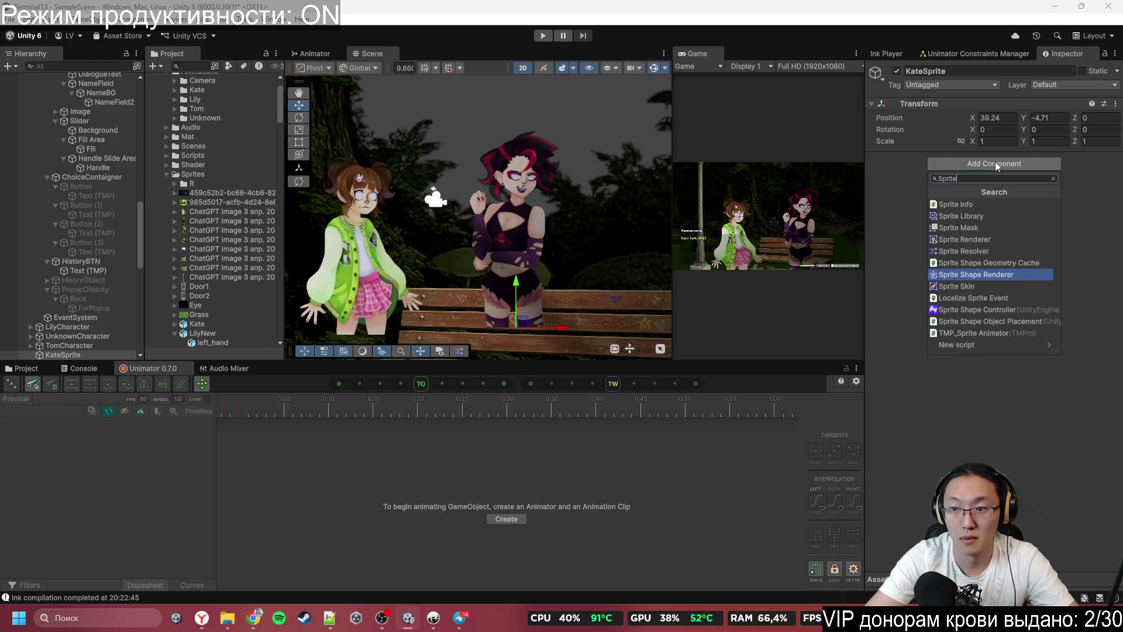
pyautogui.write('In')
pyautogui.press('Return')
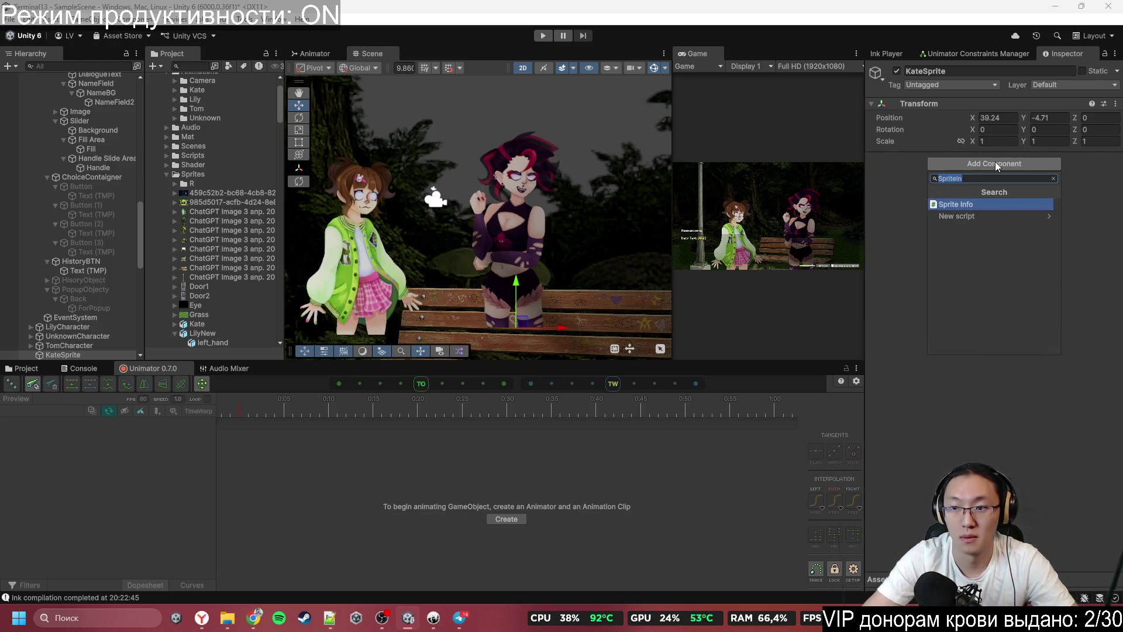
pyautogui.click(1016, 184)
pyautogui.write('common')
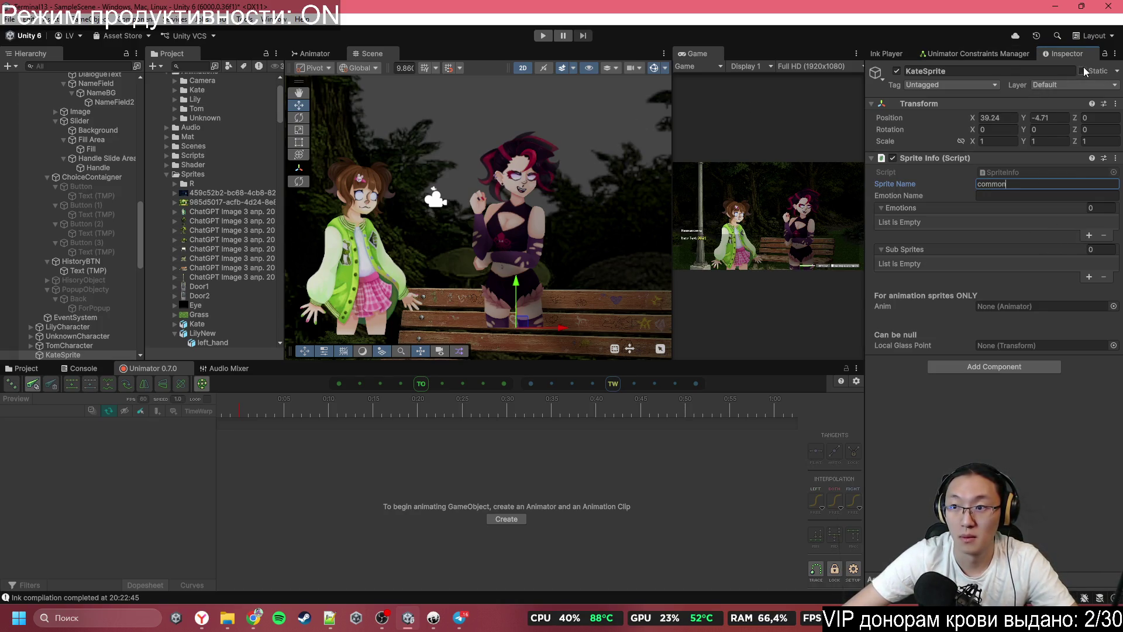
pyautogui.press('Return')
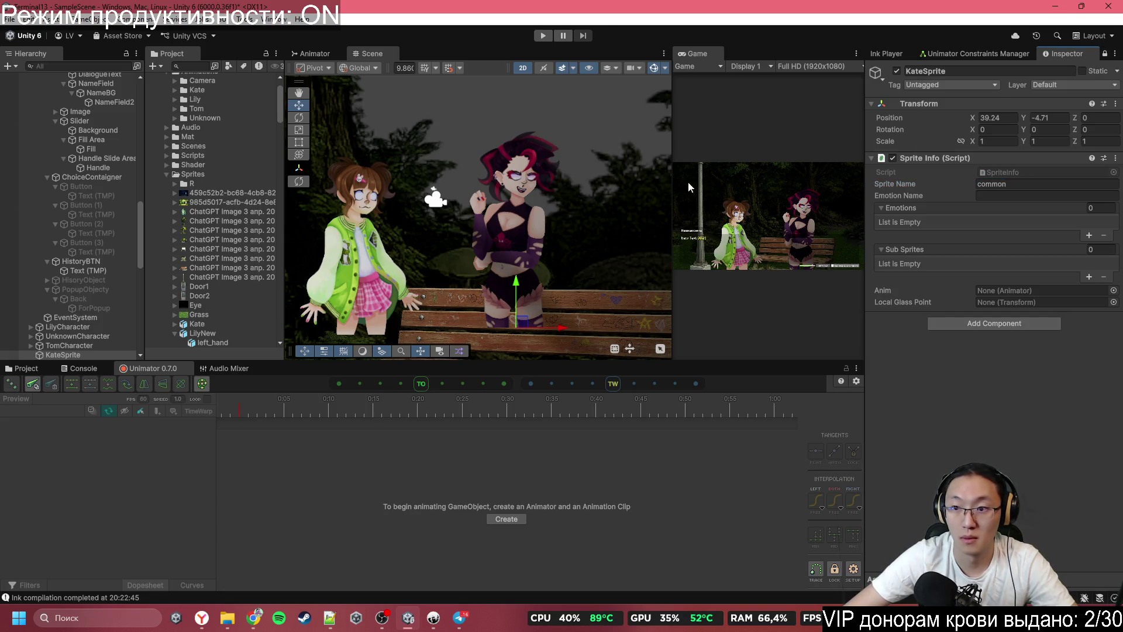
pyautogui.scroll(-4, 51, 304)
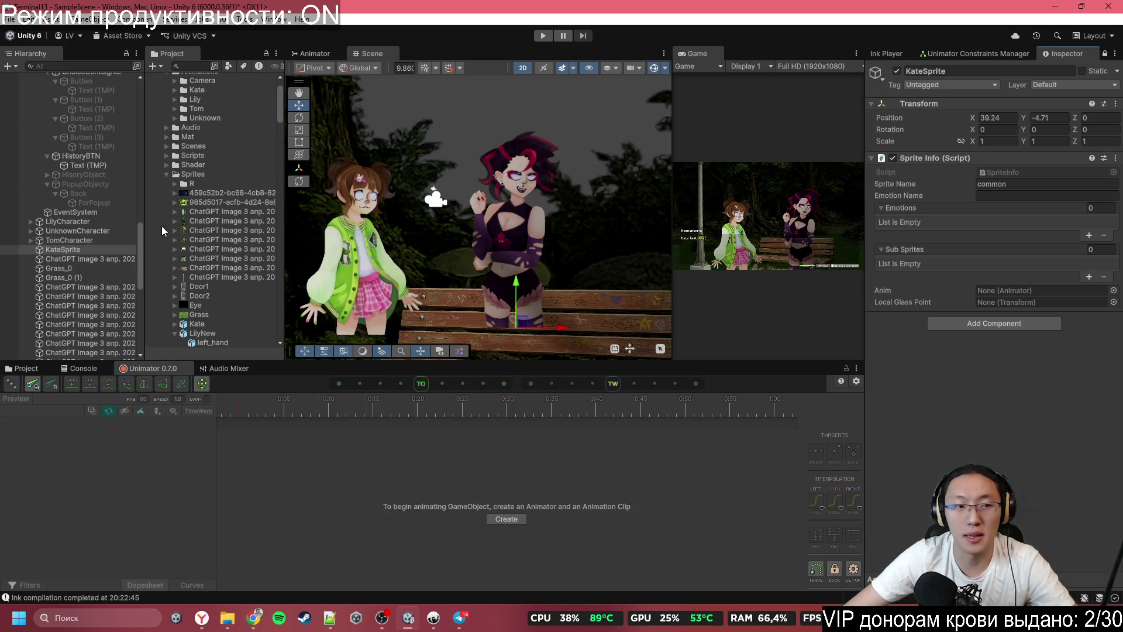
pyautogui.click(90, 247)
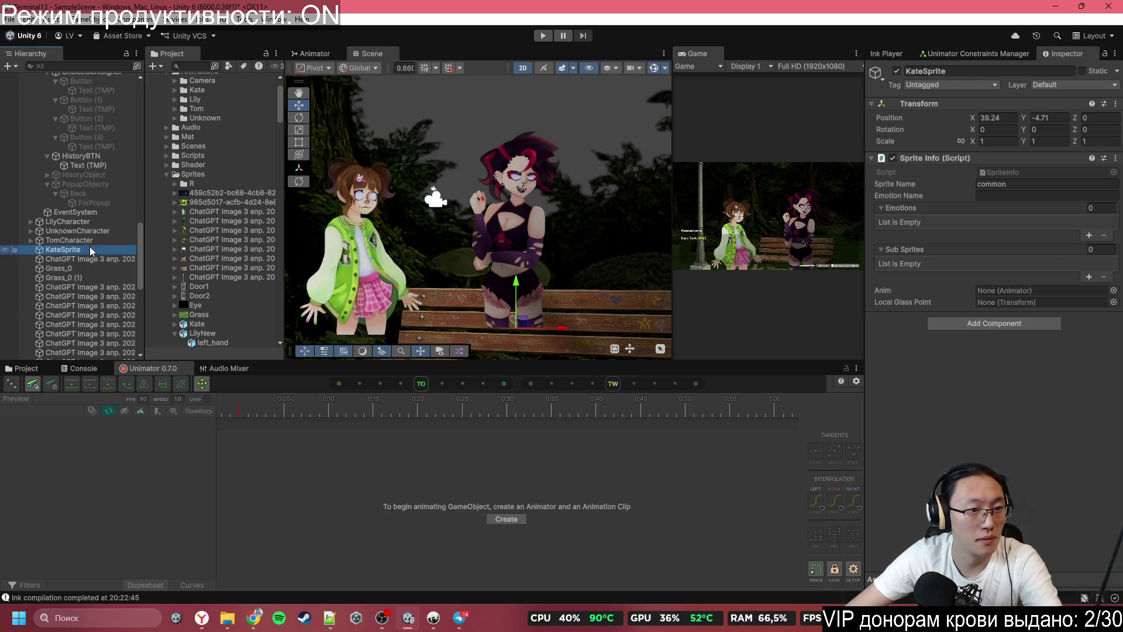
pyautogui.click(509, 233)
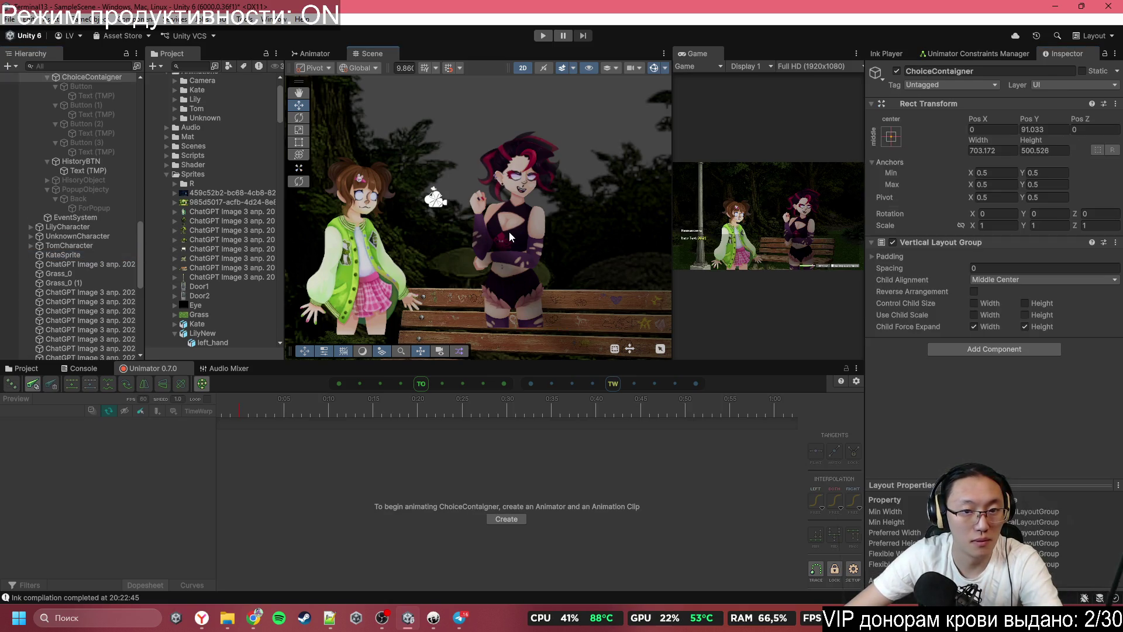
# Select Kate and try creating empty objects around it, deleting the unwanted empty parent
pyautogui.click(509, 232)
pyautogui.click(509, 230)
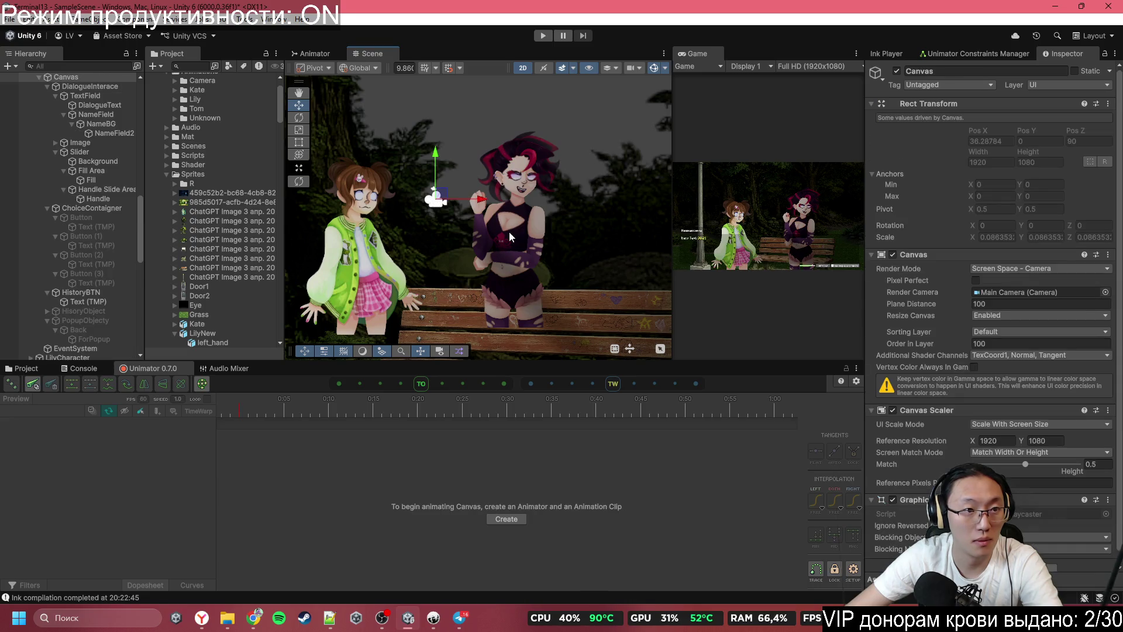
pyautogui.scroll(5, 72, 202)
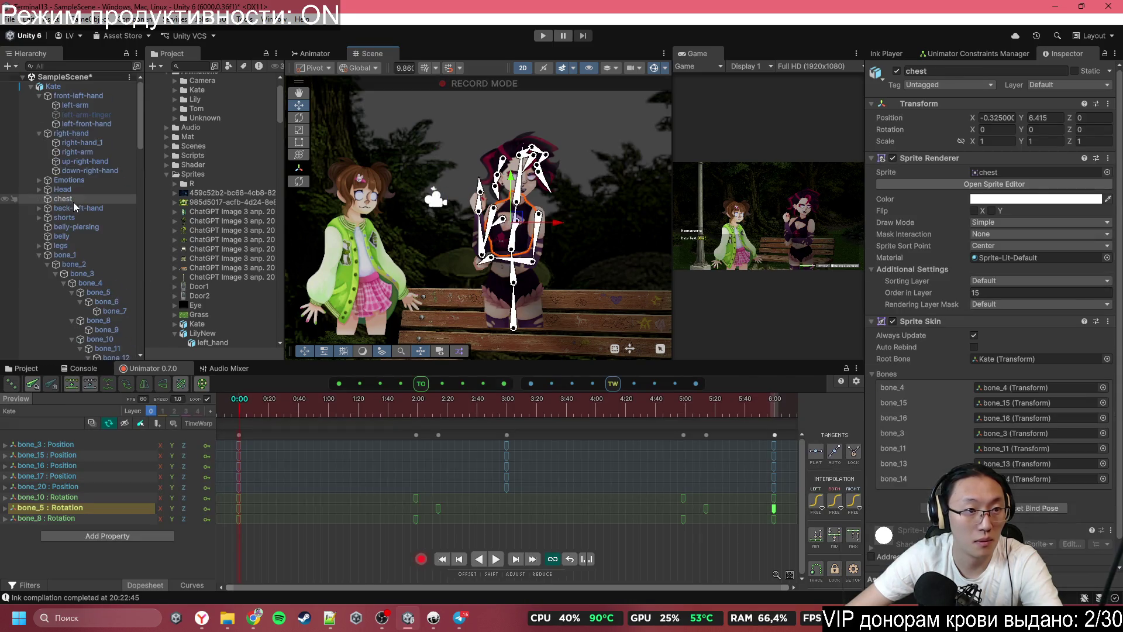
pyautogui.click(74, 87)
pyautogui.click(31, 86)
pyautogui.rightClick(50, 87)
pyautogui.click(155, 313)
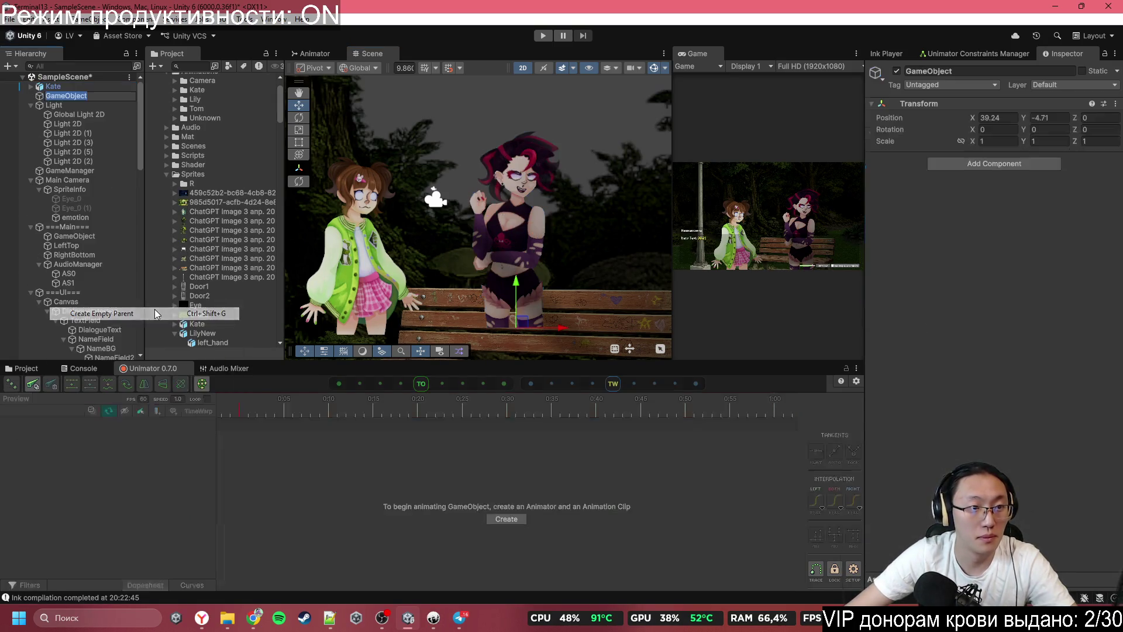
pyautogui.moveTo(60, 100); pyautogui.dragTo(62, 94)
pyautogui.rightClick(61, 90)
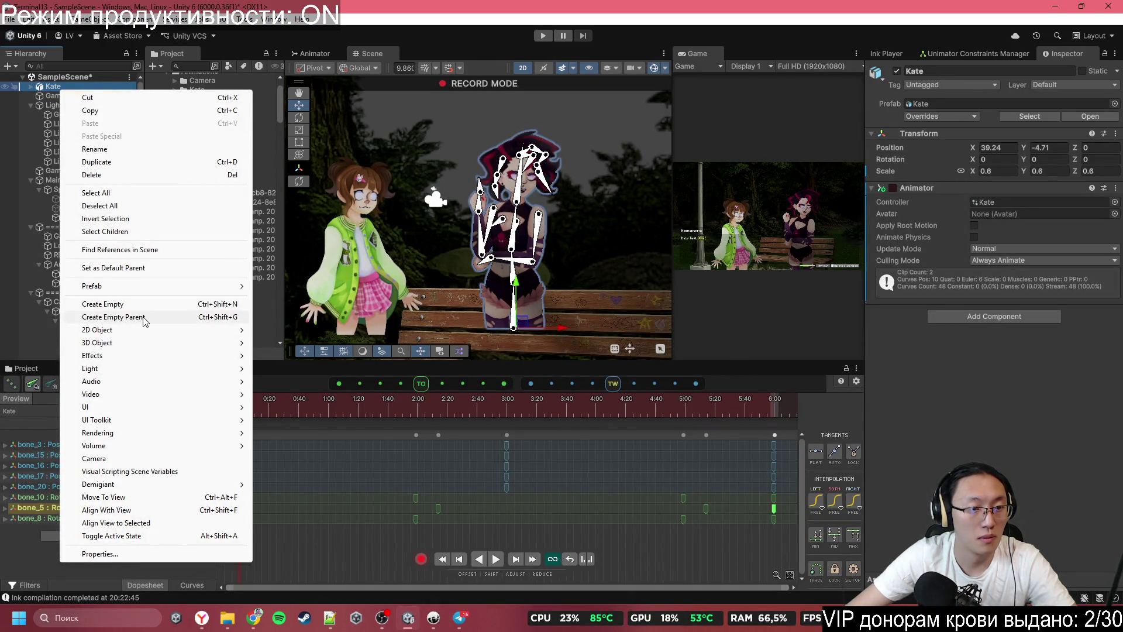
pyautogui.click(144, 317)
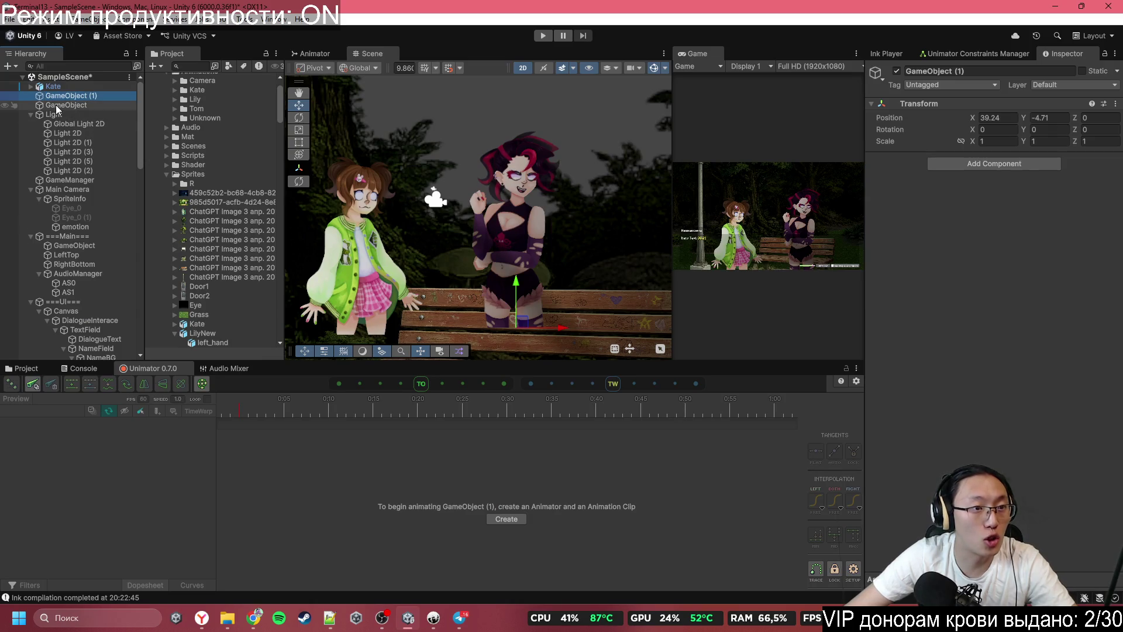
pyautogui.press('Delete')
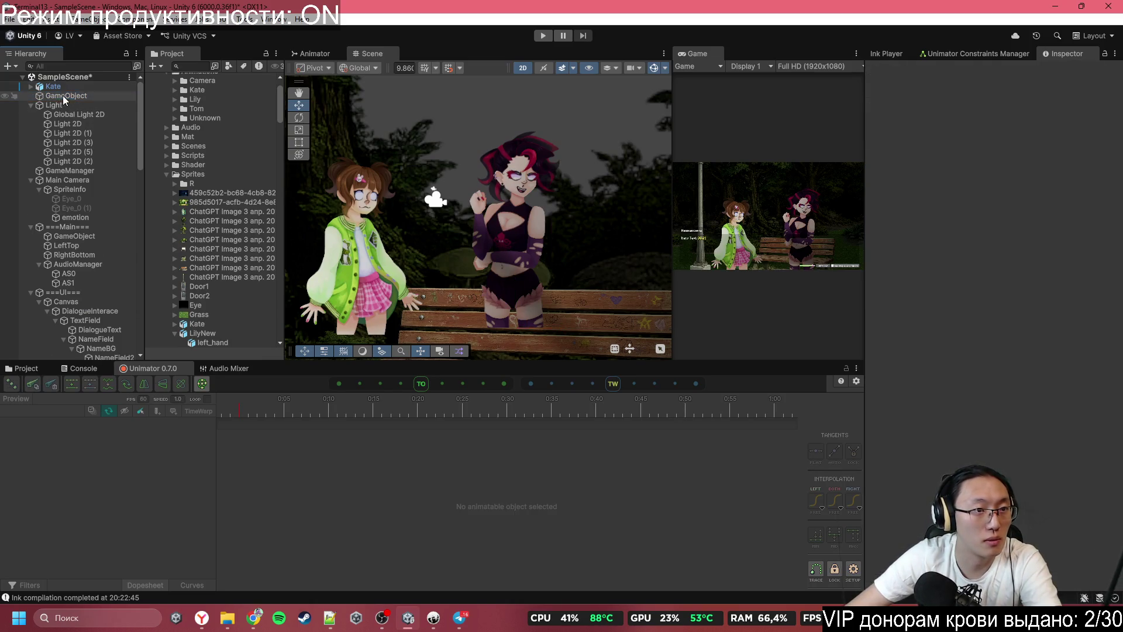
# Wrap Kate in a new empty parent named KateSprite
pyautogui.click(54, 87)
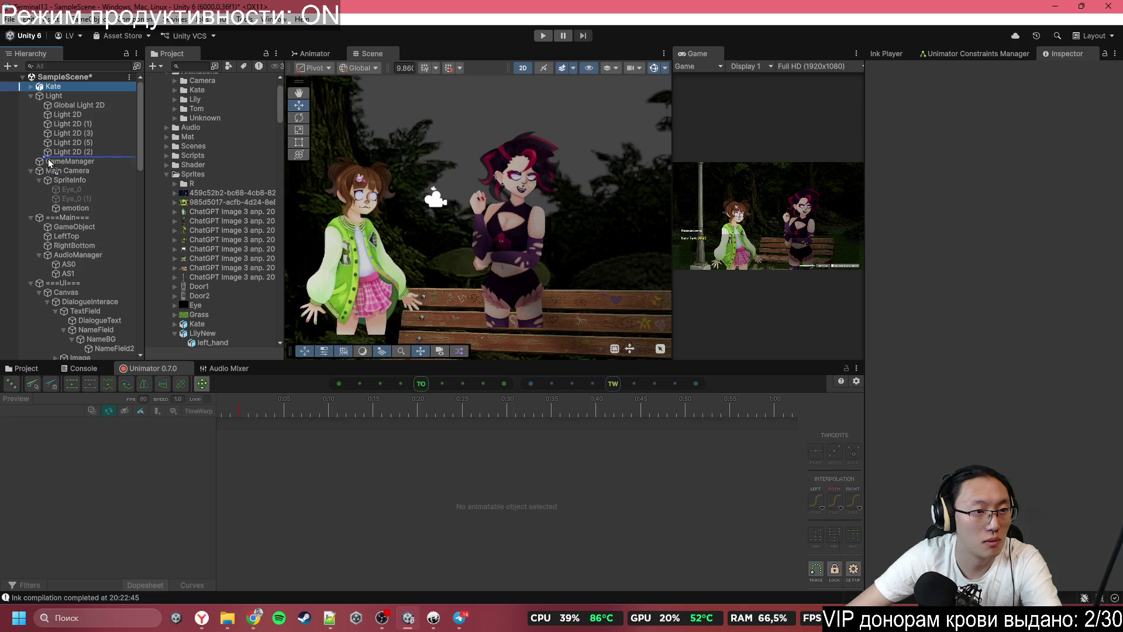
pyautogui.click(39, 368)
pyautogui.rightClick(79, 160)
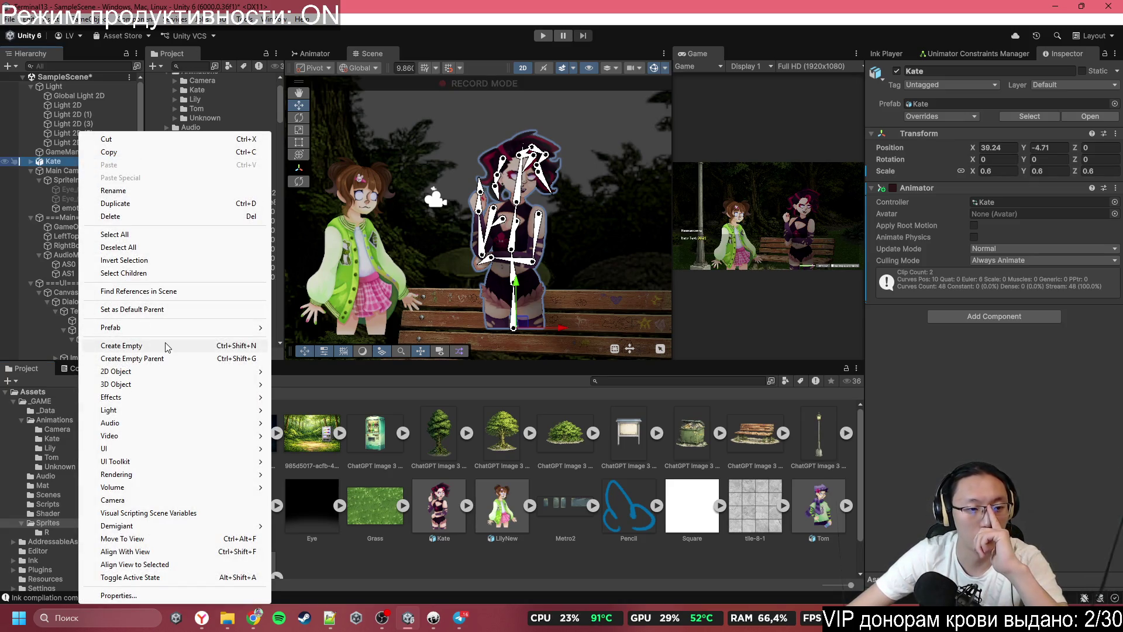
pyautogui.click(132, 358)
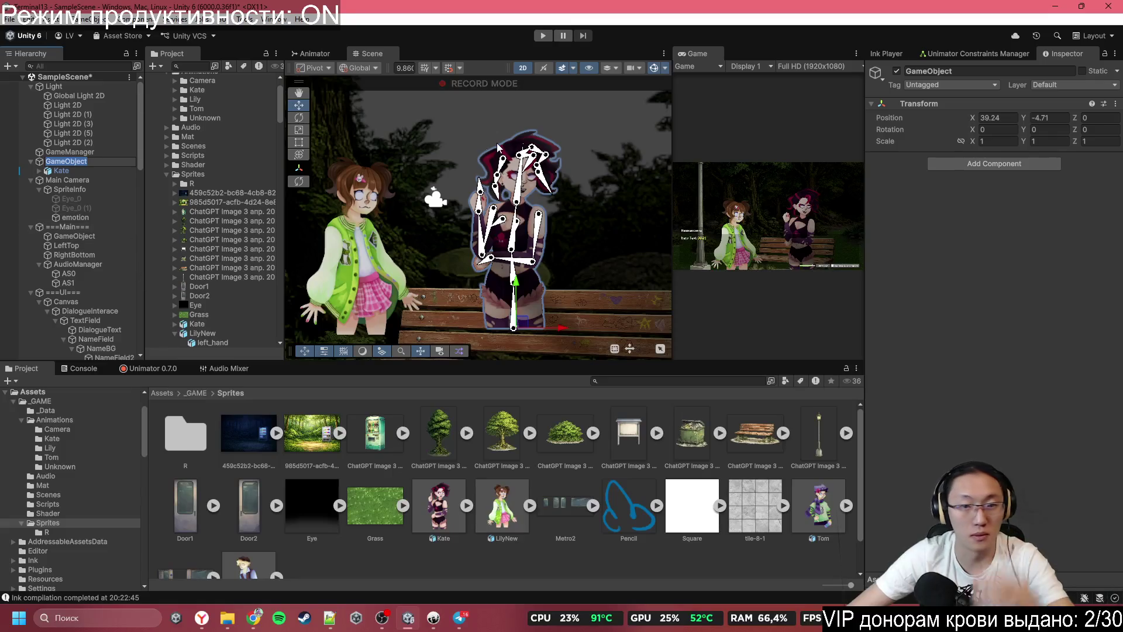
pyautogui.write('K')
pyautogui.write('Sprit')
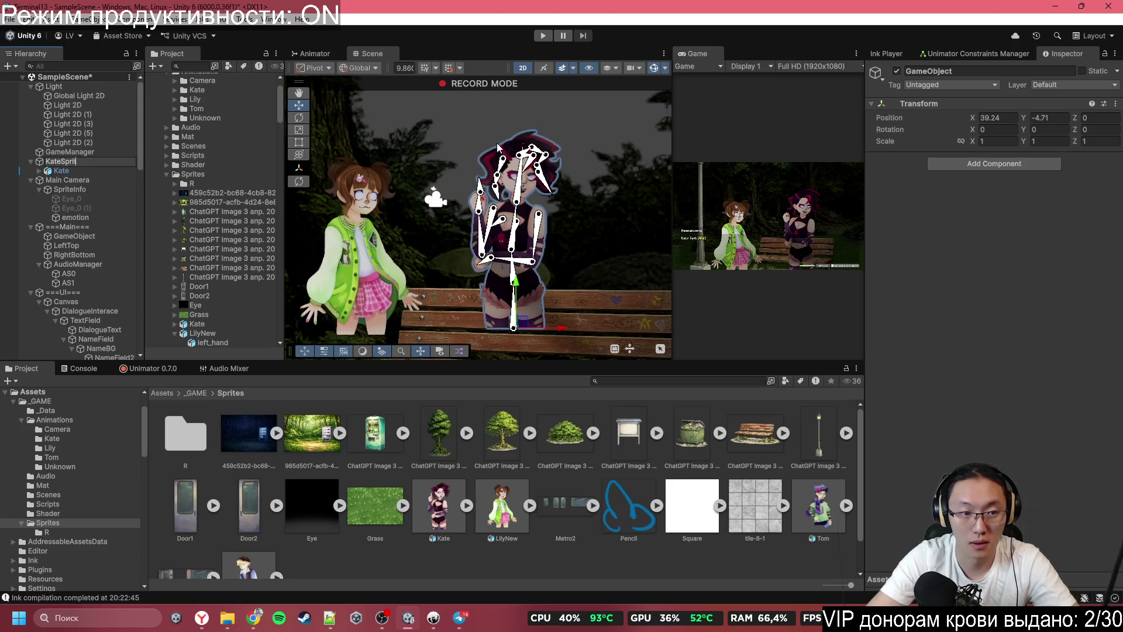
pyautogui.write('e')
pyautogui.press('Return')
# Move KateSprite to the Hierarchy's top level just after the ===UI=== group
pyautogui.click(1055, 153)
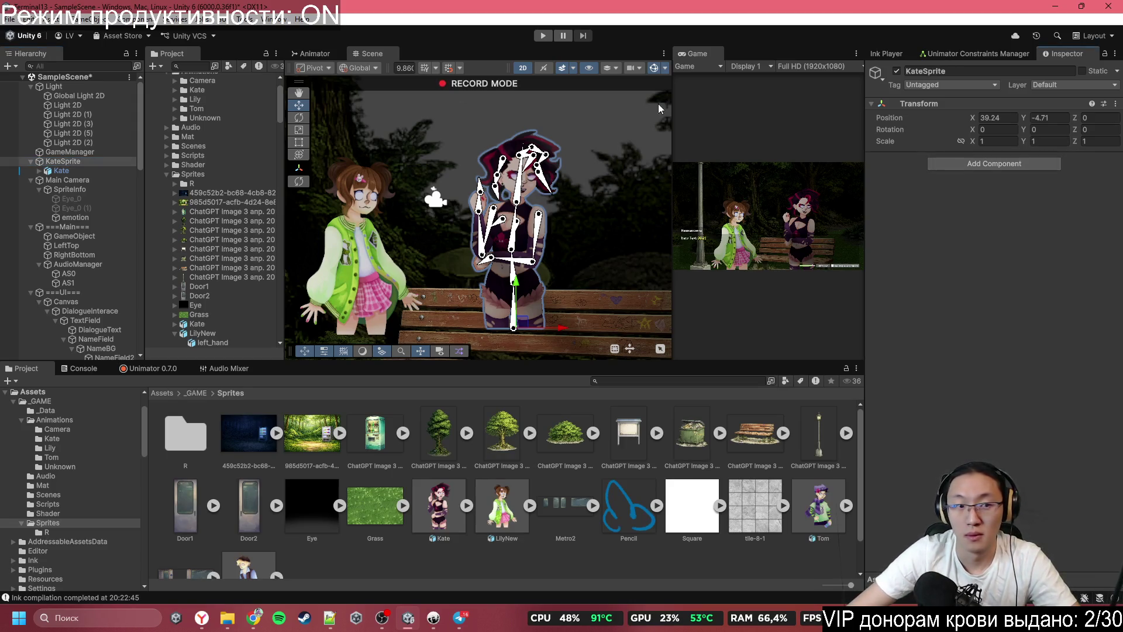
pyautogui.click(31, 291)
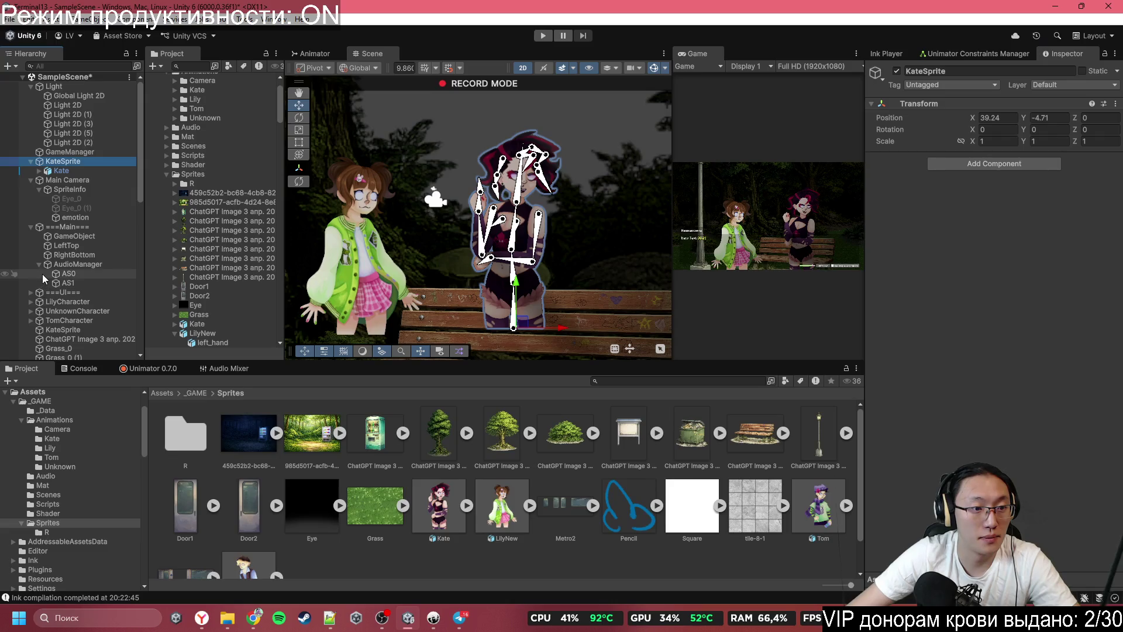
pyautogui.moveTo(62, 161); pyautogui.dragTo(66, 297)
pyautogui.scroll(-3, 81, 261)
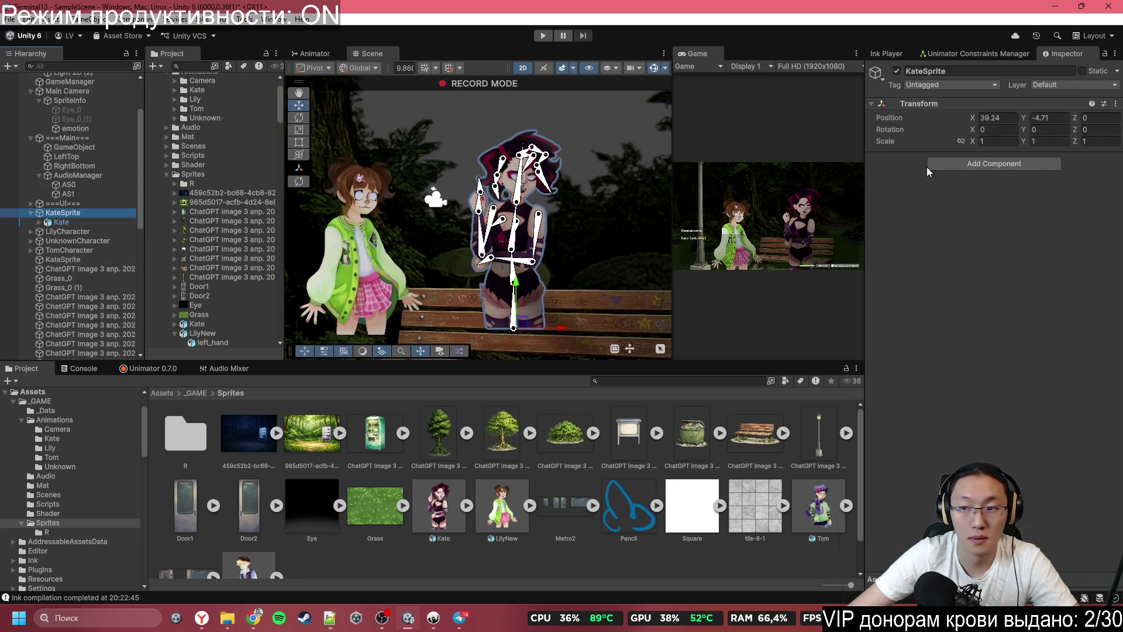
# Add Sprite Info to KateSprite and set its Emotion Name to 'common'
pyautogui.click(963, 164)
pyautogui.write('Sprite Info')
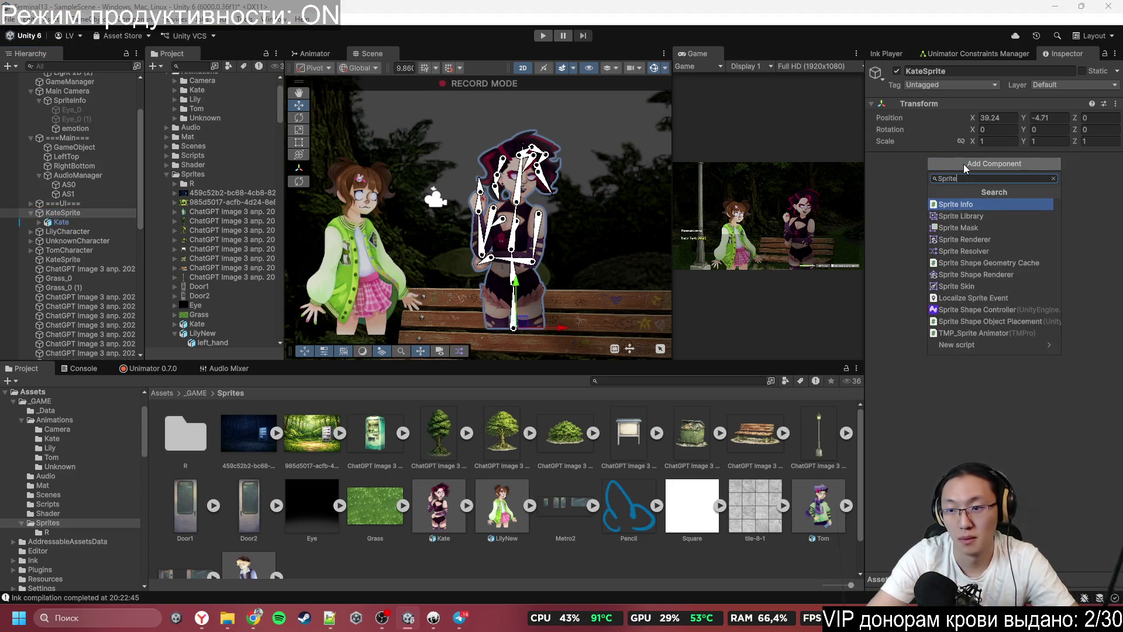
pyautogui.press('Return')
pyautogui.click(1054, 183)
pyautogui.click(1049, 196)
pyautogui.write('common')
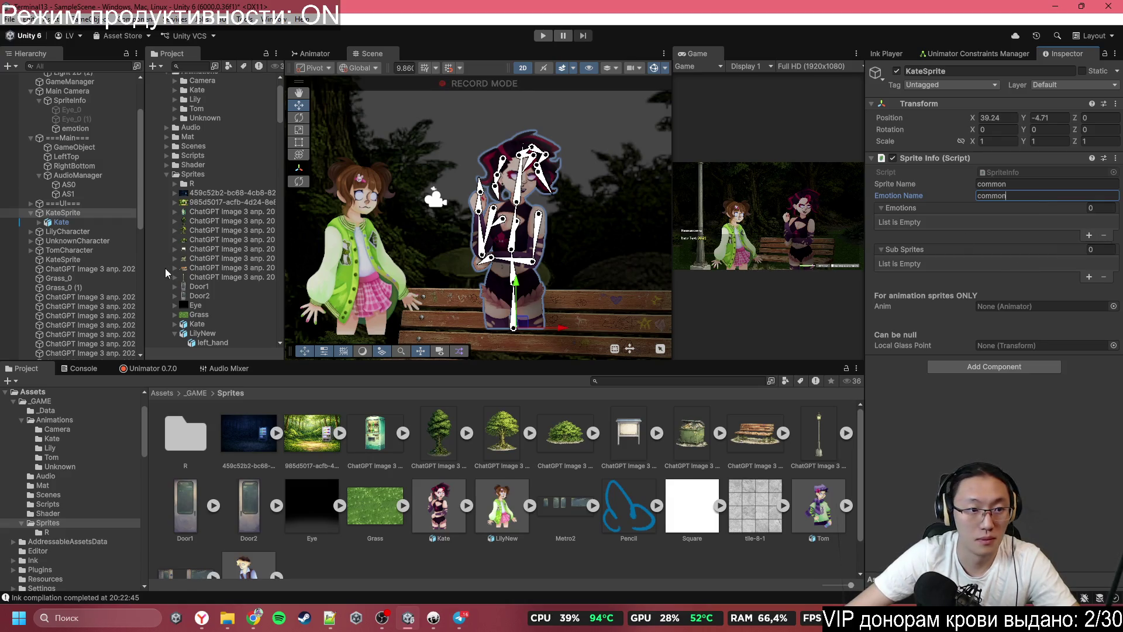
# Expand Kate's Emotions group and select all five emotion objects from Sulking to Common
pyautogui.click(41, 214)
pyautogui.click(39, 223)
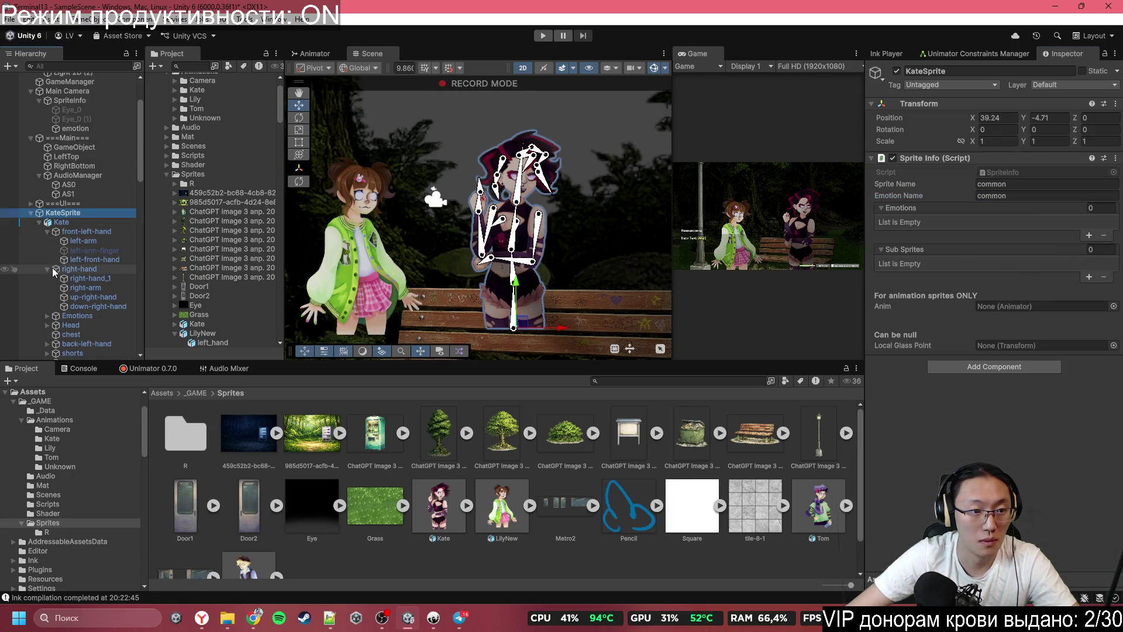
pyautogui.scroll(-3, 70, 205)
pyautogui.click(1055, 97)
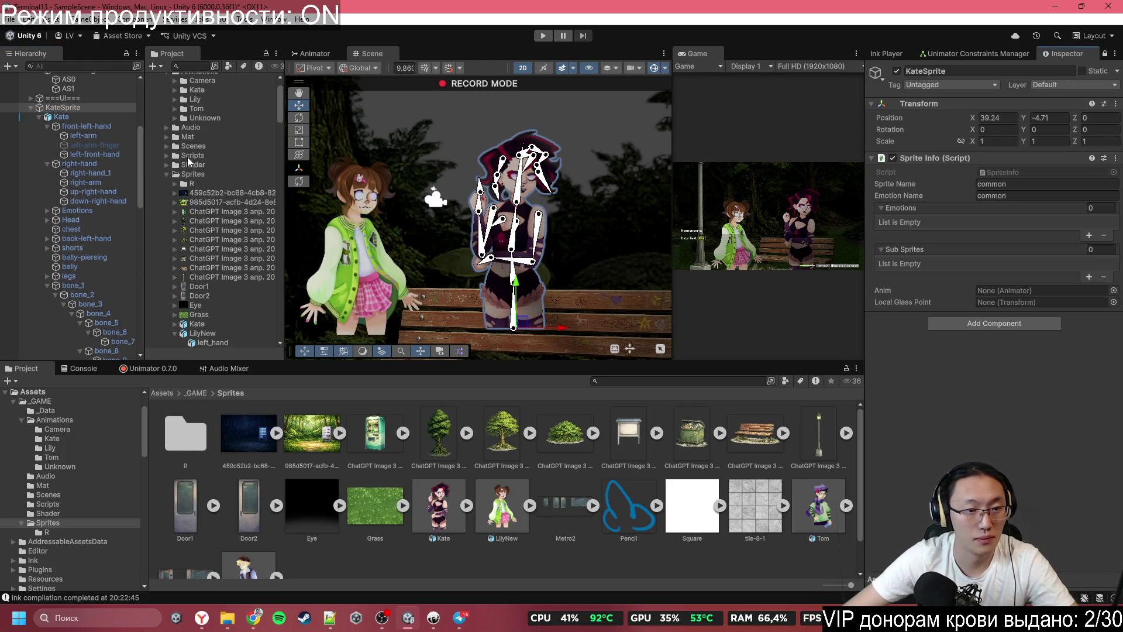
pyautogui.scroll(2, 45, 257)
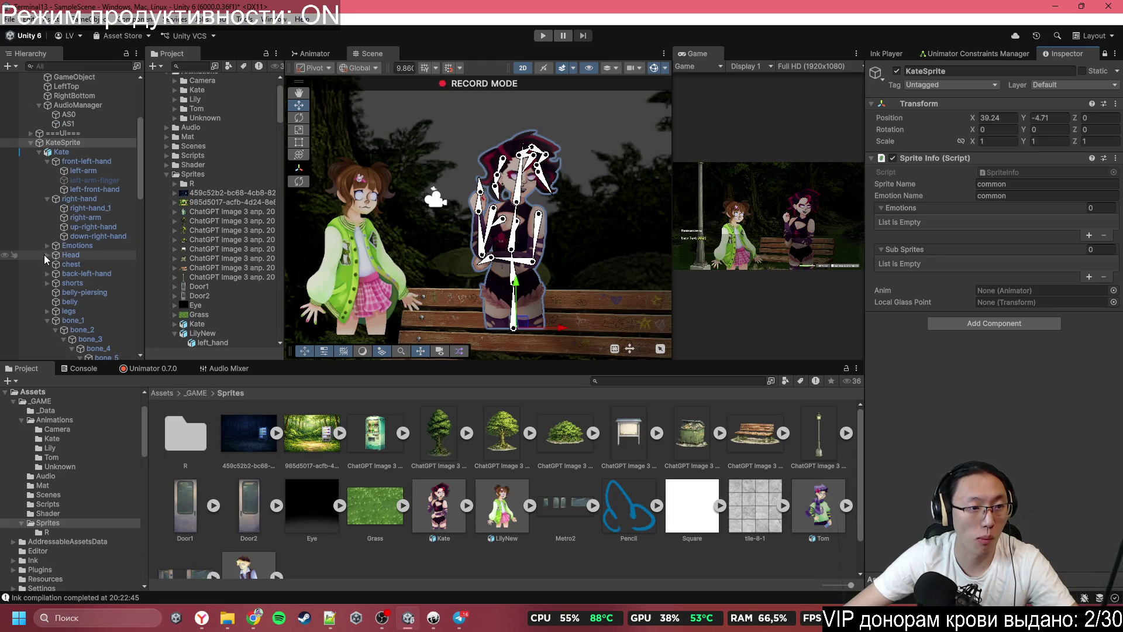
pyautogui.click(47, 246)
pyautogui.click(76, 291)
pyautogui.keyDown('shift'); pyautogui.click(73, 258); pyautogui.keyUp('shift')
# Drop the five emotions into KateSprite's Emotions list and rename Sulking and LaughClosed to sulking and laughClosed
pyautogui.moveTo(74, 260); pyautogui.dragTo(916, 217)
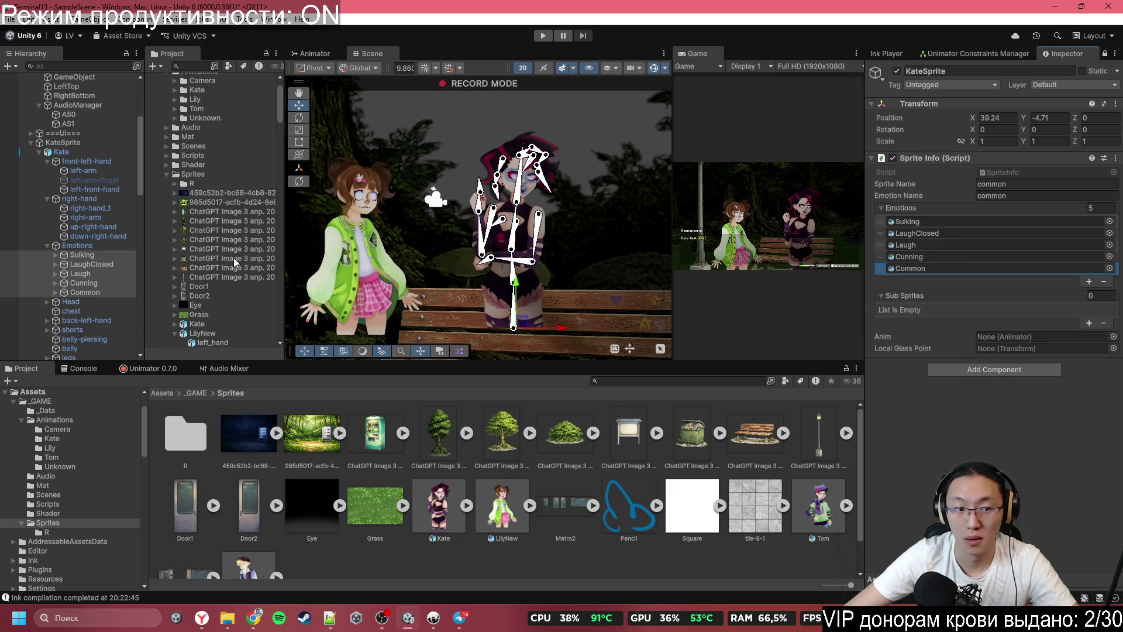
pyautogui.click(73, 257)
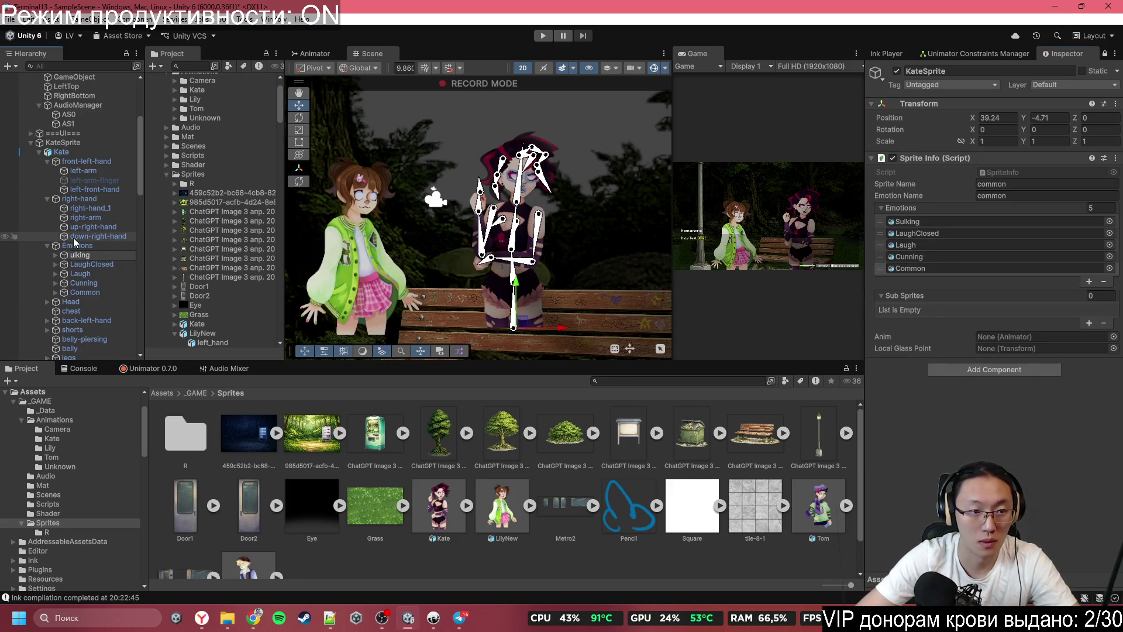
pyautogui.write('s')
pyautogui.click(97, 264)
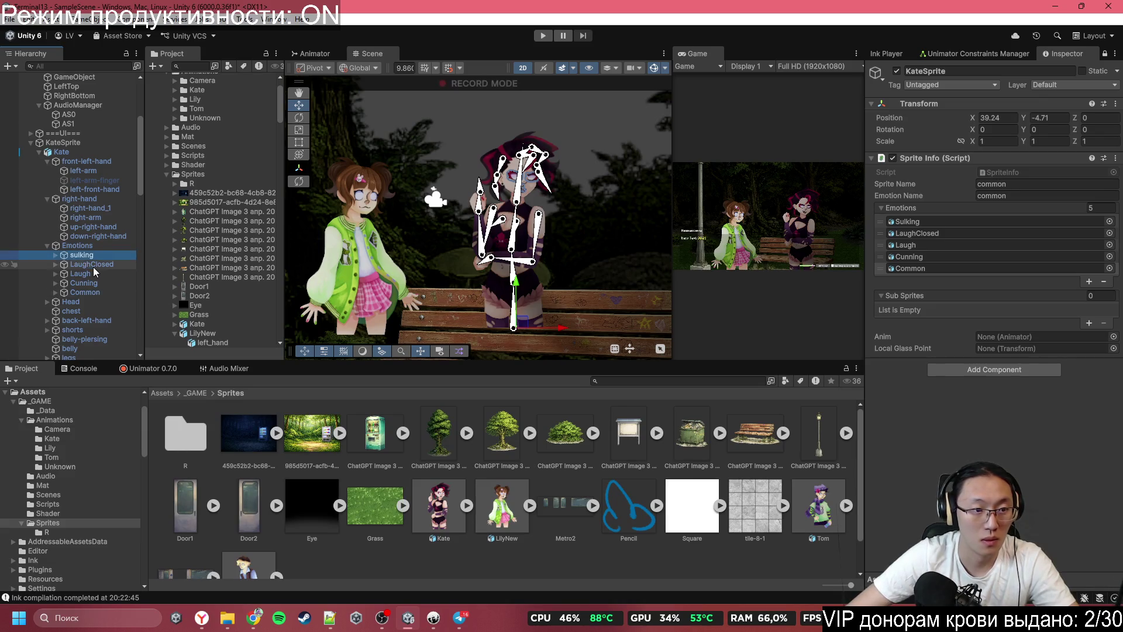
pyautogui.click(93, 267)
pyautogui.press('Home')
pyautogui.press('Delete')
pyautogui.write('l')
pyautogui.press('Return')
pyautogui.doubleClick(84, 266)
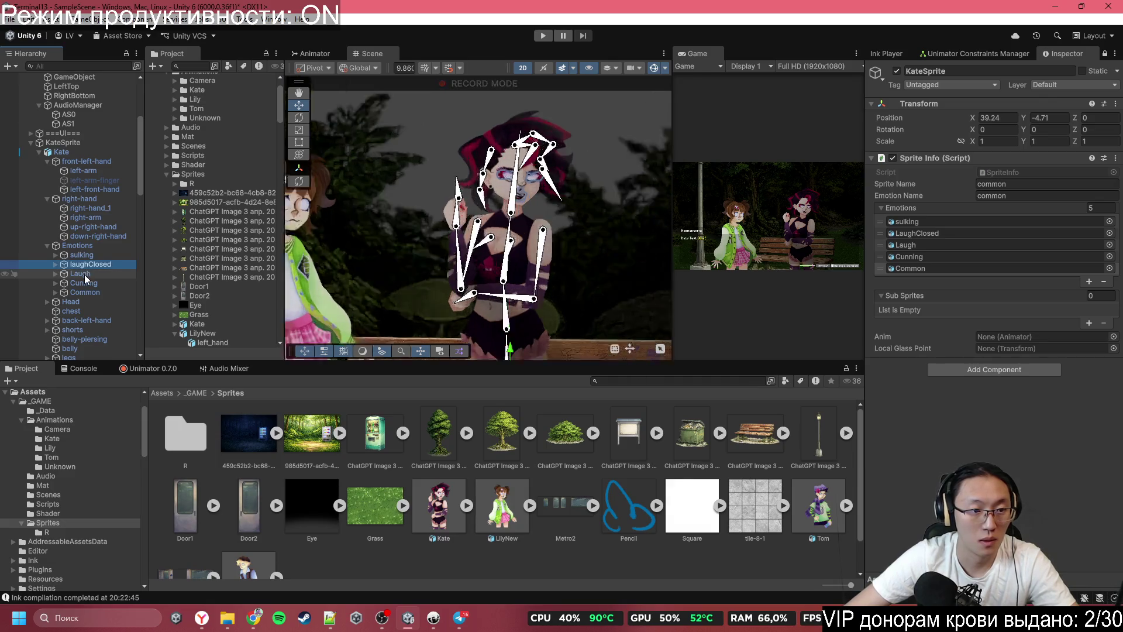
pyautogui.click(56, 265)
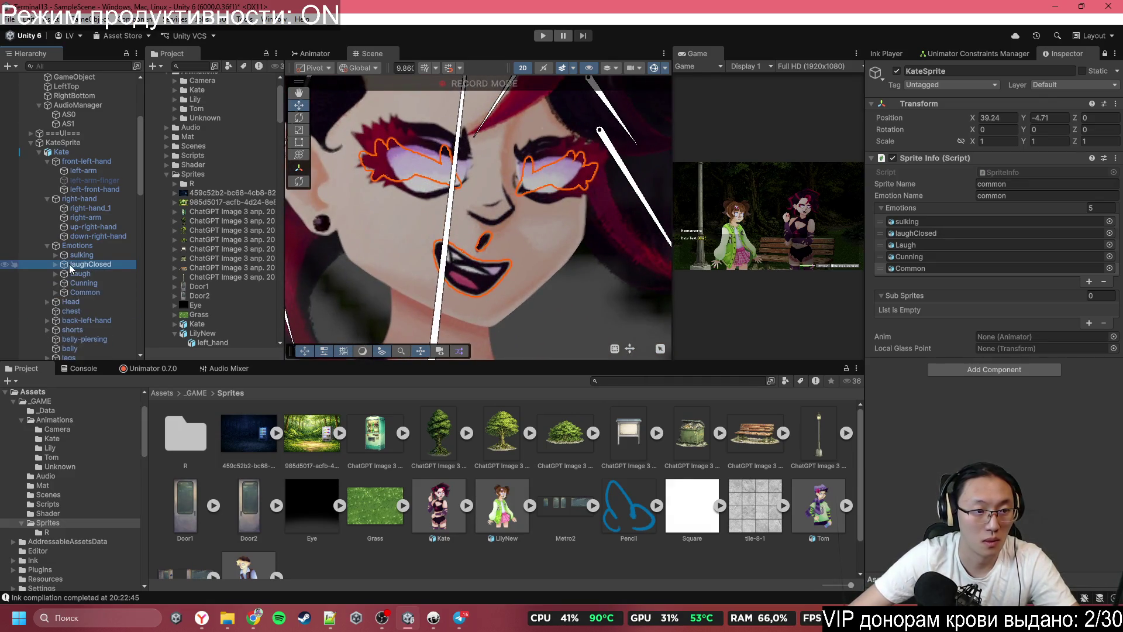
pyautogui.click(87, 266)
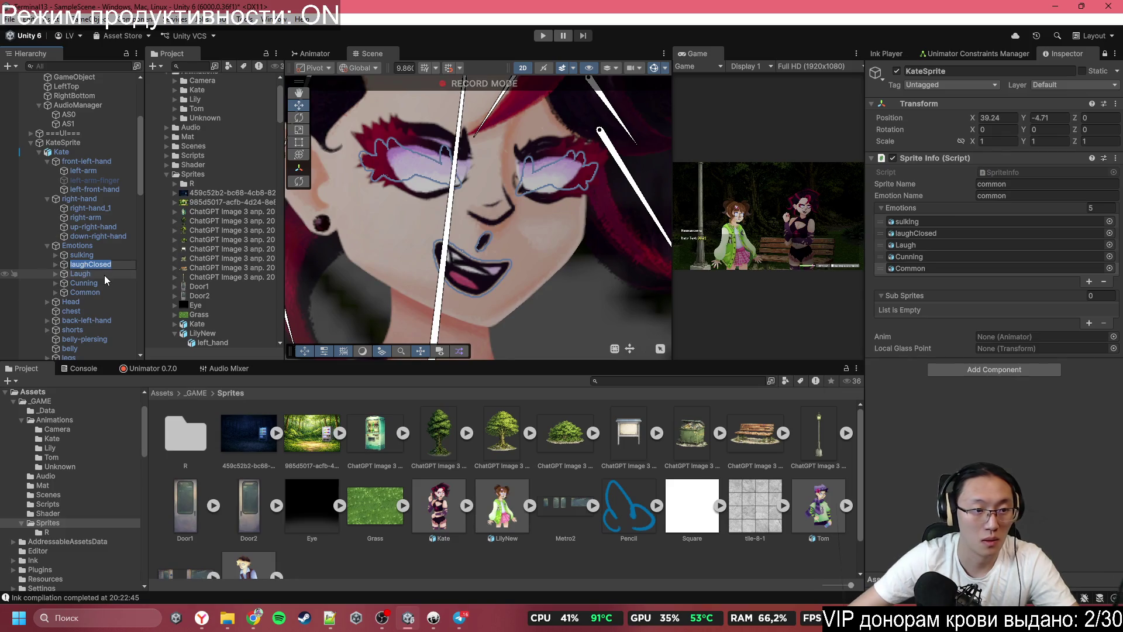
pyautogui.click(104, 274)
# Rename Laugh, Cunning and Common to lowercase and assign Kate's Animator to KateSprite's Anim field
pyautogui.click(104, 275)
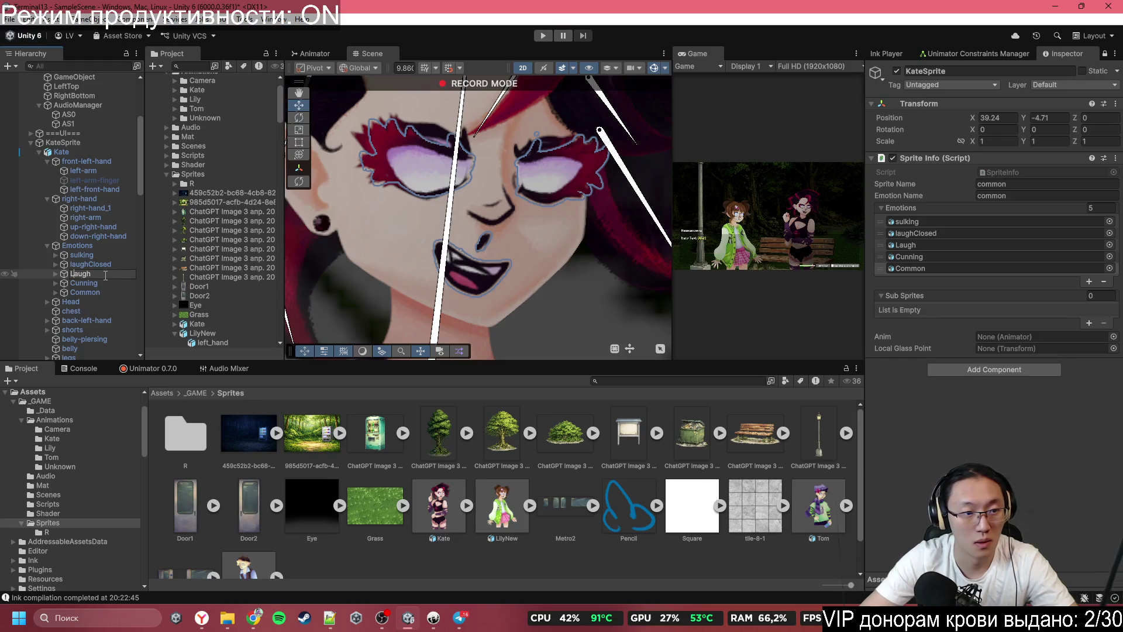
pyautogui.write('lLaugh')
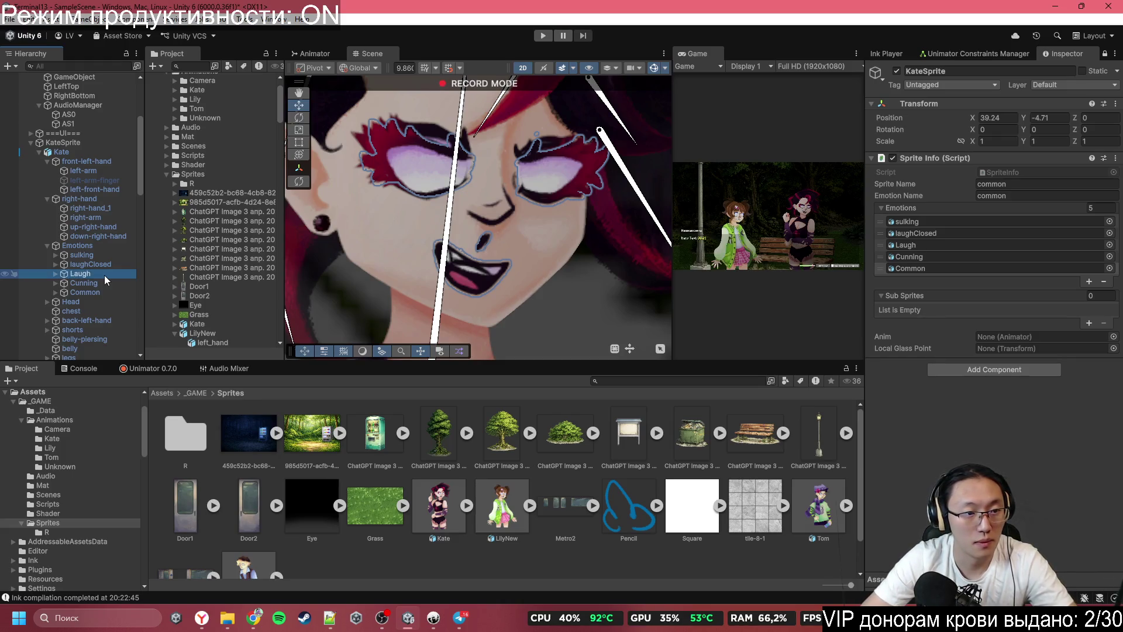
pyautogui.click(105, 275)
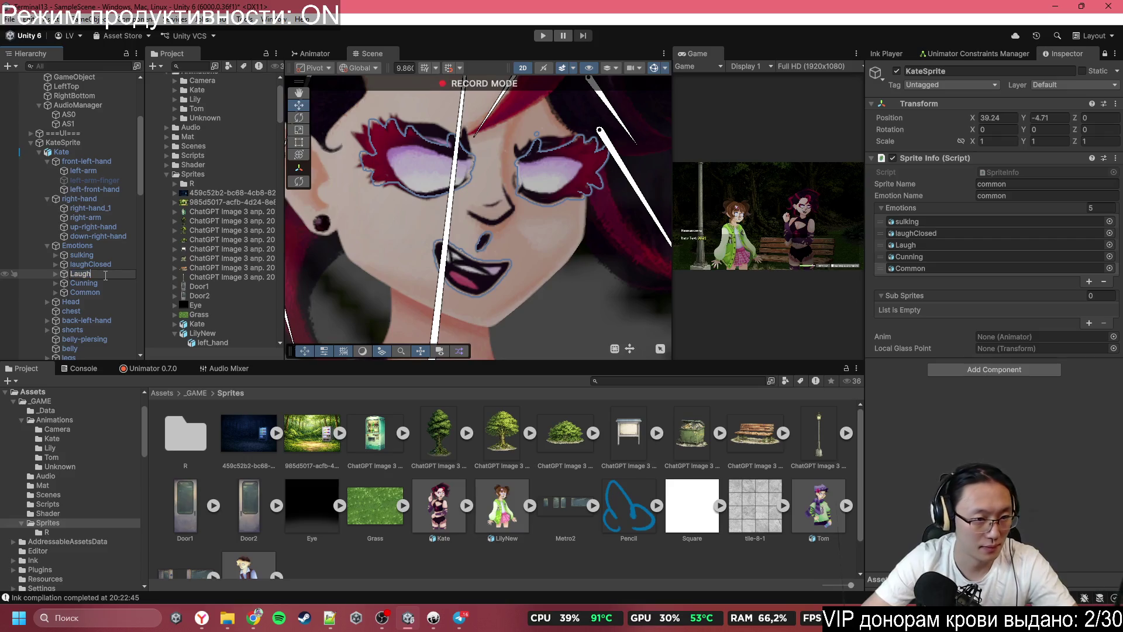
pyautogui.press('Return')
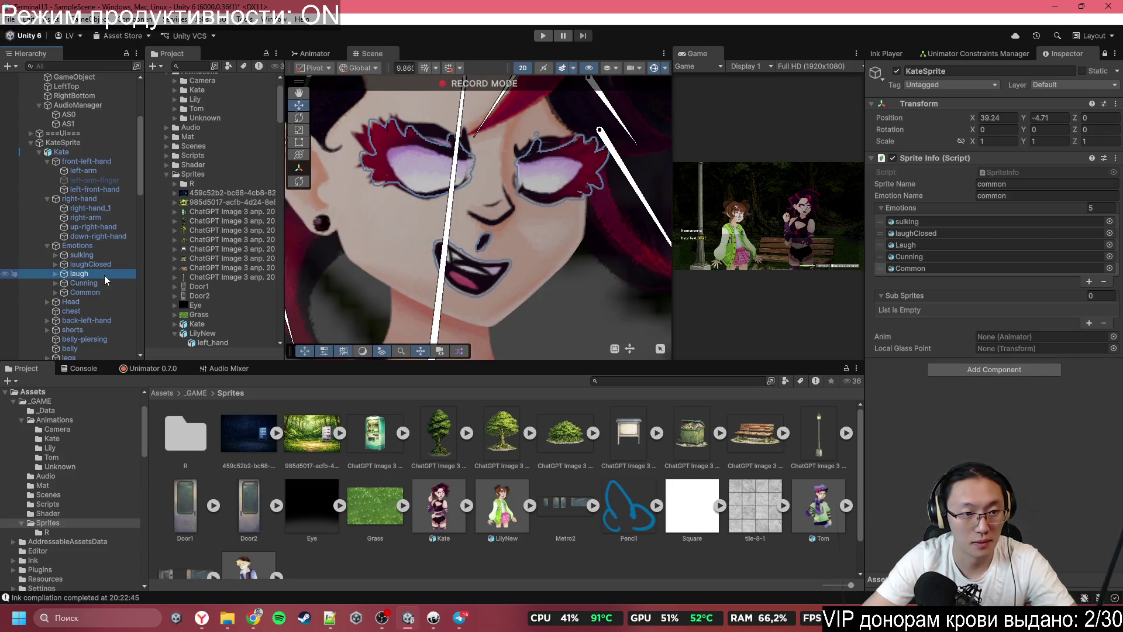
pyautogui.press('Down')
pyautogui.press('F2')
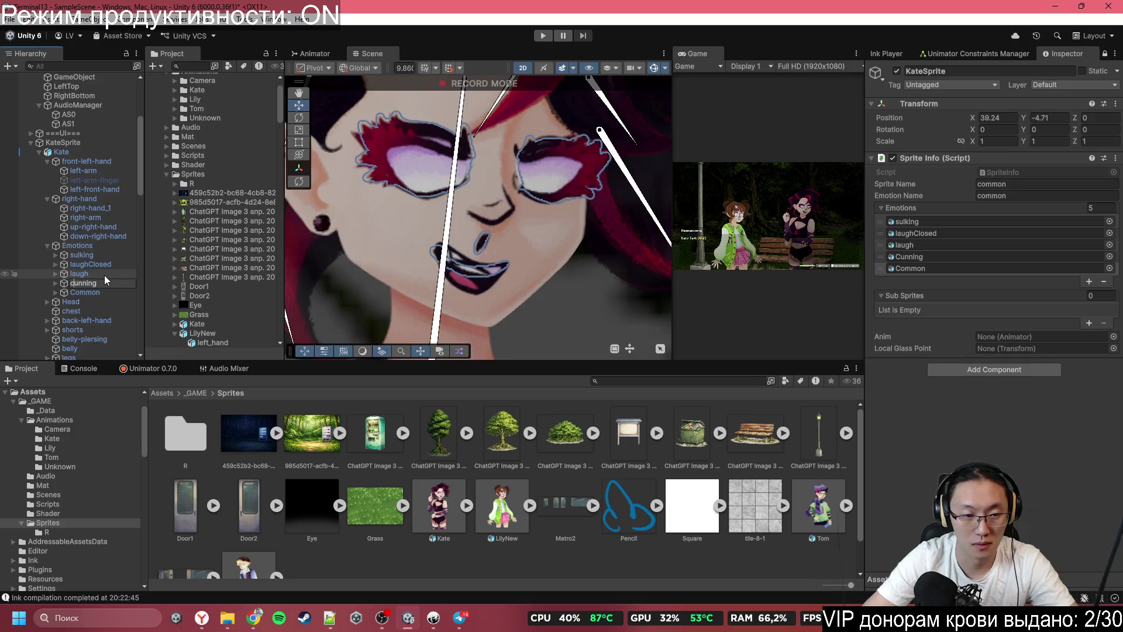
pyautogui.press('Return')
pyautogui.press('Down')
pyautogui.press('F2')
pyautogui.press('End')
pyautogui.write('c')
pyautogui.press('Return')
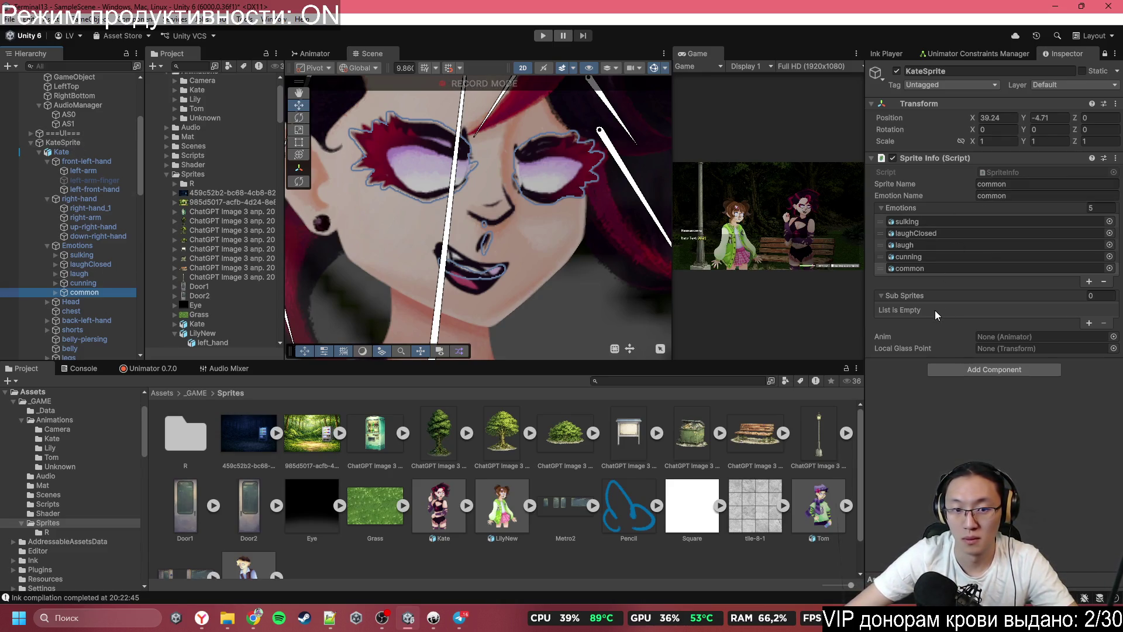
pyautogui.moveTo(61, 152)
pyautogui.mouseDown()
pyautogui.moveTo(901, 296)
pyautogui.moveTo(1041, 337)
pyautogui.mouseUp()
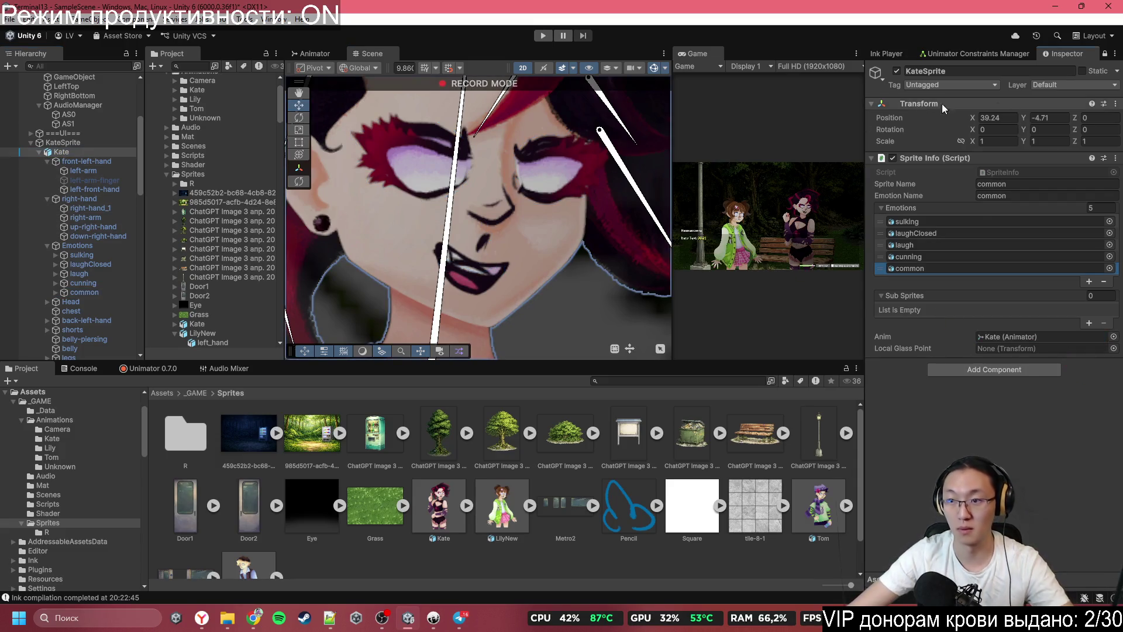
# Unlock the Inspector and turn off animation recording in the Unimator timeline
pyautogui.click(1104, 54)
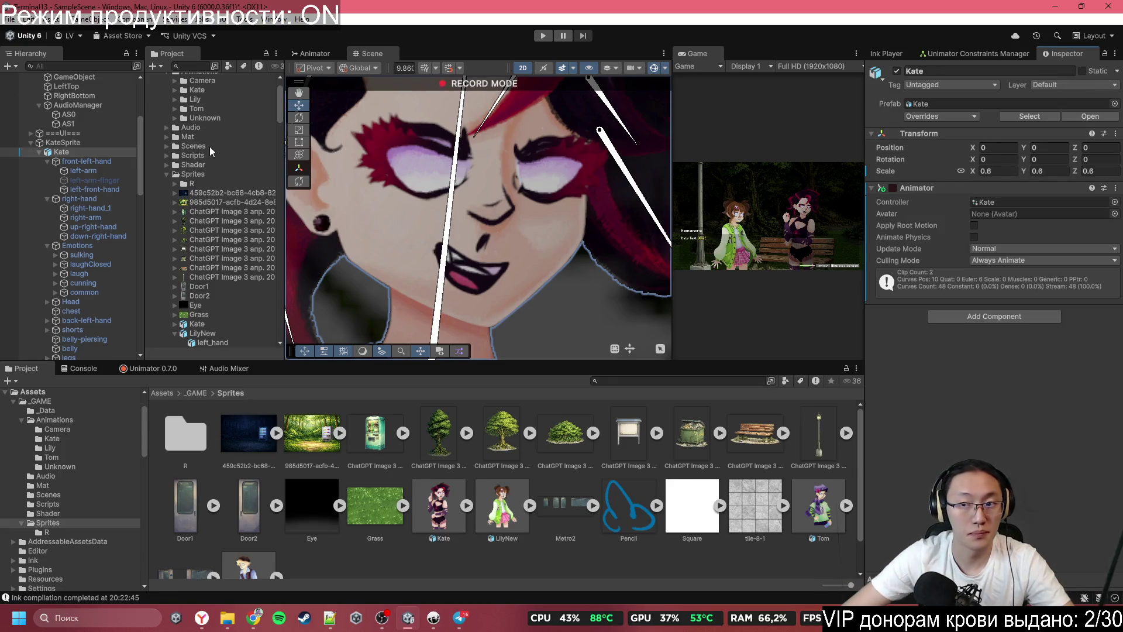
pyautogui.click(128, 369)
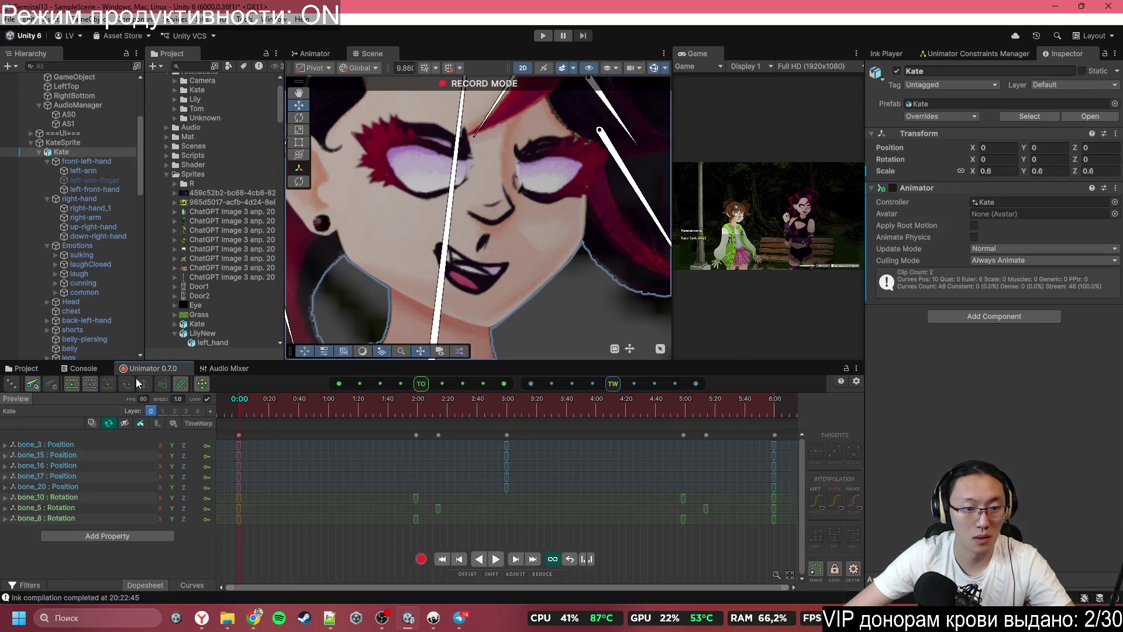
pyautogui.click(420, 560)
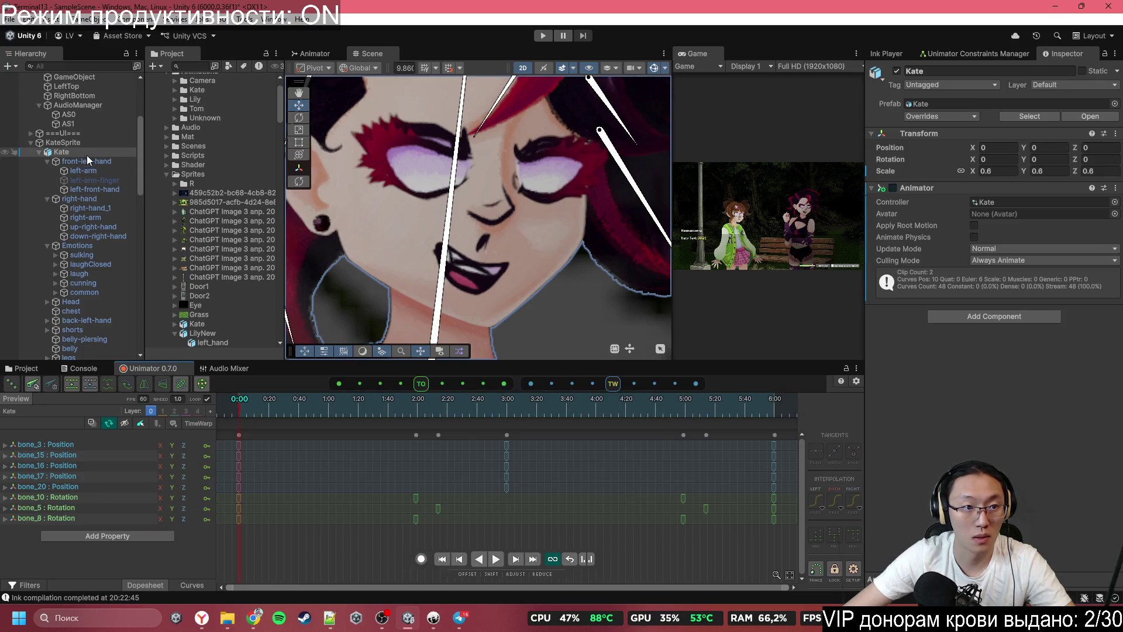
pyautogui.click(76, 144)
# Collapse Kate's bones and make Kate a child of KateSprite in the Hierarchy
pyautogui.scroll(-5, 76, 145)
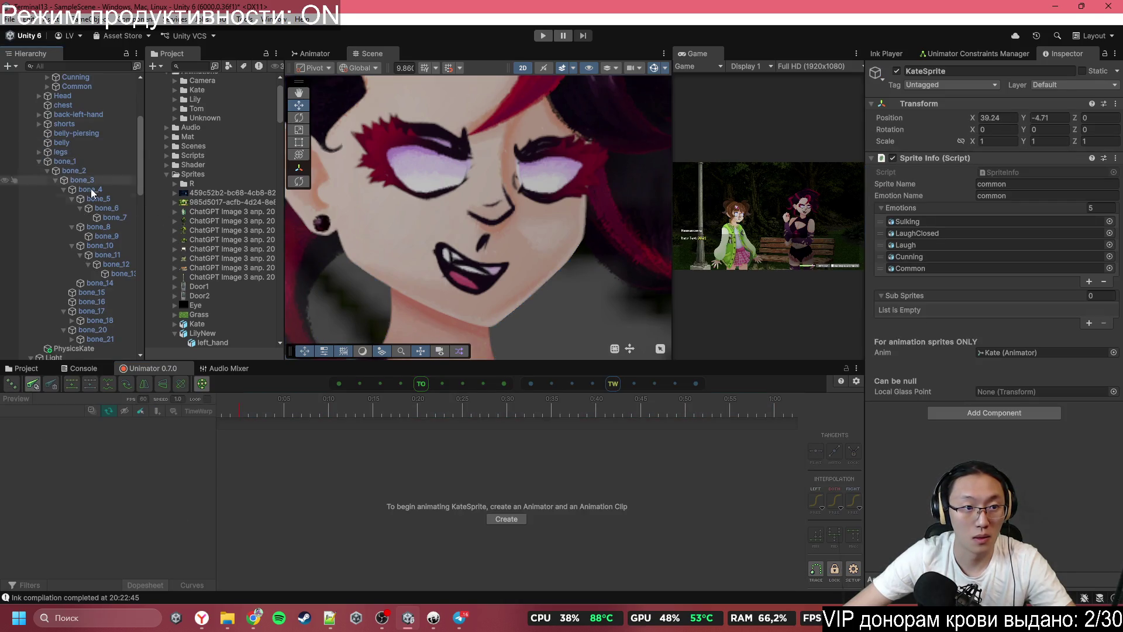
pyautogui.scroll(5, 103, 205)
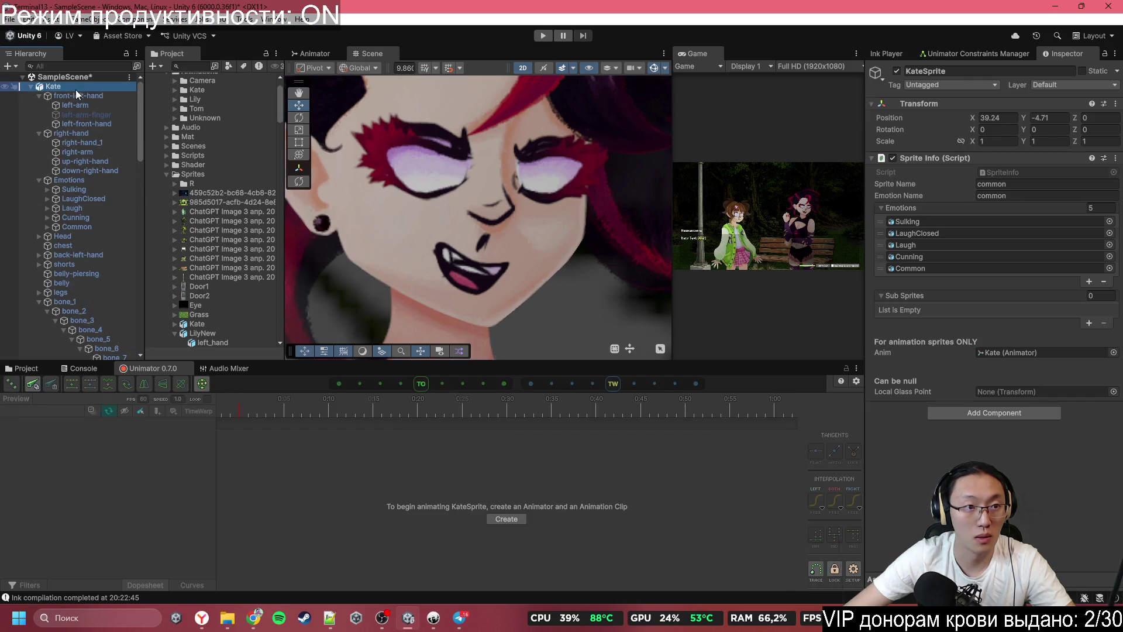
pyautogui.click(75, 89)
pyautogui.click(30, 87)
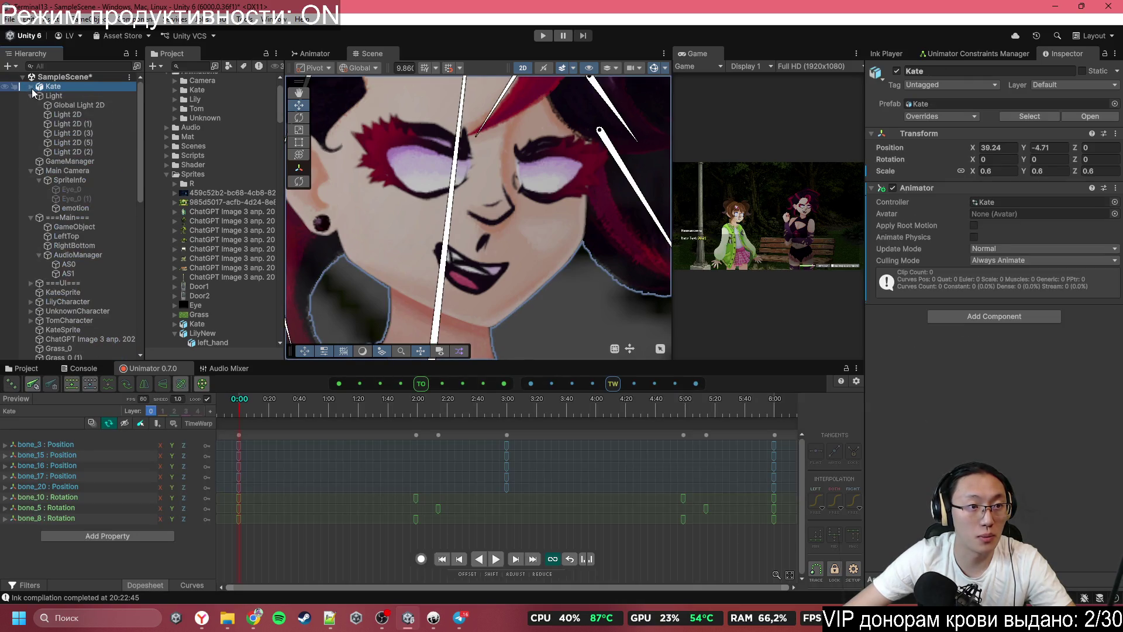
pyautogui.moveTo(61, 299); pyautogui.dragTo(63, 295)
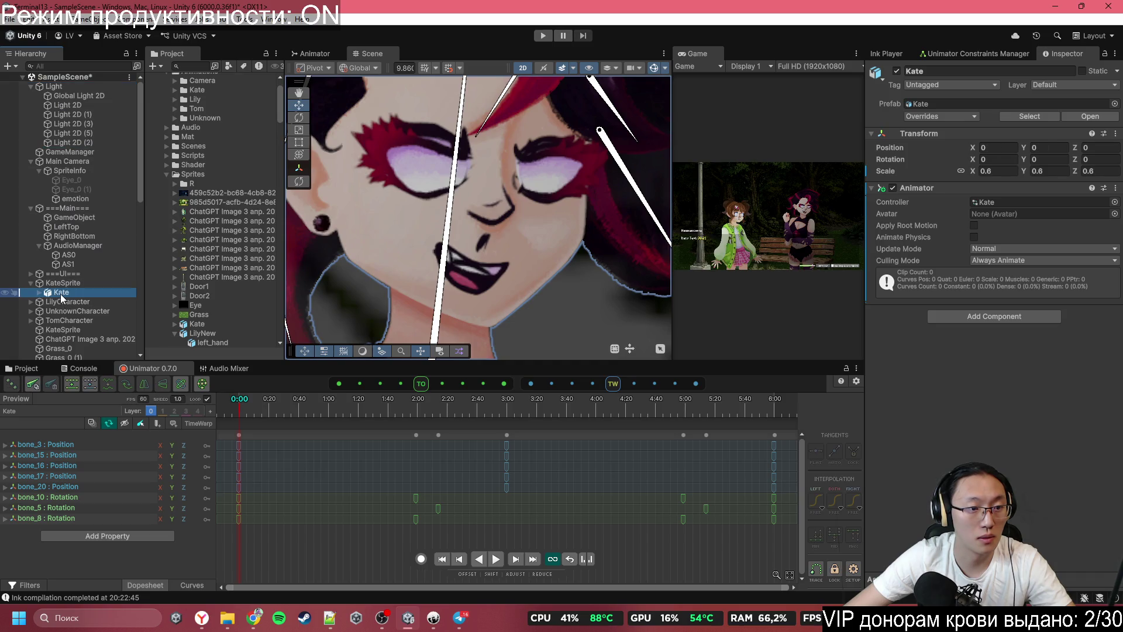
pyautogui.press('Left')
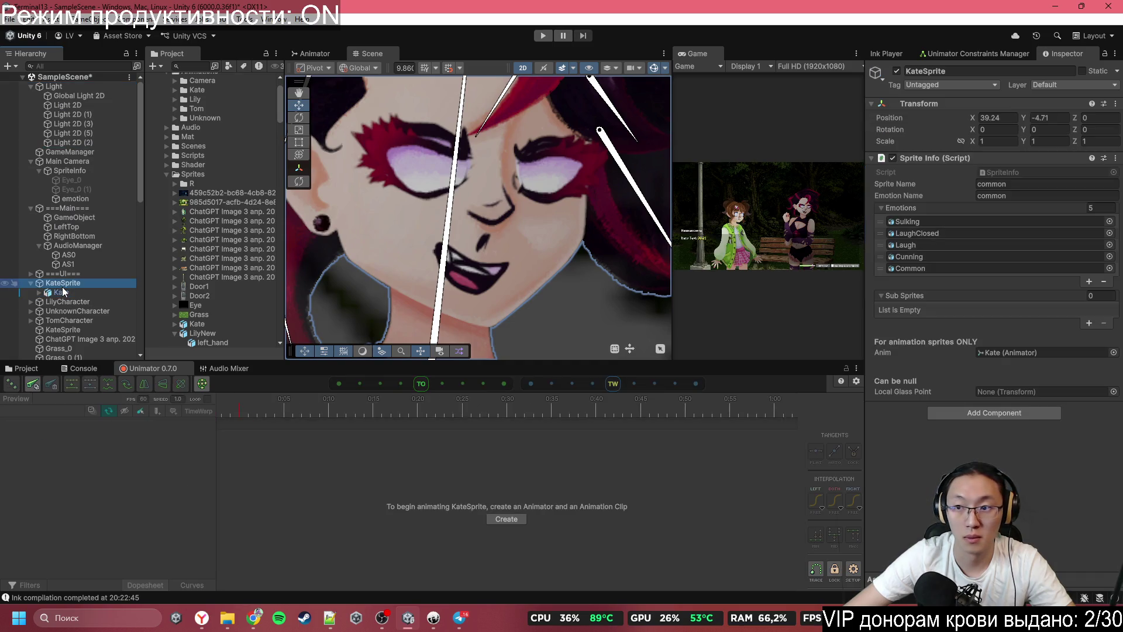
pyautogui.click(66, 300)
pyautogui.click(69, 292)
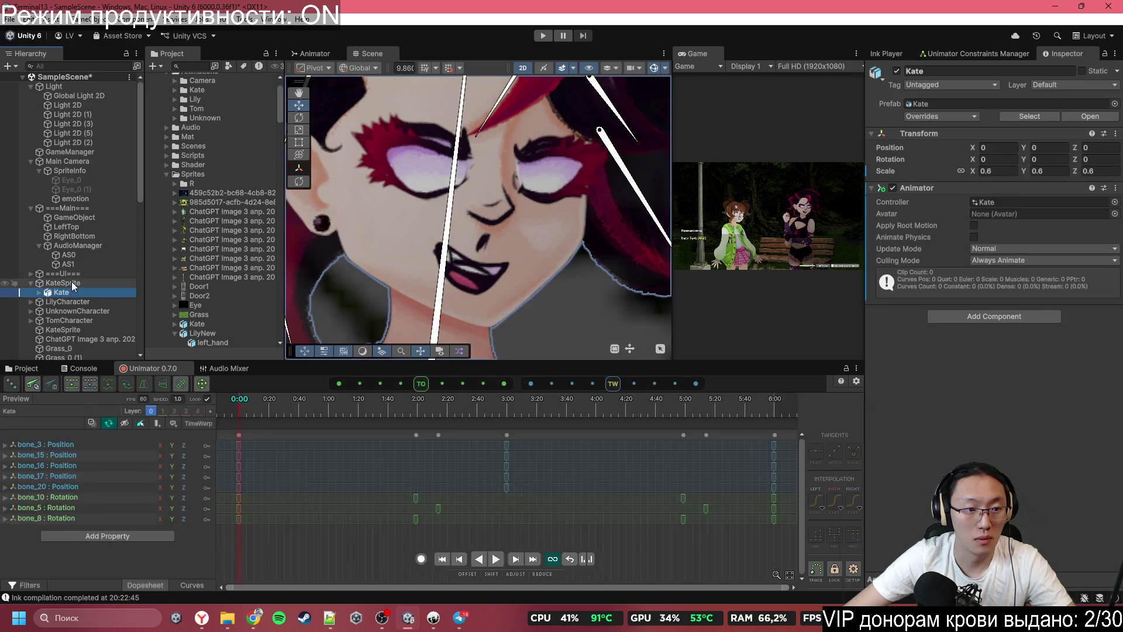
pyautogui.click(73, 285)
pyautogui.rightClick(69, 286)
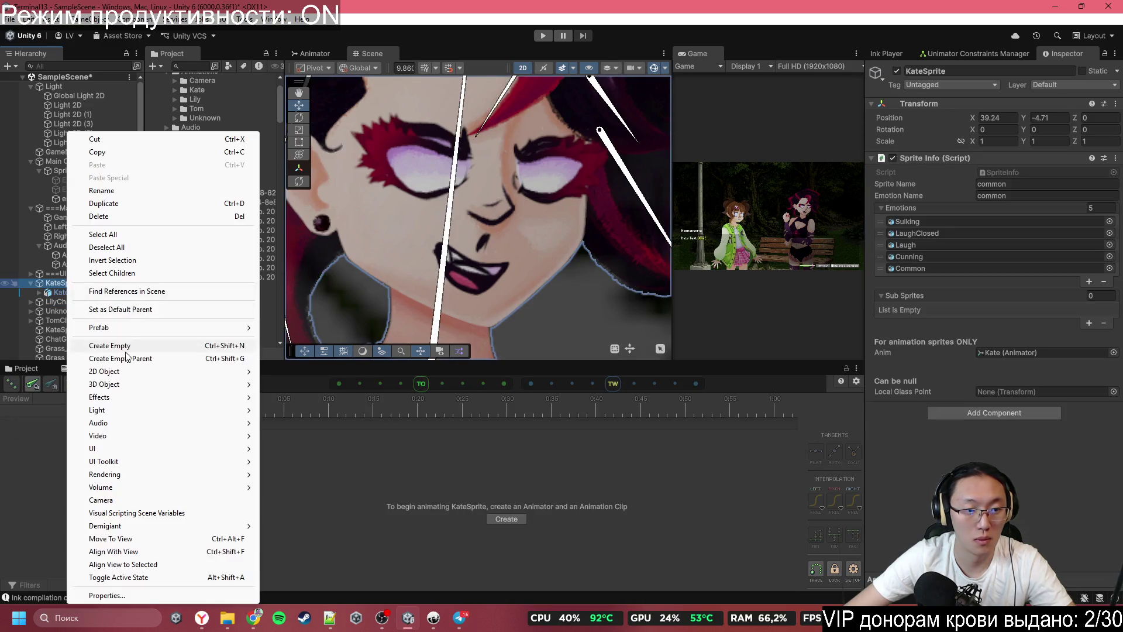
# Create an empty parent above KateSprite and name it KateCharacter
pyautogui.click(127, 359)
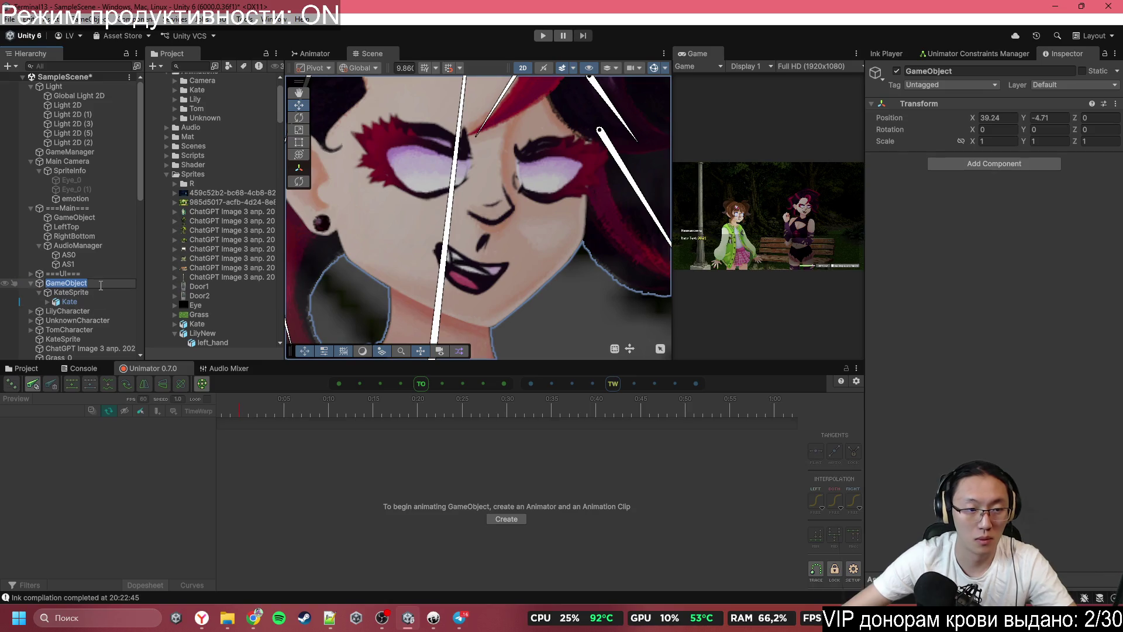
pyautogui.write('Kate')
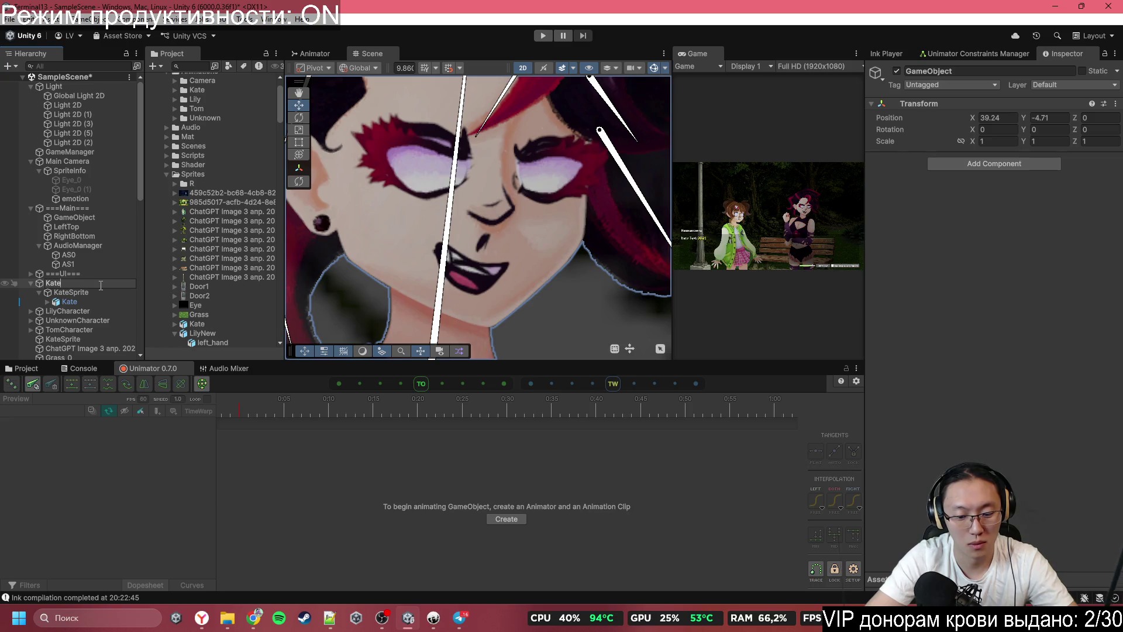
pyautogui.write('Character')
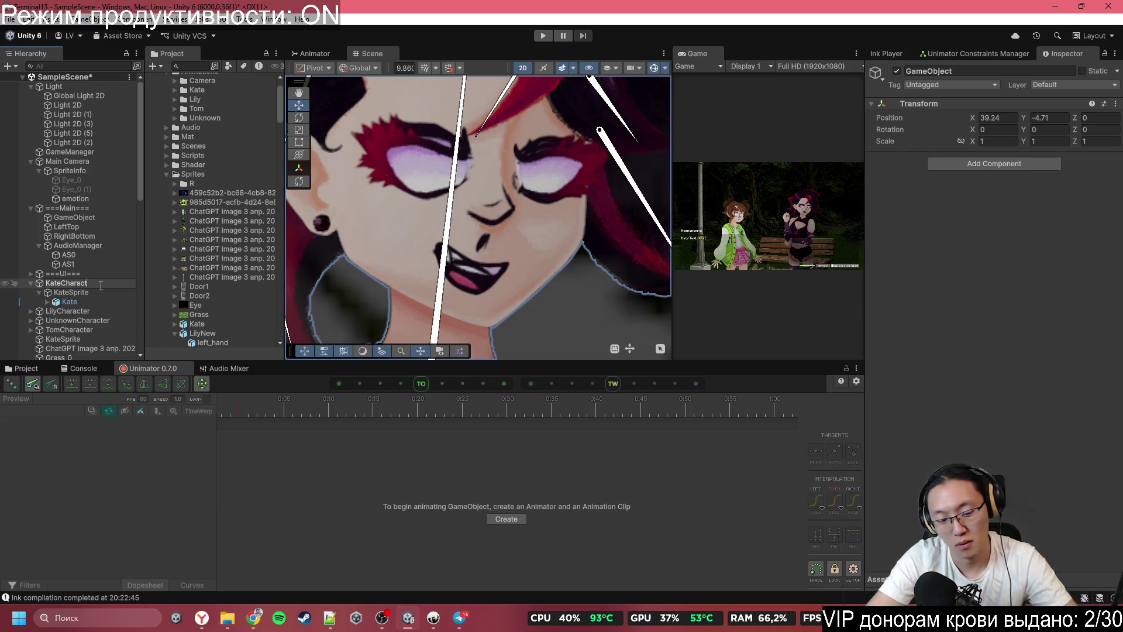
pyautogui.press('Return')
pyautogui.click(995, 161)
# Add a Character Info component with KateSprite as its sprites entry and current sprite
pyautogui.write('Chara')
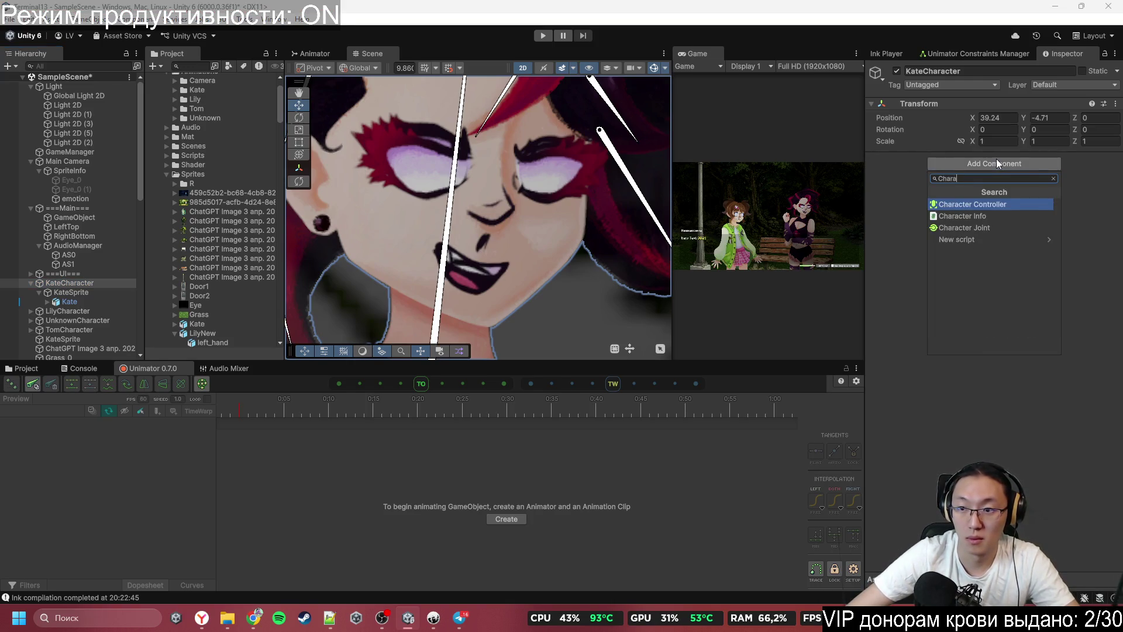
pyautogui.click(998, 216)
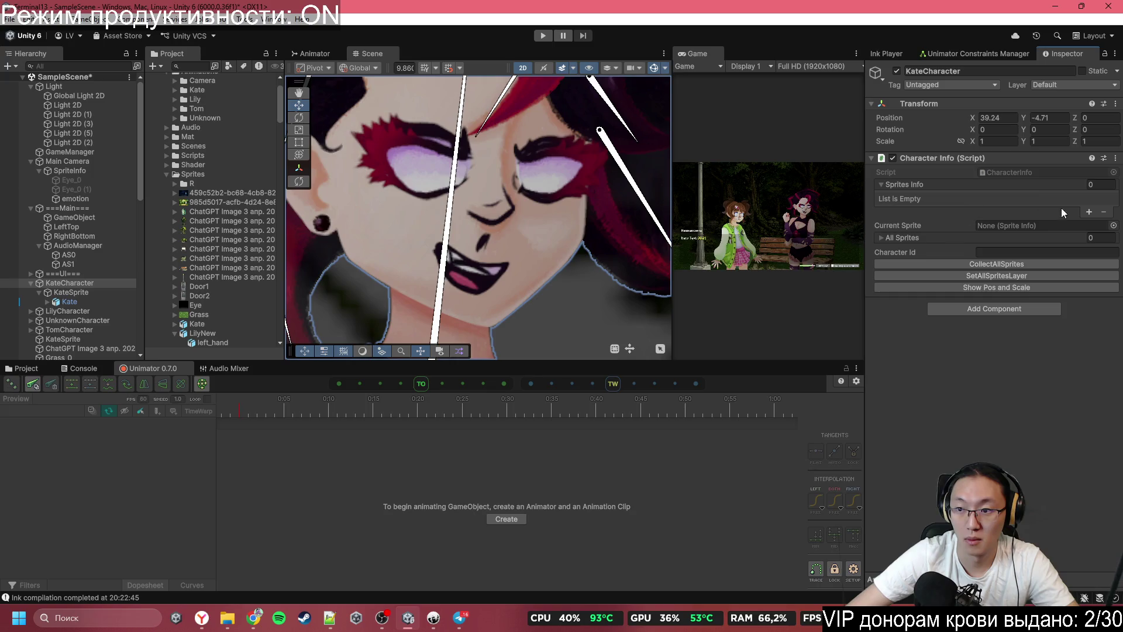
pyautogui.scroll(-10, 429, 226)
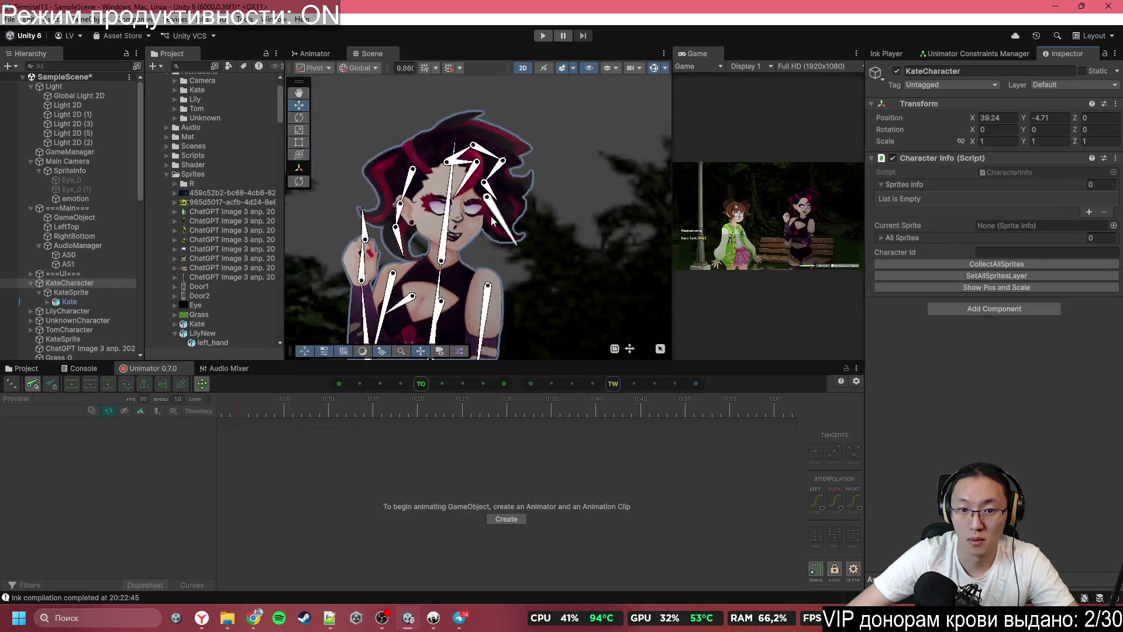
pyautogui.scroll(1, 553, 186)
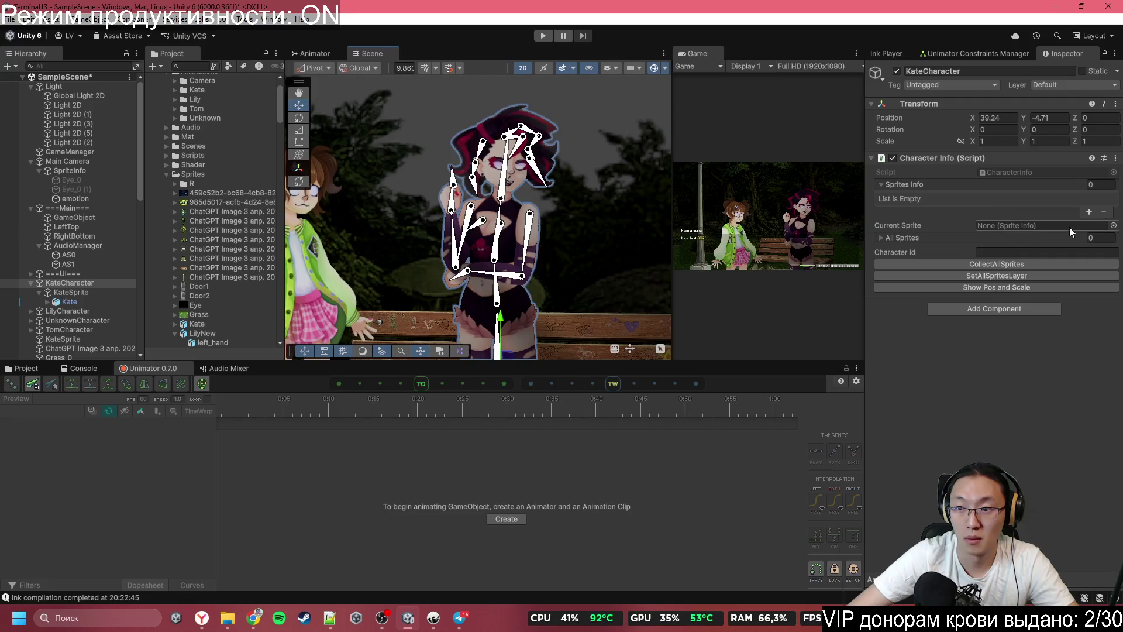
pyautogui.moveTo(87, 291); pyautogui.dragTo(992, 187)
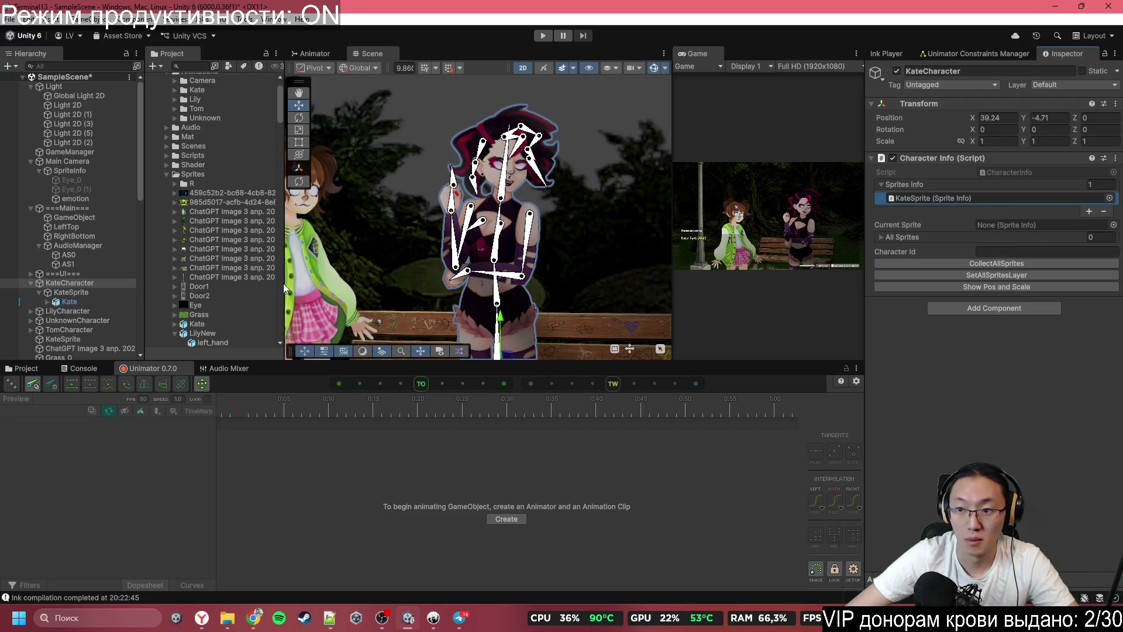
pyautogui.moveTo(66, 292); pyautogui.dragTo(1001, 230)
# Set the Character Id to Kate and nudge KateCharacter slightly left
pyautogui.click(1012, 246)
pyautogui.write('Kate')
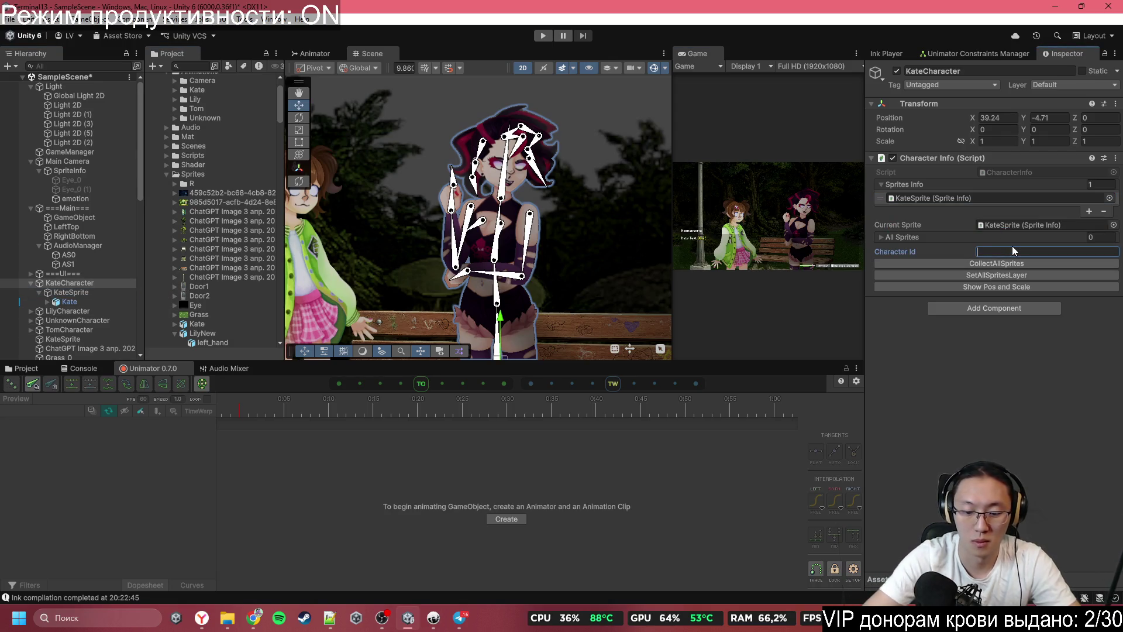
pyautogui.click(943, 359)
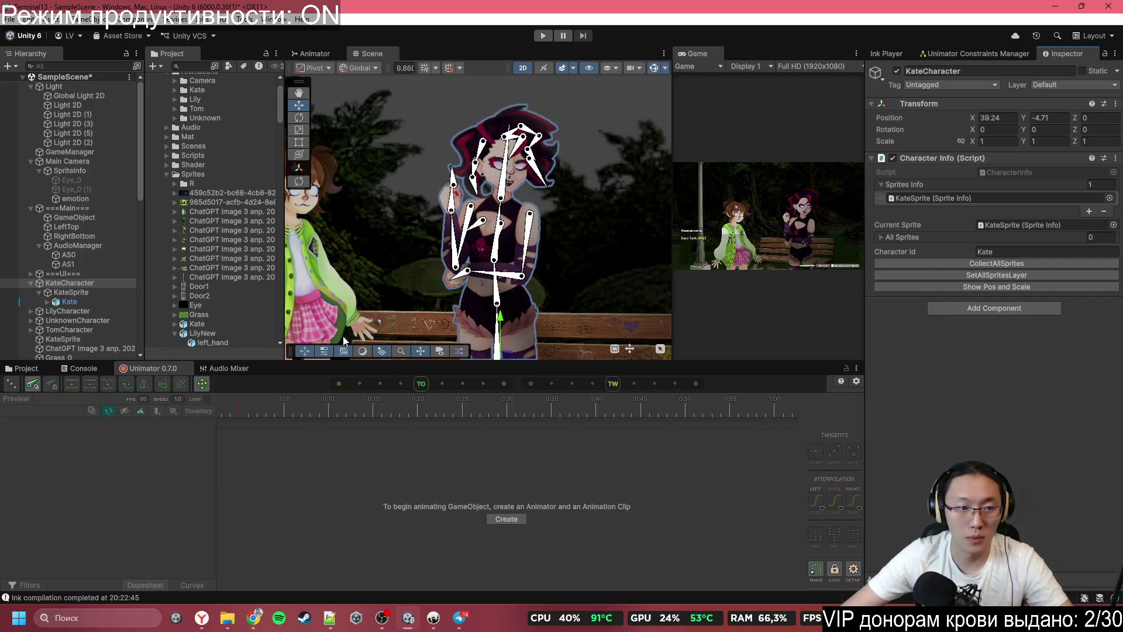
pyautogui.scroll(-2, 406, 208)
pyautogui.scroll(-1, 444, 243)
pyautogui.moveTo(515, 300)
pyautogui.mouseDown()
pyautogui.moveTo(536, 297)
pyautogui.moveTo(482, 293)
pyautogui.moveTo(515, 291)
pyautogui.mouseUp()
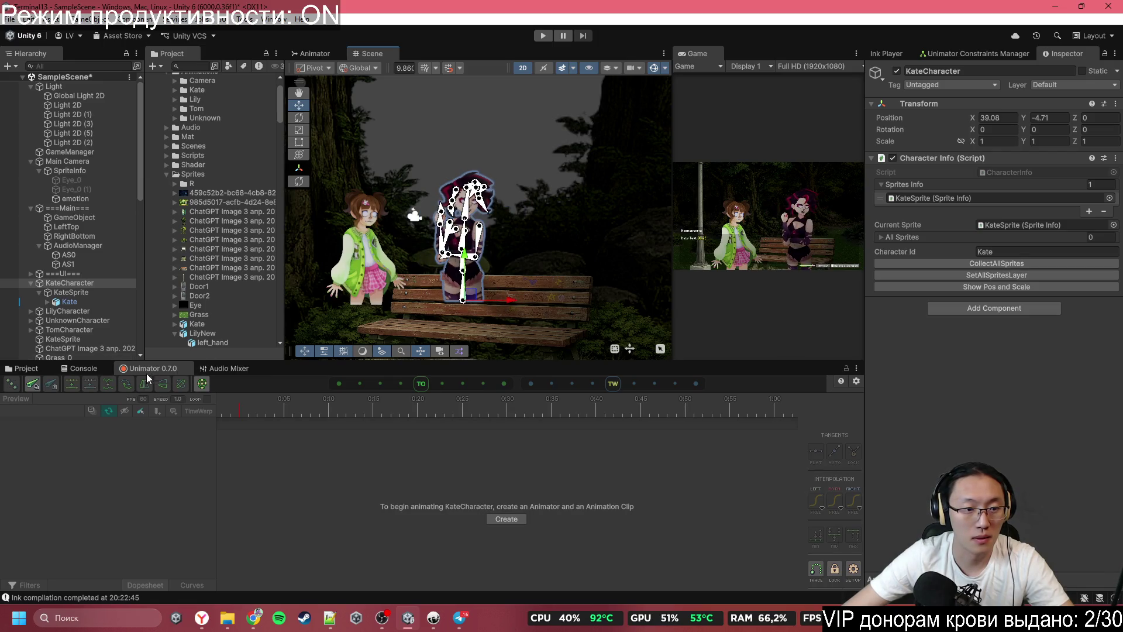
# Preview Kate's animation clip, then turn the preview off and reselect KateCharacter
pyautogui.click(68, 301)
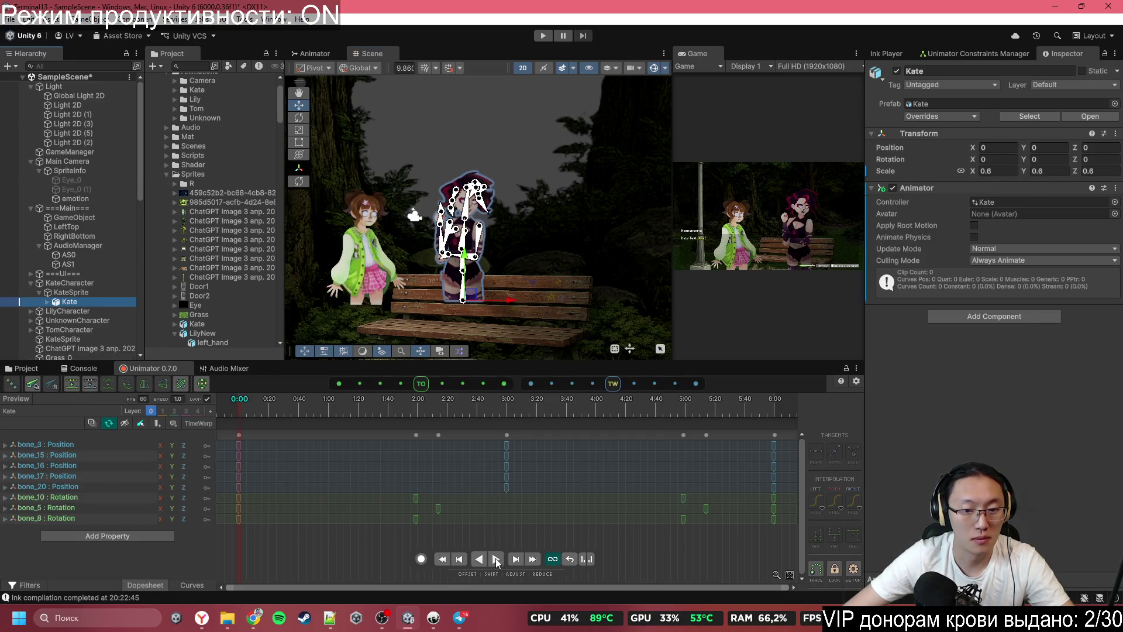
pyautogui.click(497, 559)
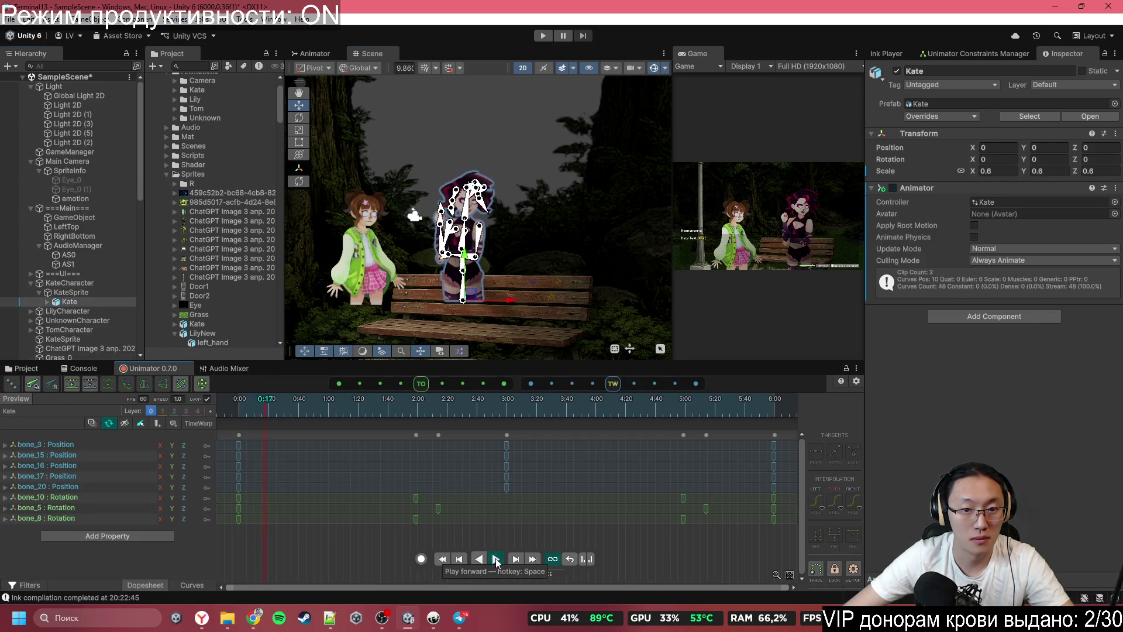
pyautogui.click(20, 398)
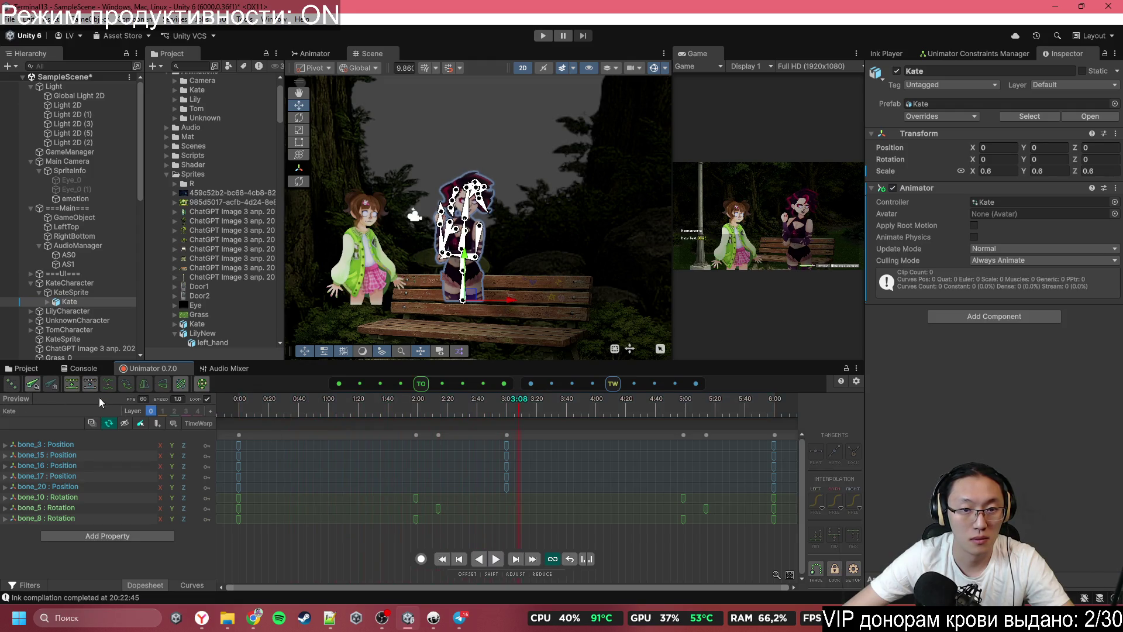
pyautogui.click(69, 283)
# Move KateCharacter off the bench to the information board at Position X 81.4
pyautogui.scroll(4, 520, 319)
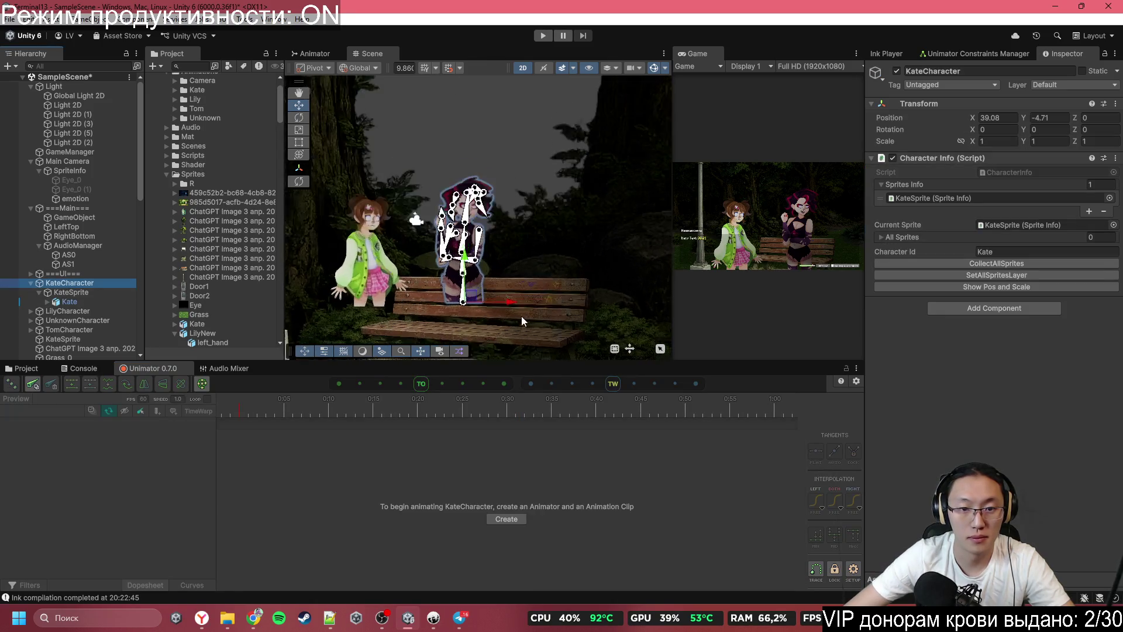
pyautogui.scroll(-8, 480, 291)
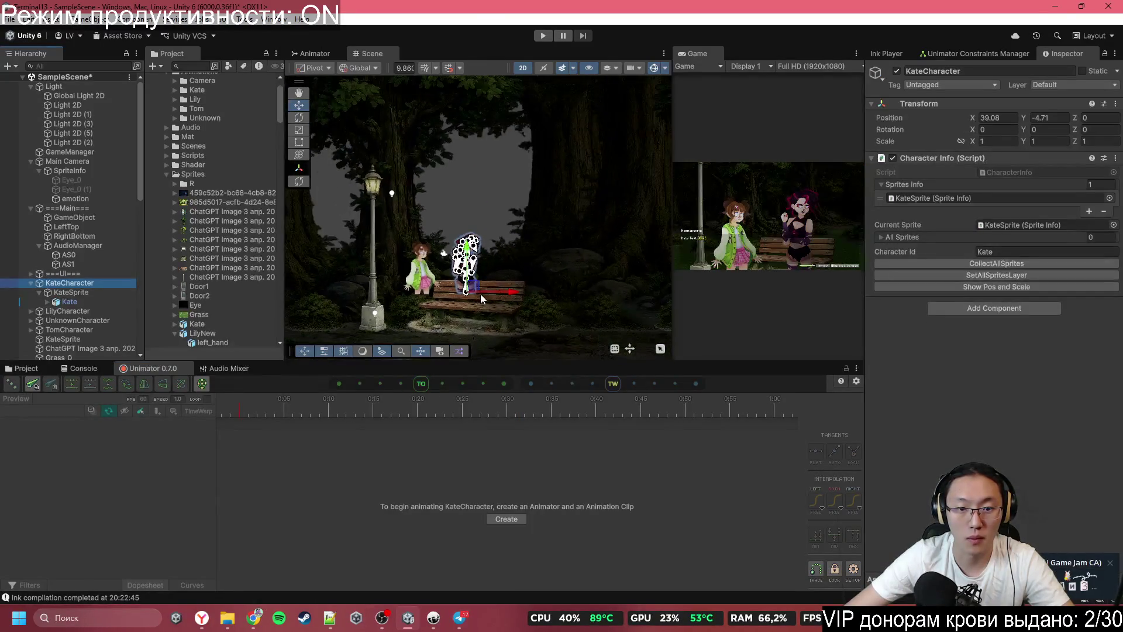
pyautogui.scroll(-3, 507, 294)
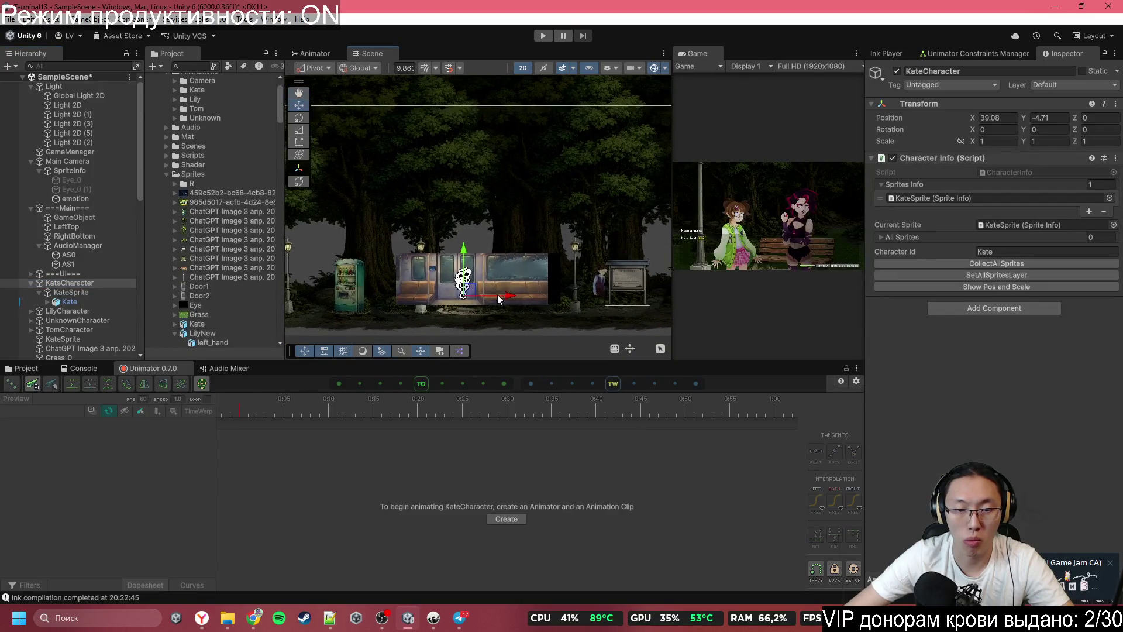
pyautogui.moveTo(483, 295)
pyautogui.mouseDown()
pyautogui.moveTo(679, 306)
pyautogui.moveTo(643, 310)
pyautogui.mouseUp()
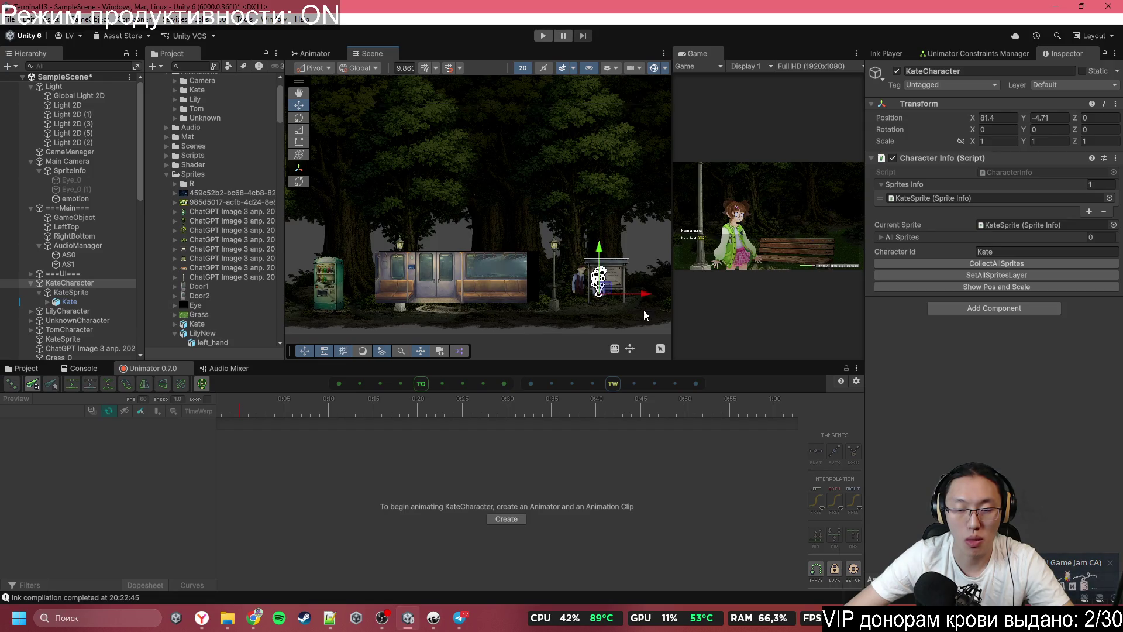
pyautogui.scroll(1, 496, 290)
pyautogui.press('f')
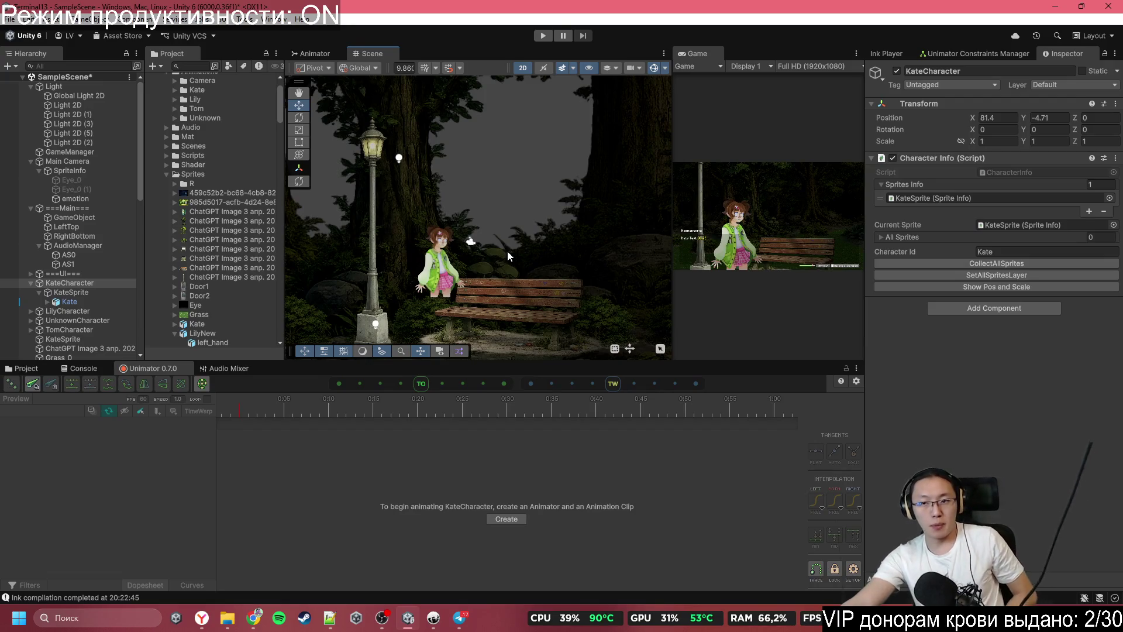
pyautogui.moveTo(601, 177); pyautogui.dragTo(339, 190)
pyautogui.press('f')
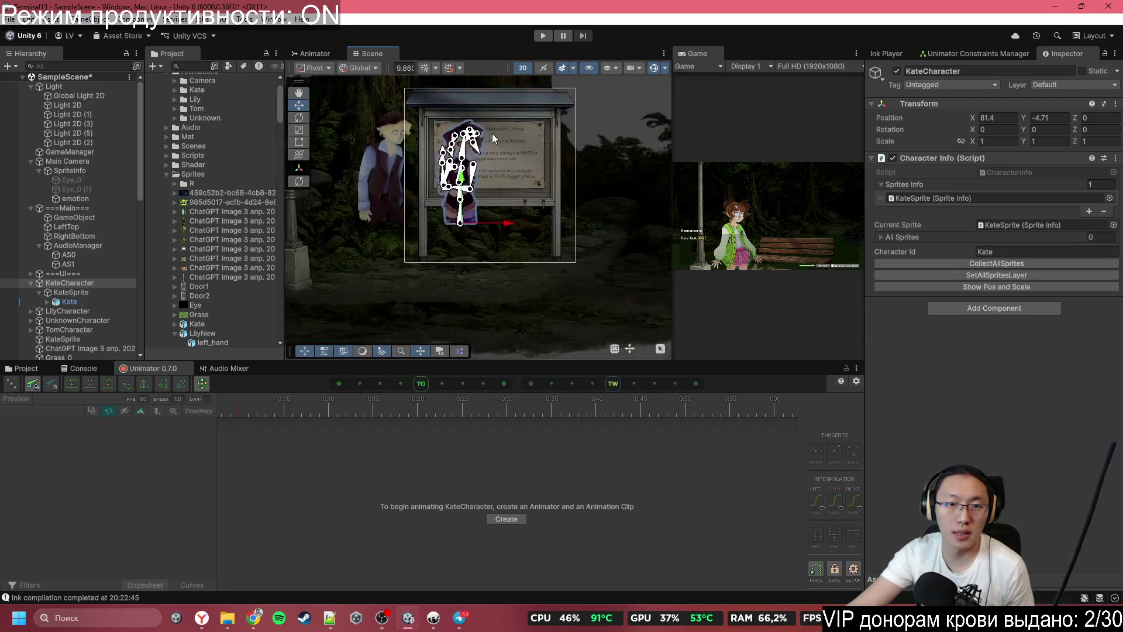
# Hide scene gizmos so Kate's bones disappear, and expand Kate's child parts
pyautogui.scroll(-2, 463, 146)
pyautogui.scroll(5, 773, 212)
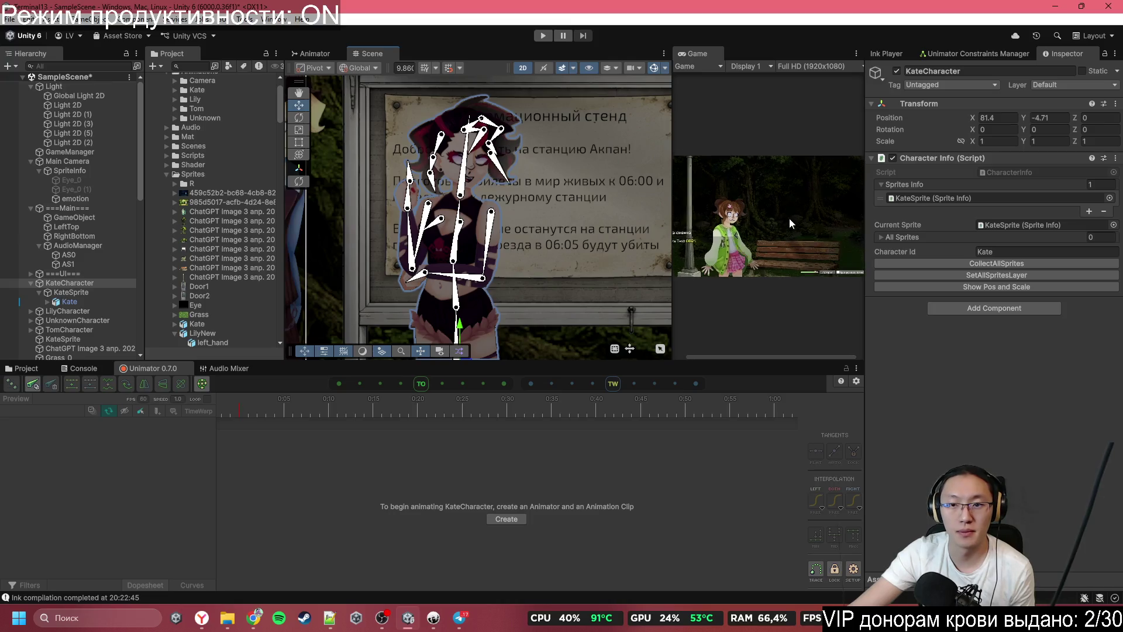
pyautogui.scroll(2, 773, 209)
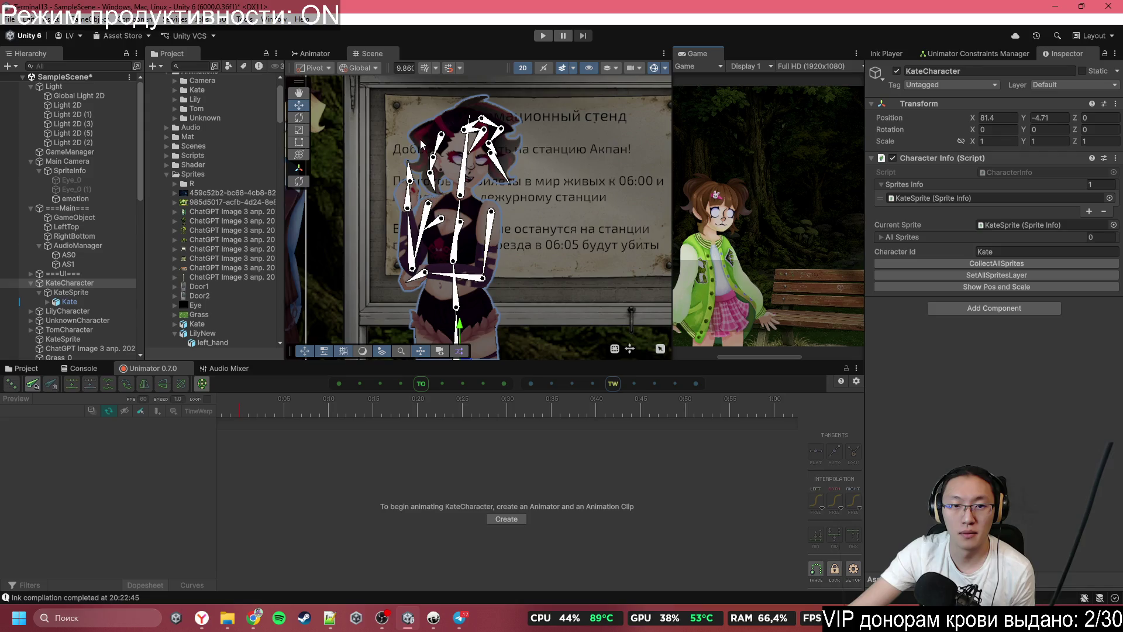
pyautogui.press('Up')
pyautogui.click(661, 69)
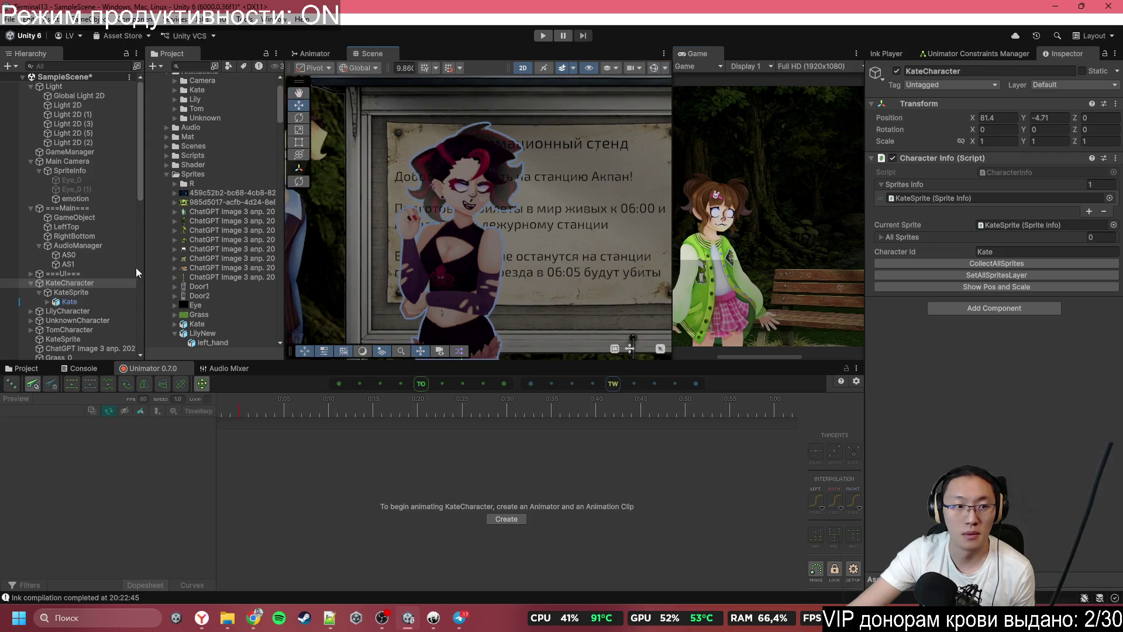
pyautogui.click(49, 302)
pyautogui.scroll(-3, 111, 328)
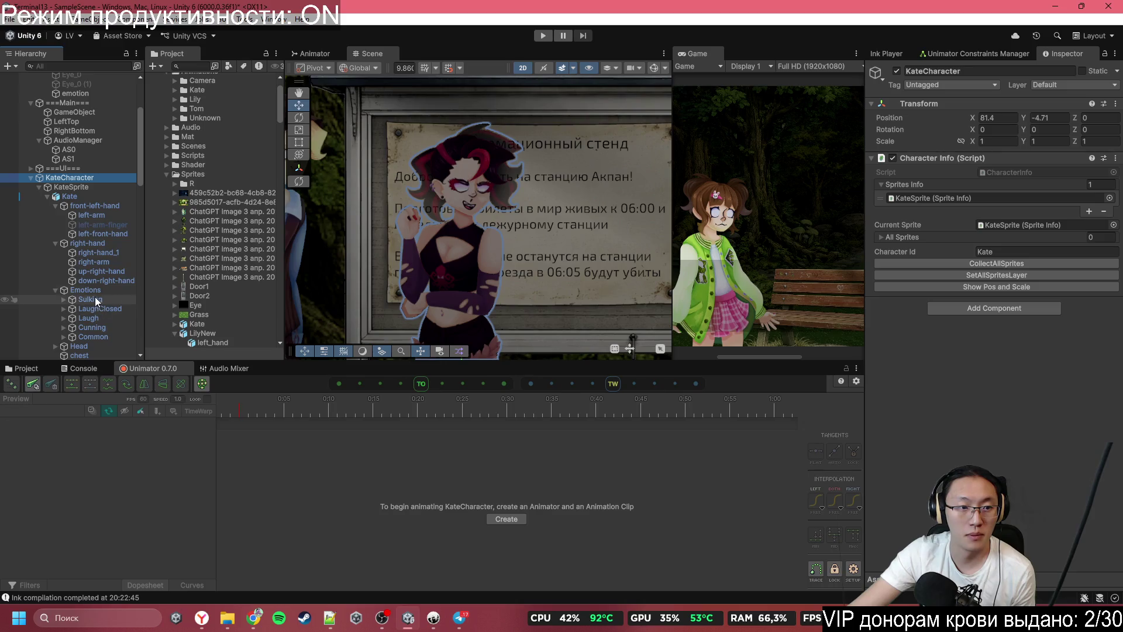
# Select Kate's right-arm part: Order in Layer 53, skinned to bone_19, bone_18 and bone_2
pyautogui.scroll(-1, 88, 286)
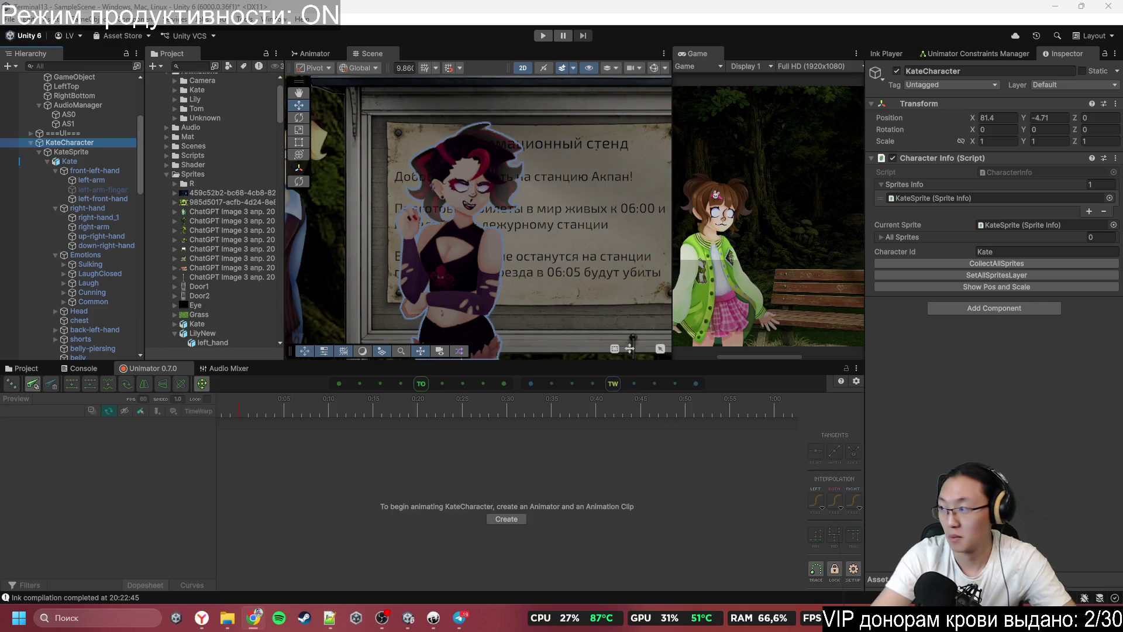
pyautogui.click(108, 223)
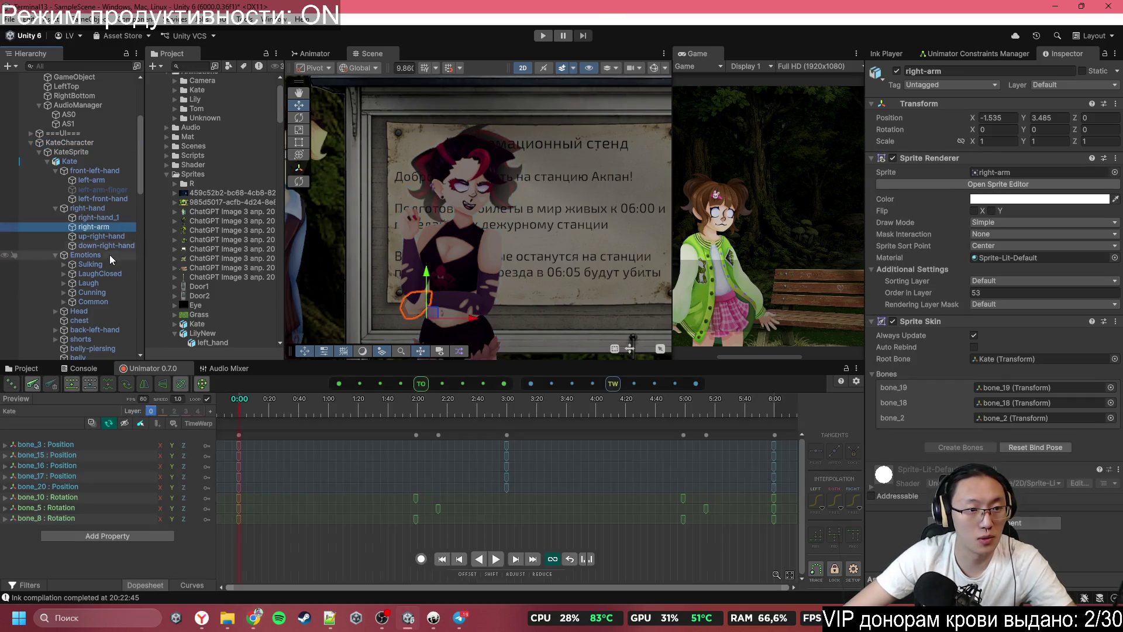
# Rename Sulking and LaughClosed to lowercase sulking and laughClosed
pyautogui.click(109, 264)
pyautogui.click(87, 263)
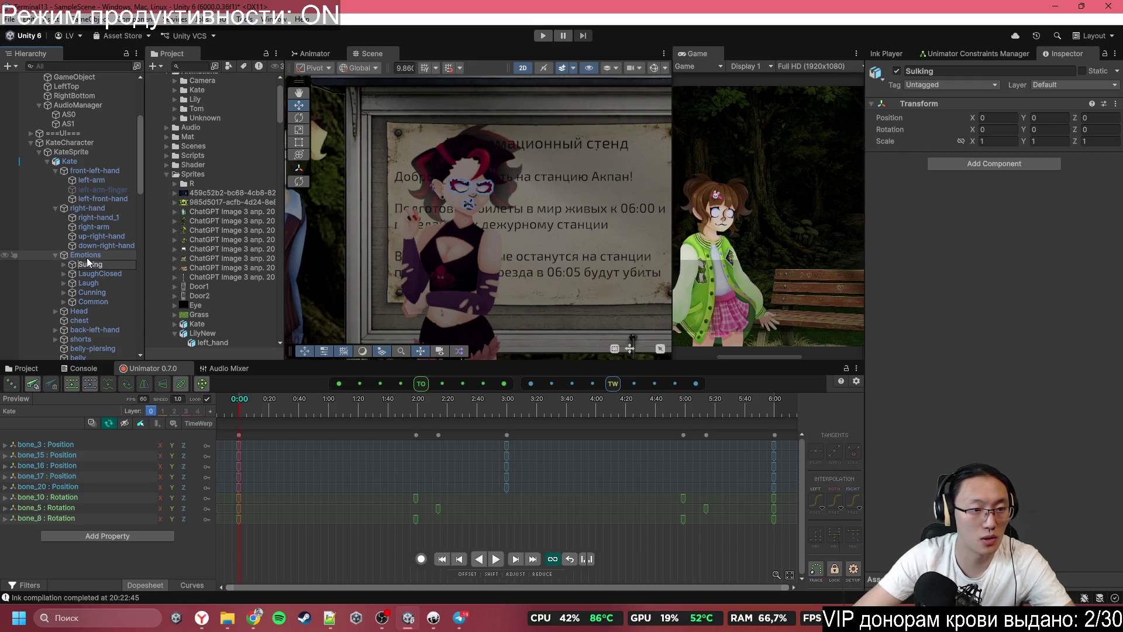
pyautogui.write('s')
pyautogui.press('Return')
pyautogui.press('Down')
pyautogui.press('F2')
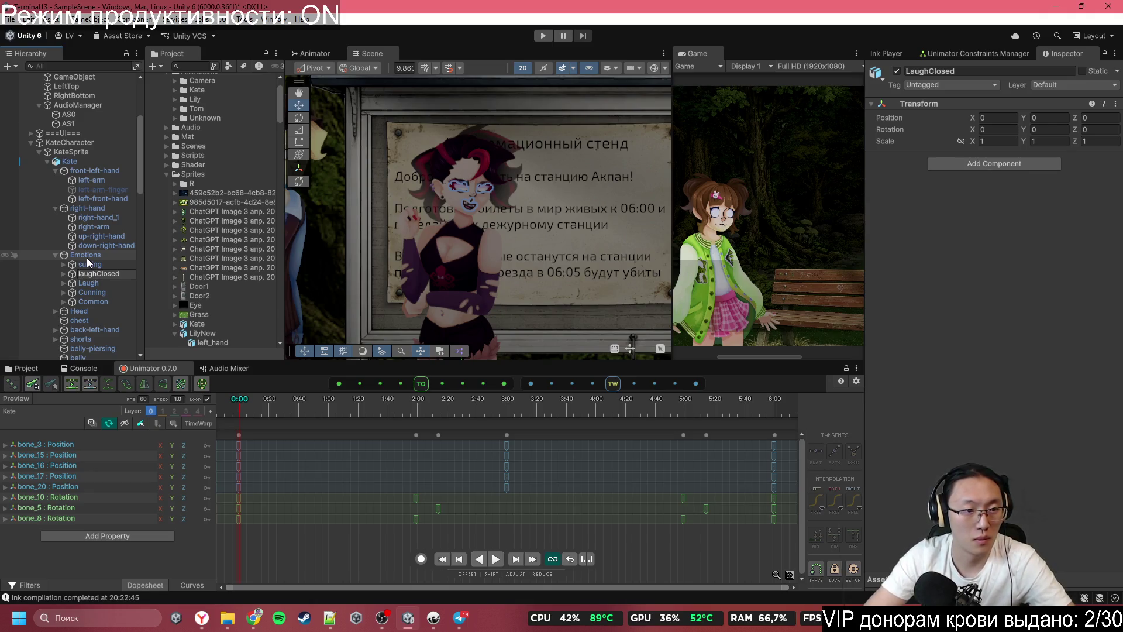
pyautogui.press('Return')
# Rename the Laugh emotion object to laugh
pyautogui.click(96, 292)
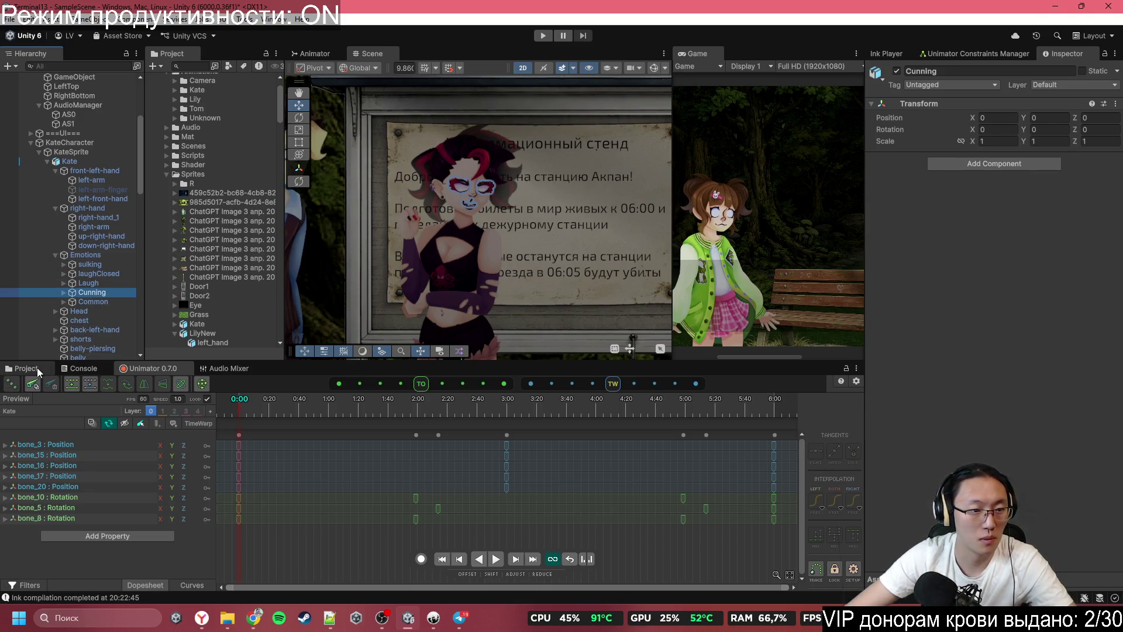
pyautogui.click(25, 368)
pyautogui.click(90, 265)
pyautogui.click(92, 282)
pyautogui.click(92, 282)
pyautogui.write('laugh')
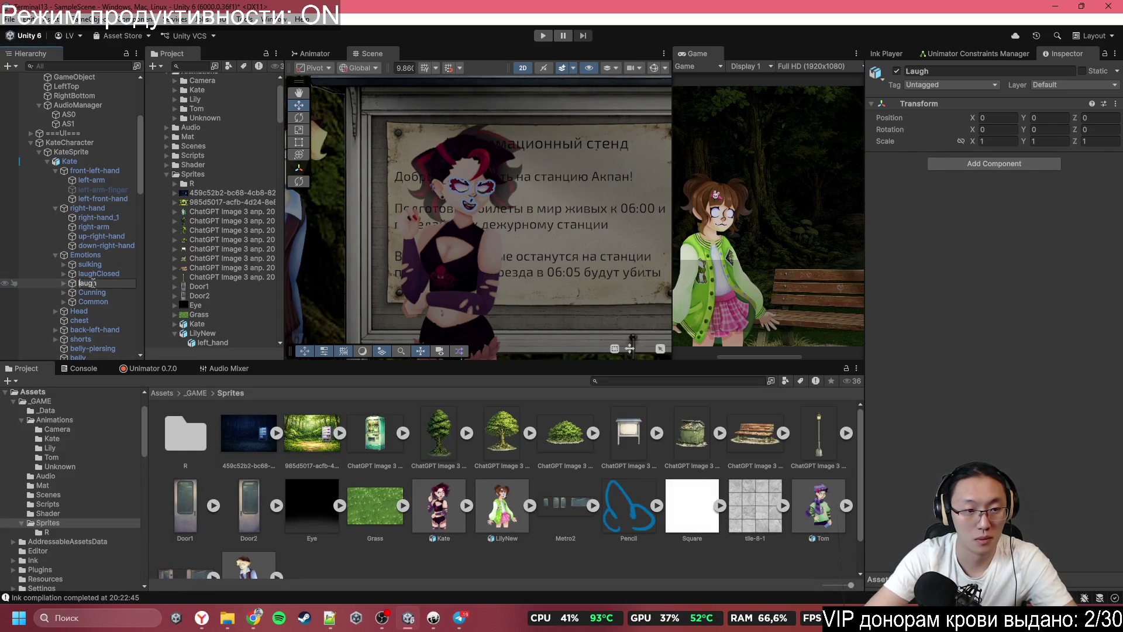
pyautogui.press('Return')
# Rename Cunning and Common to cunning and common
pyautogui.press('Down')
pyautogui.press('F2')
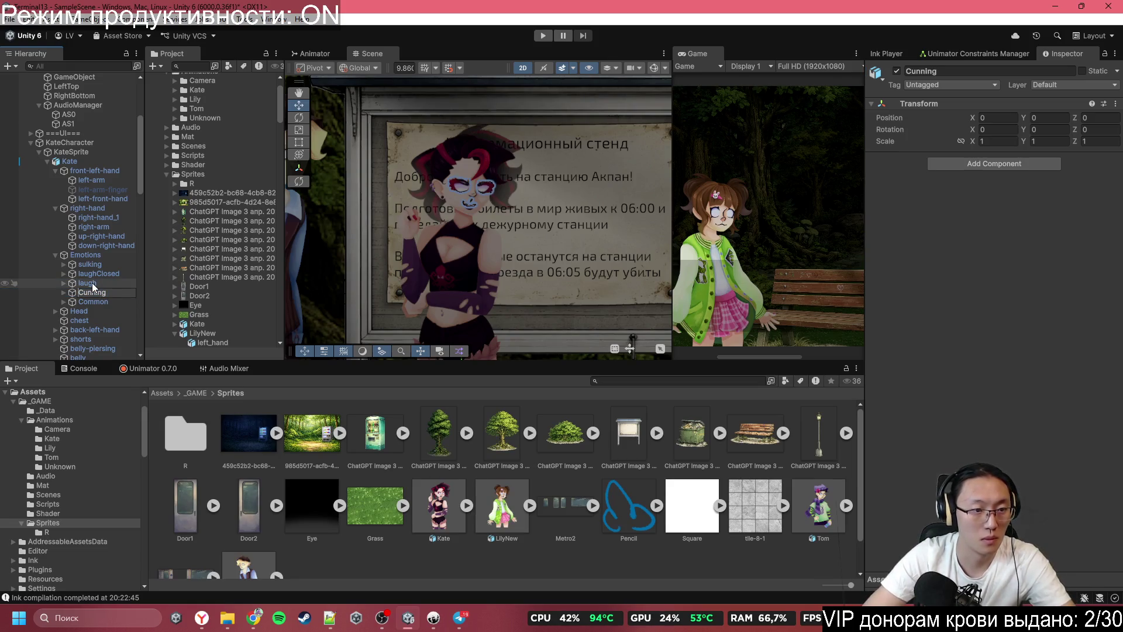
pyautogui.write('cunning')
pyautogui.press('Return')
pyautogui.press('Down')
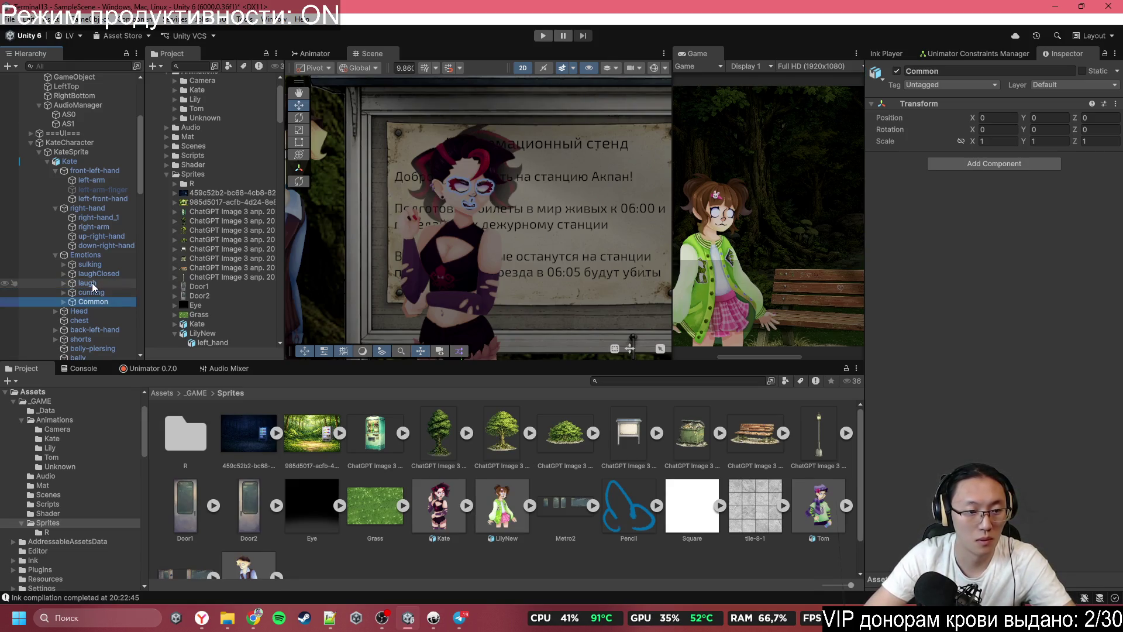
pyautogui.press('F2')
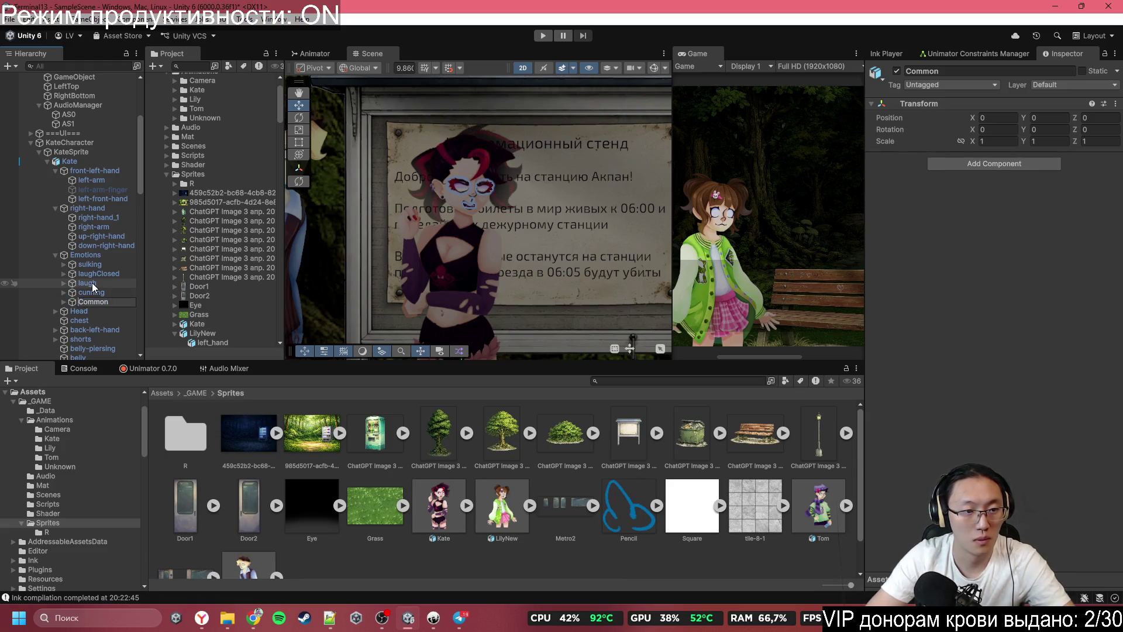
pyautogui.press('Return')
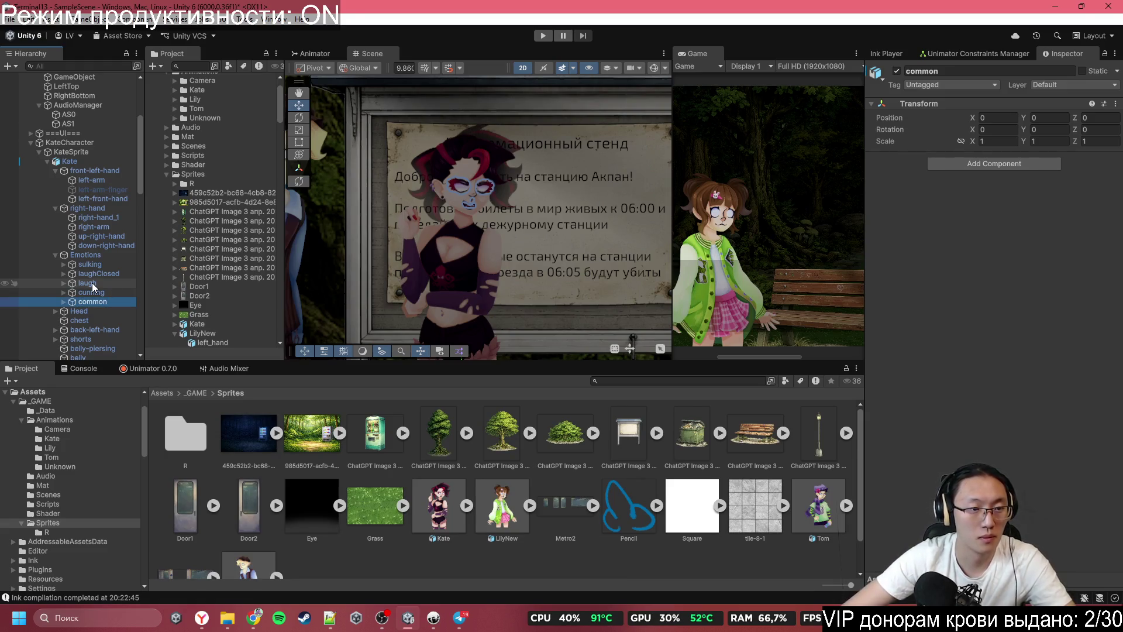
pyautogui.click(117, 155)
pyautogui.click(117, 160)
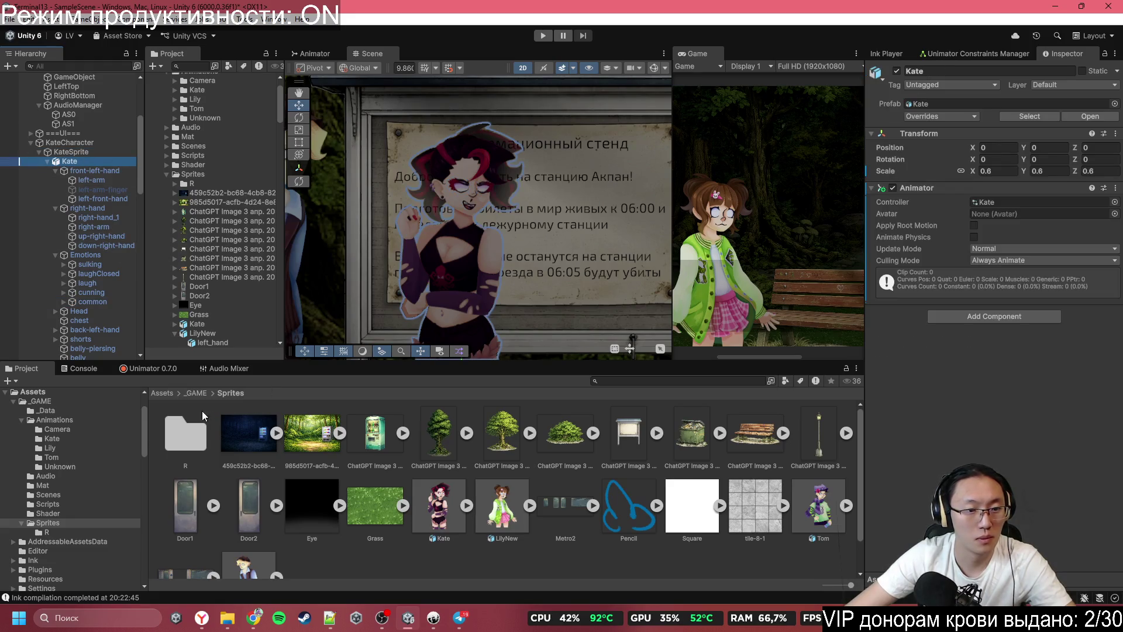
pyautogui.click(163, 371)
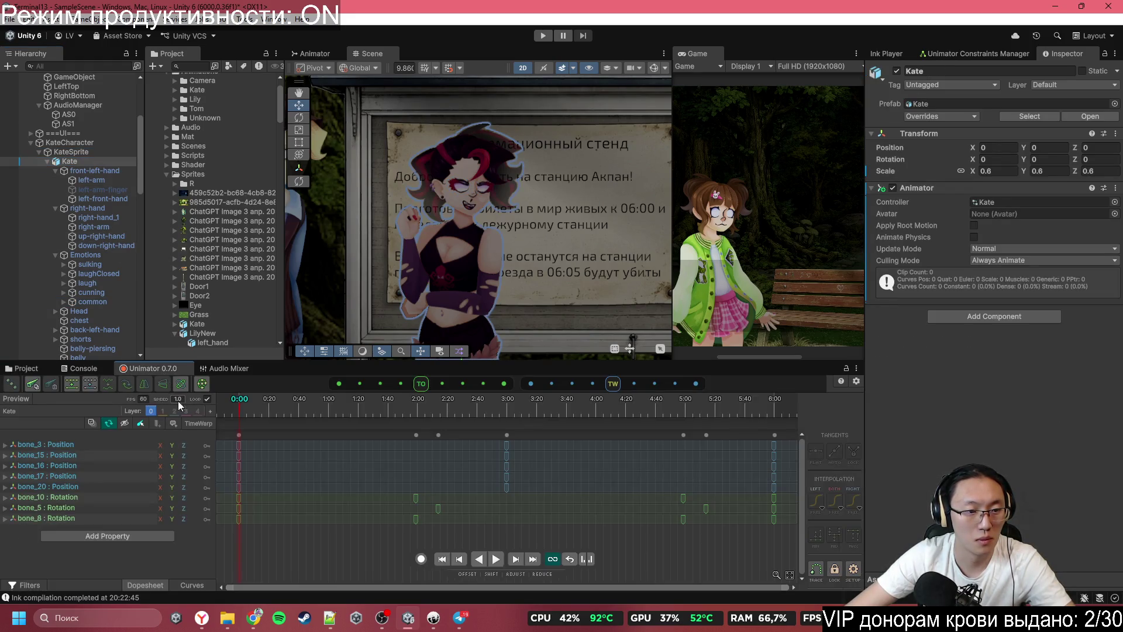
pyautogui.click(495, 560)
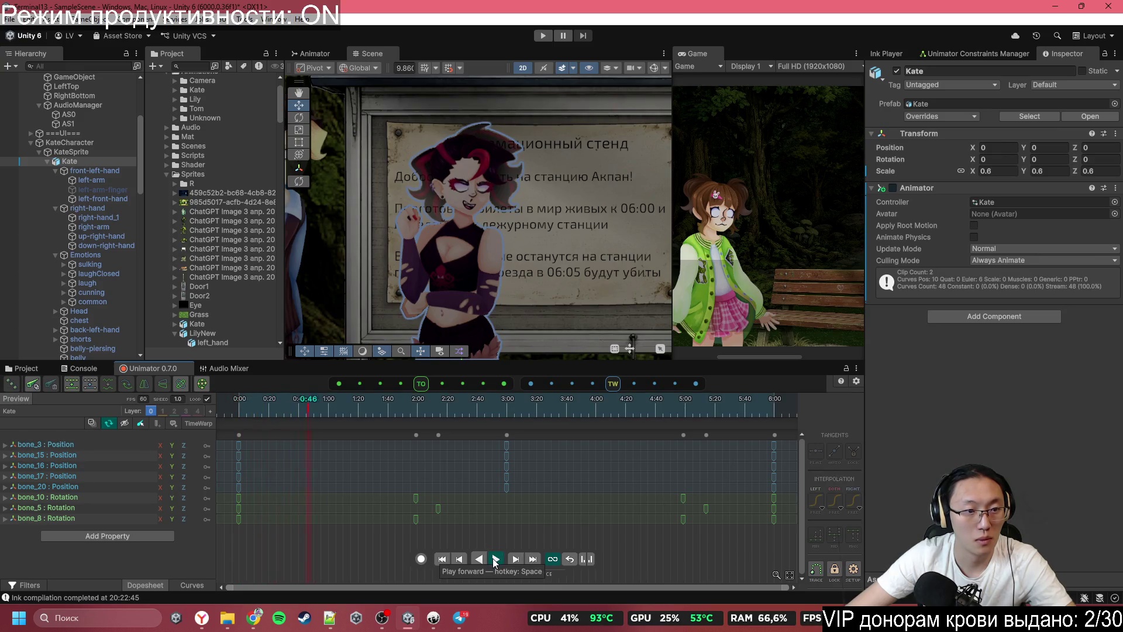
pyautogui.click(495, 560)
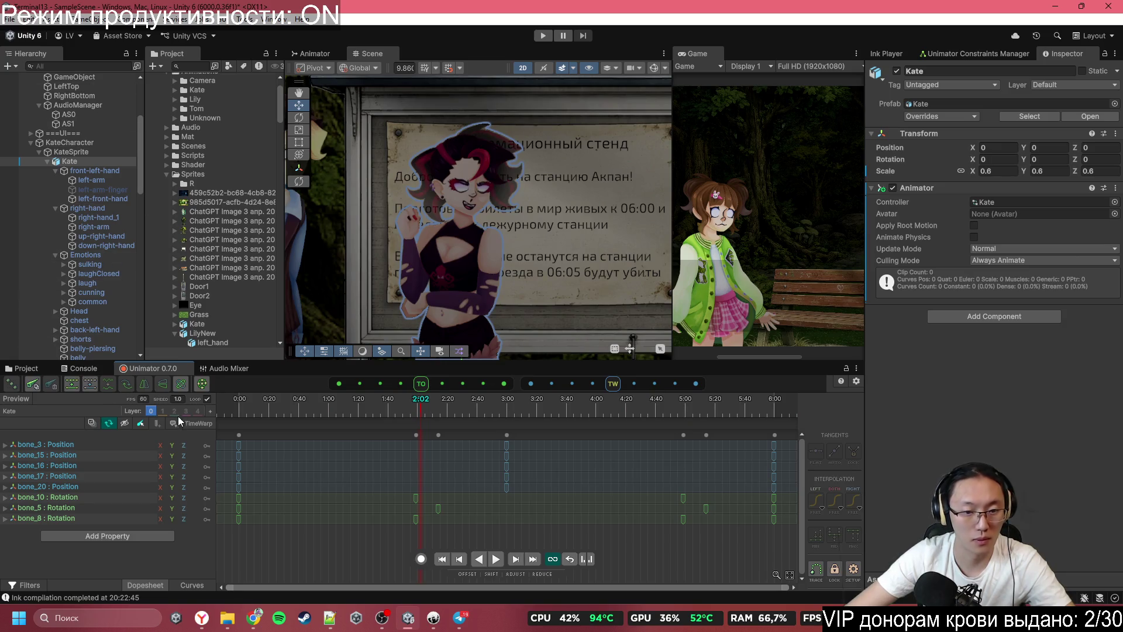
pyautogui.click(46, 370)
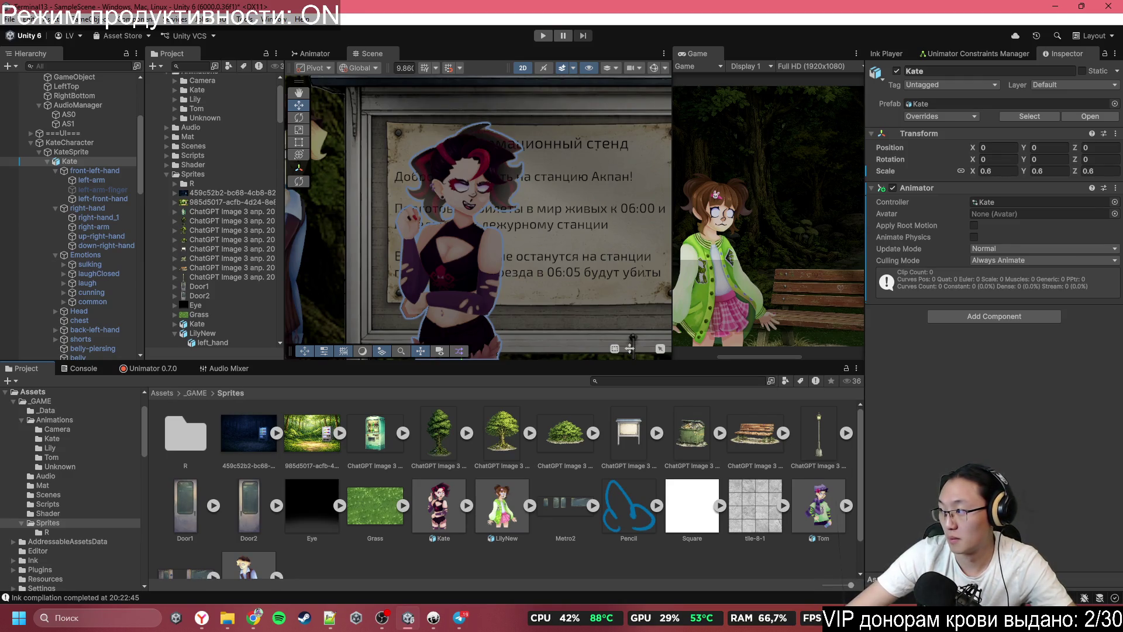
pyautogui.hotkey('alt', 'Tab')
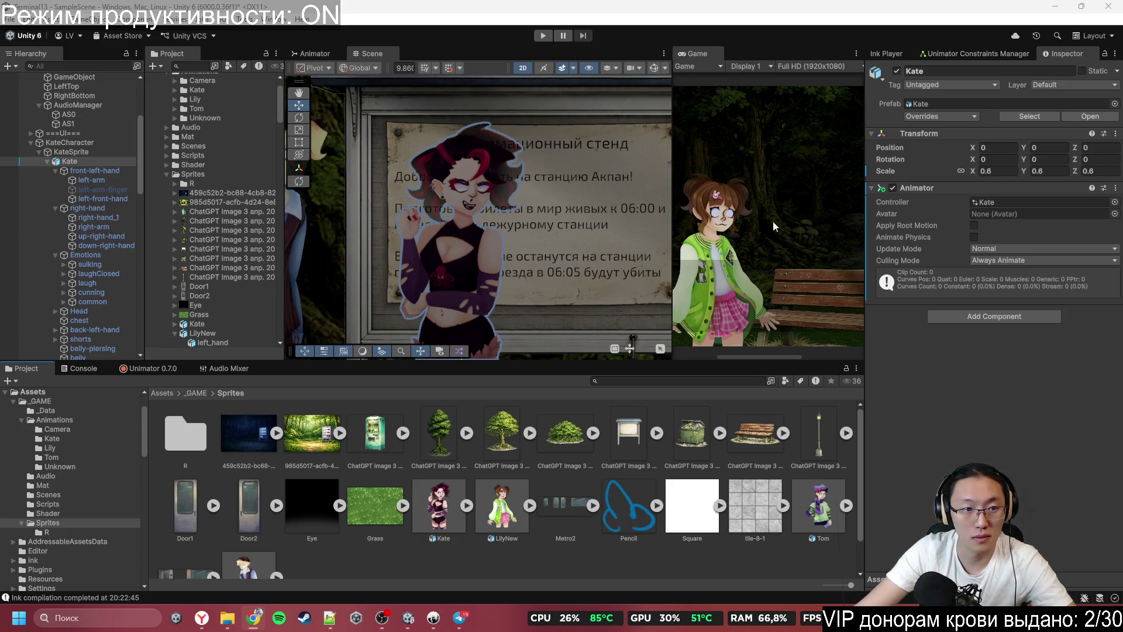
# Deactivate the sulking through cunning faces, leaving only Kate's common expression
pyautogui.click(90, 264)
pyautogui.keyDown('shift'); pyautogui.click(96, 292); pyautogui.keyUp('shift')
pyautogui.hotkey('alt', 'shift', 'a')
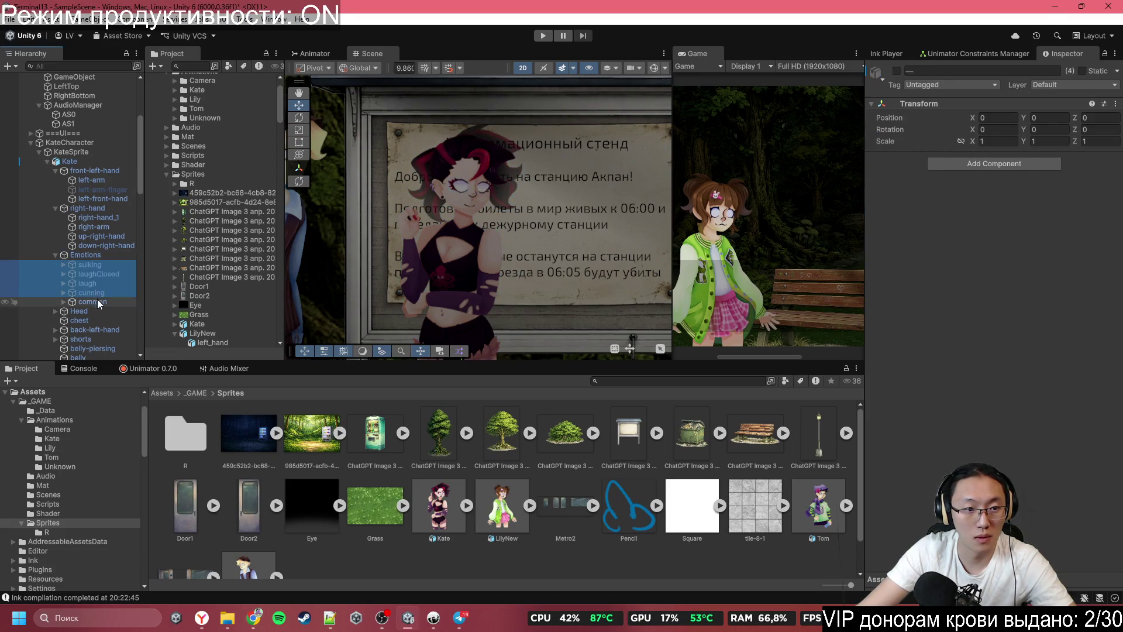
pyautogui.click(97, 300)
# Take a screenshot of the area around Kate's head
pyautogui.scroll(5, 423, 254)
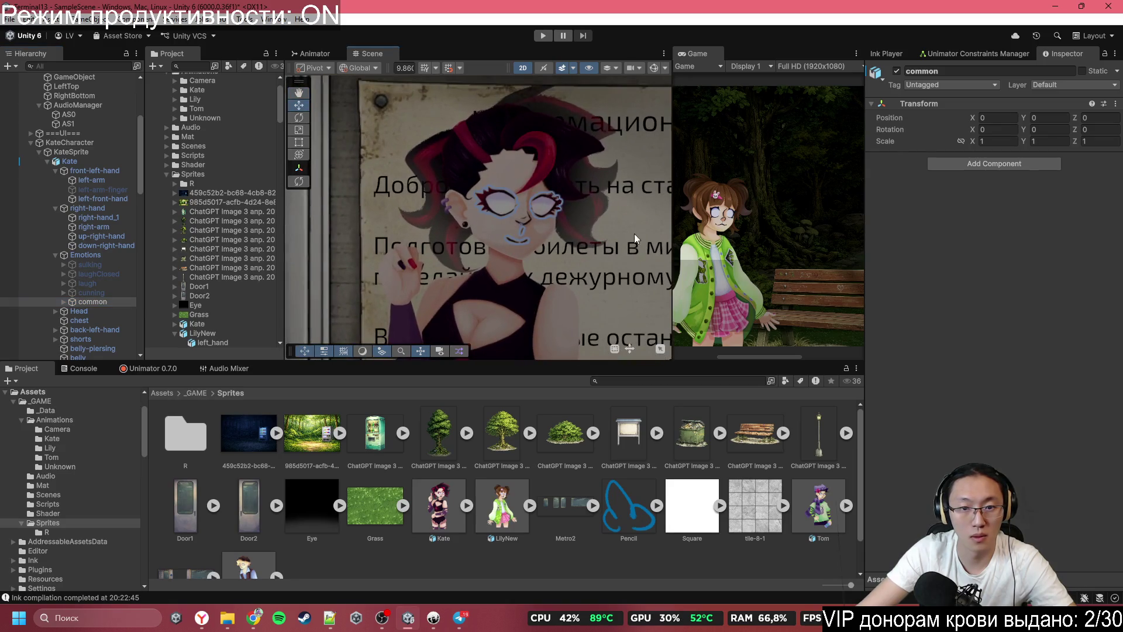
pyautogui.moveTo(539, 209); pyautogui.dragTo(537, 189)
pyautogui.click(106, 334)
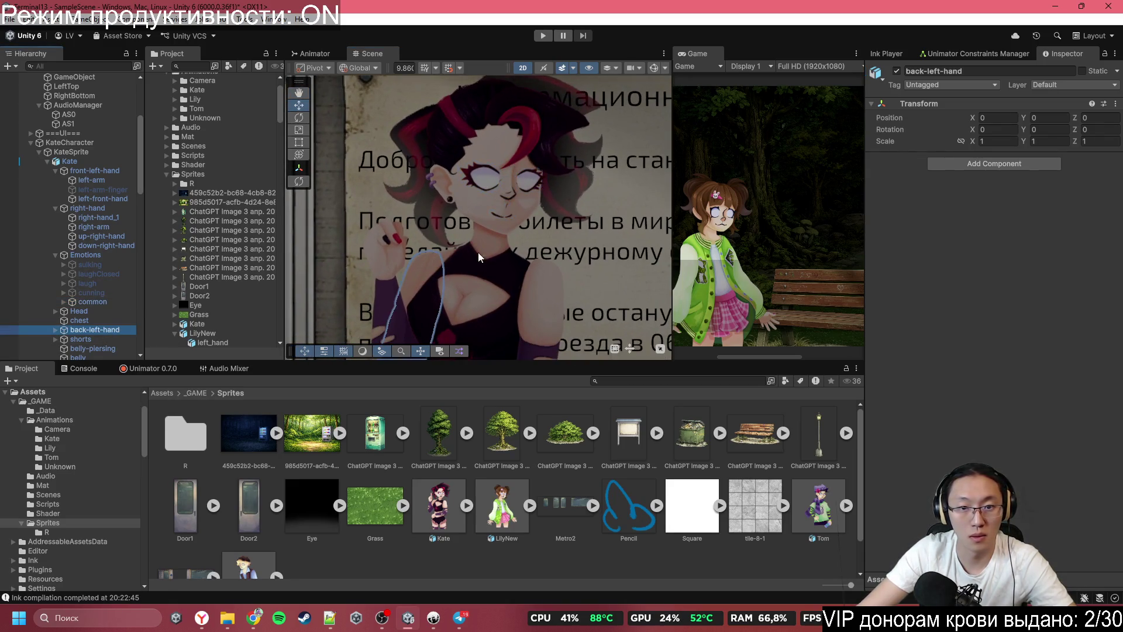
pyautogui.scroll(-4, 560, 243)
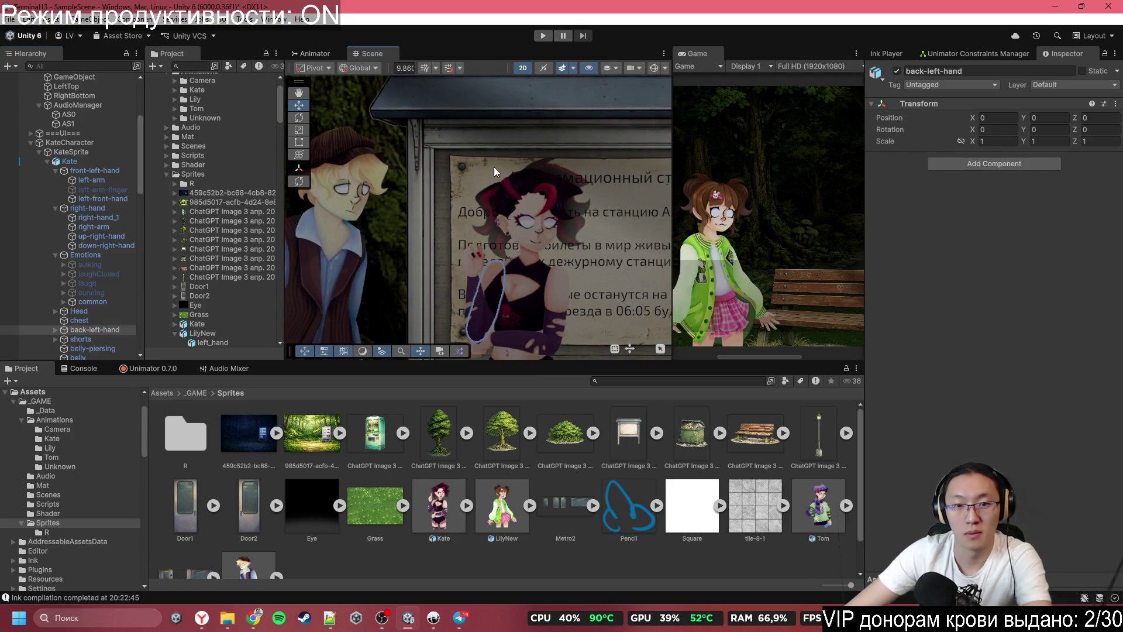
pyautogui.press('super+shift+s')
pyautogui.moveTo(477, 154); pyautogui.dragTo(588, 262)
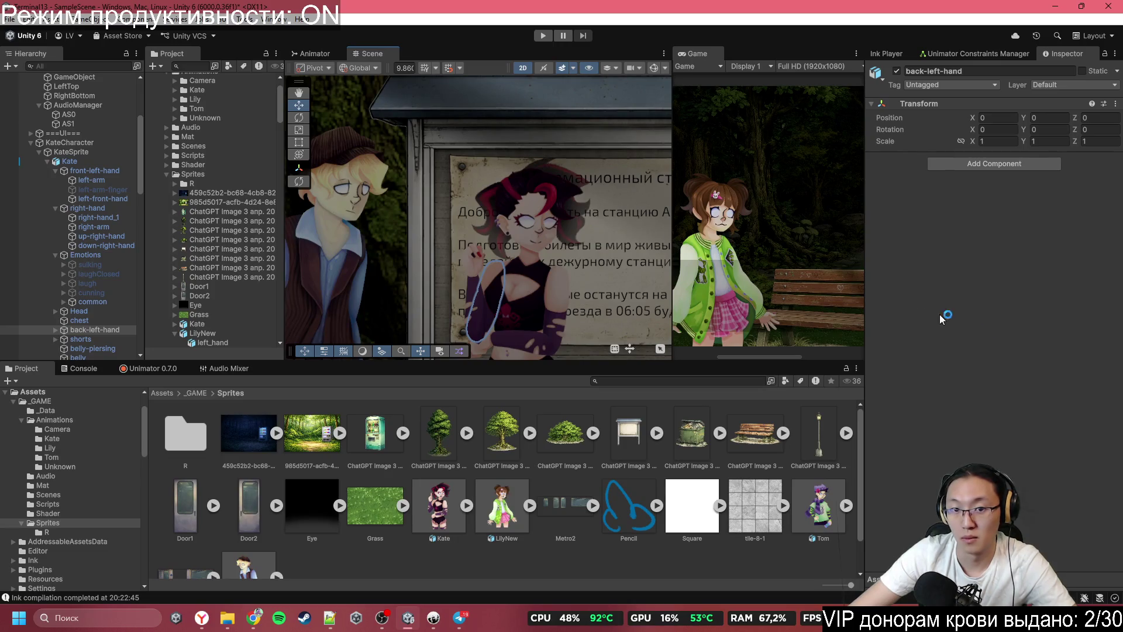
pyautogui.hotkey('alt', 'Tab')
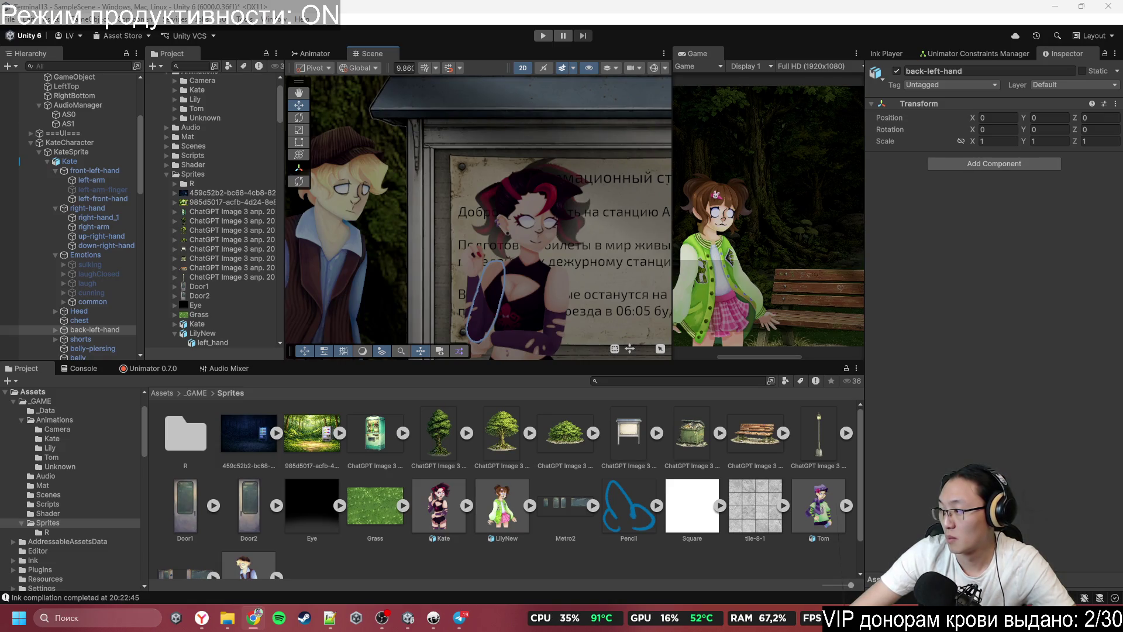
pyautogui.click(108, 302)
# Show Kate's sulking face and capture a screenshot of it
pyautogui.click(88, 265)
pyautogui.hotkey('alt', 'shift', 'a')
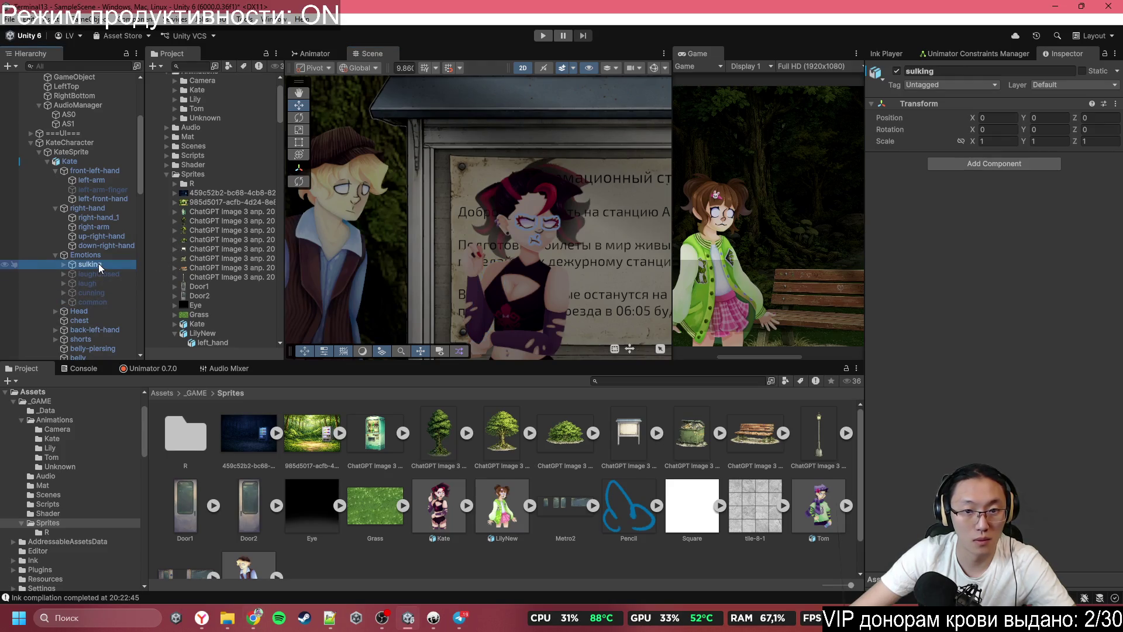
pyautogui.click(79, 311)
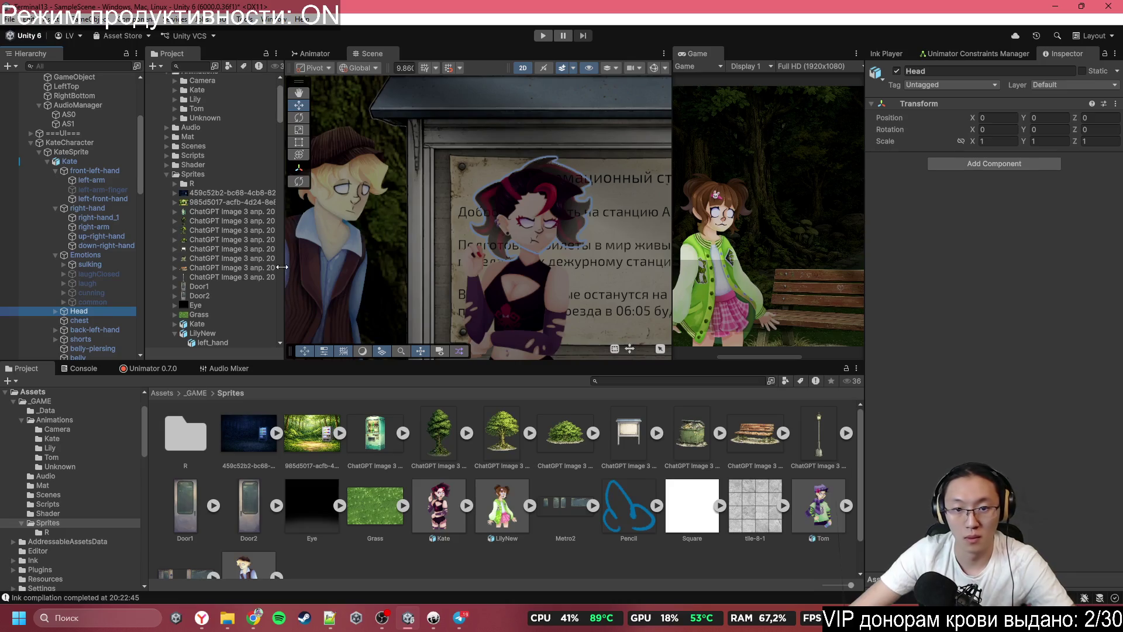
pyautogui.press('super+shift+s')
pyautogui.moveTo(457, 146); pyautogui.dragTo(584, 266)
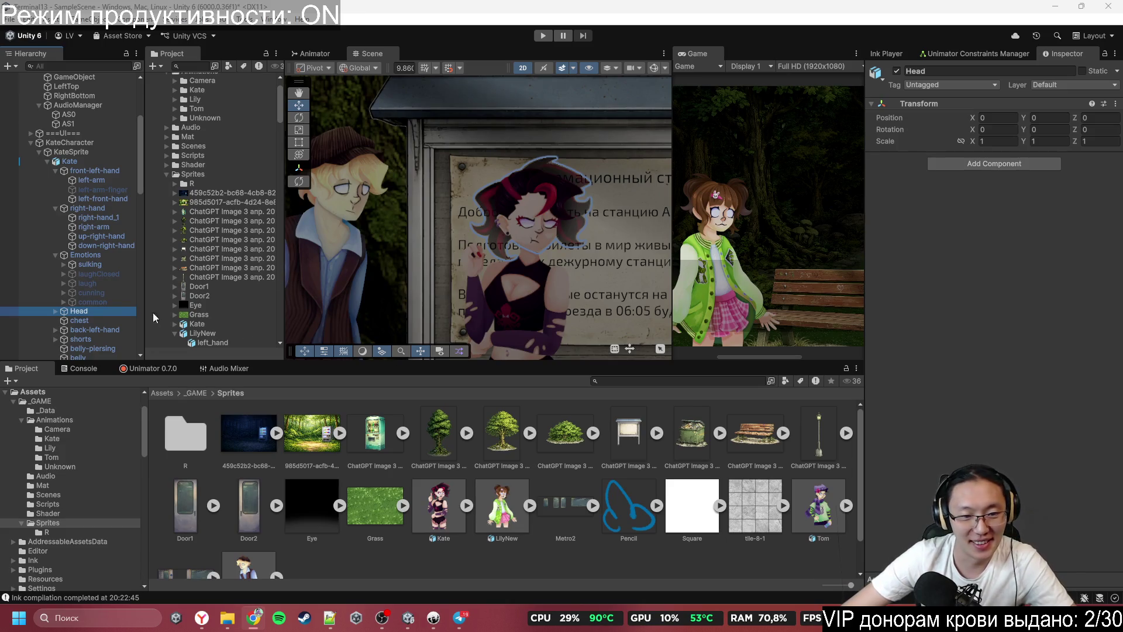
# Switch Kate to the laugh face and capture a screenshot of it
pyautogui.scroll(-3, 89, 313)
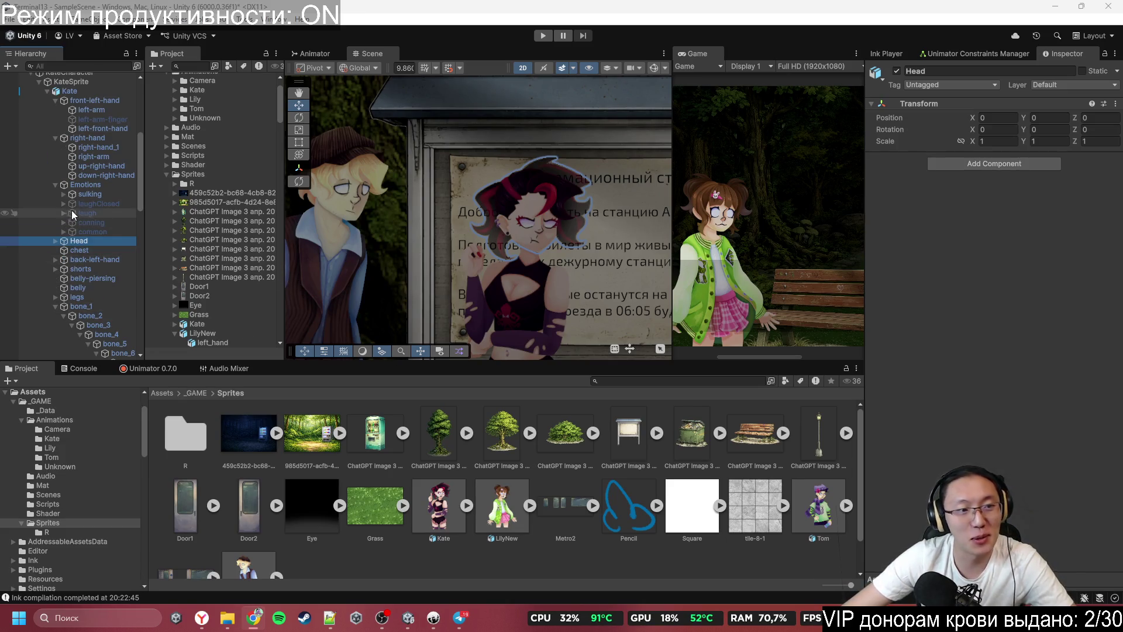
pyautogui.click(91, 193)
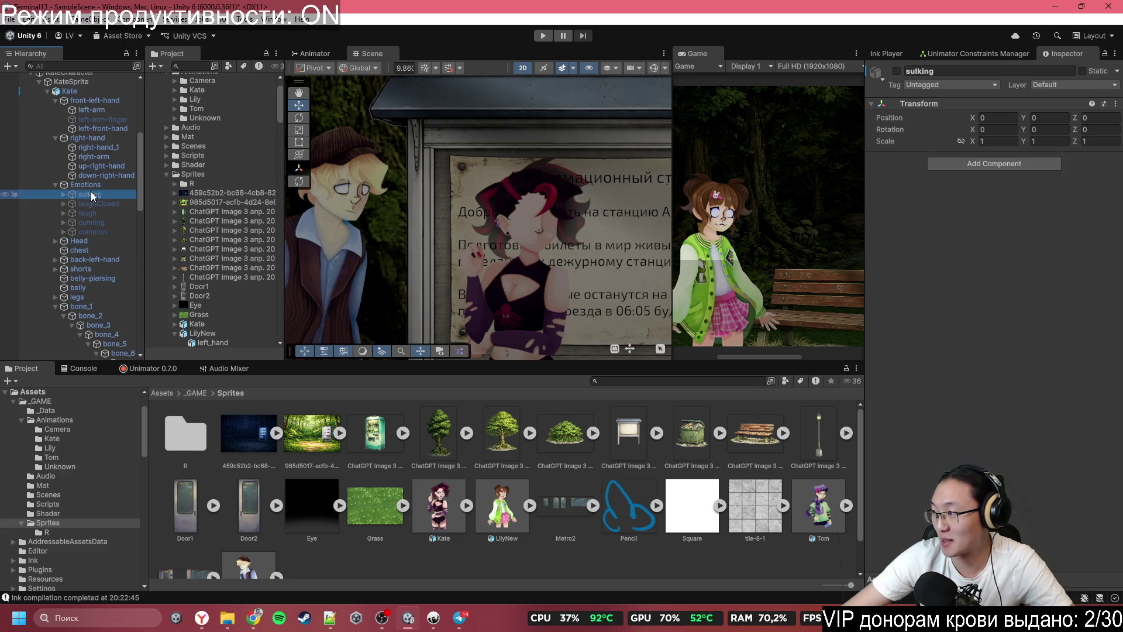
pyautogui.click(87, 213)
pyautogui.hotkey('alt', 'shift', 'a')
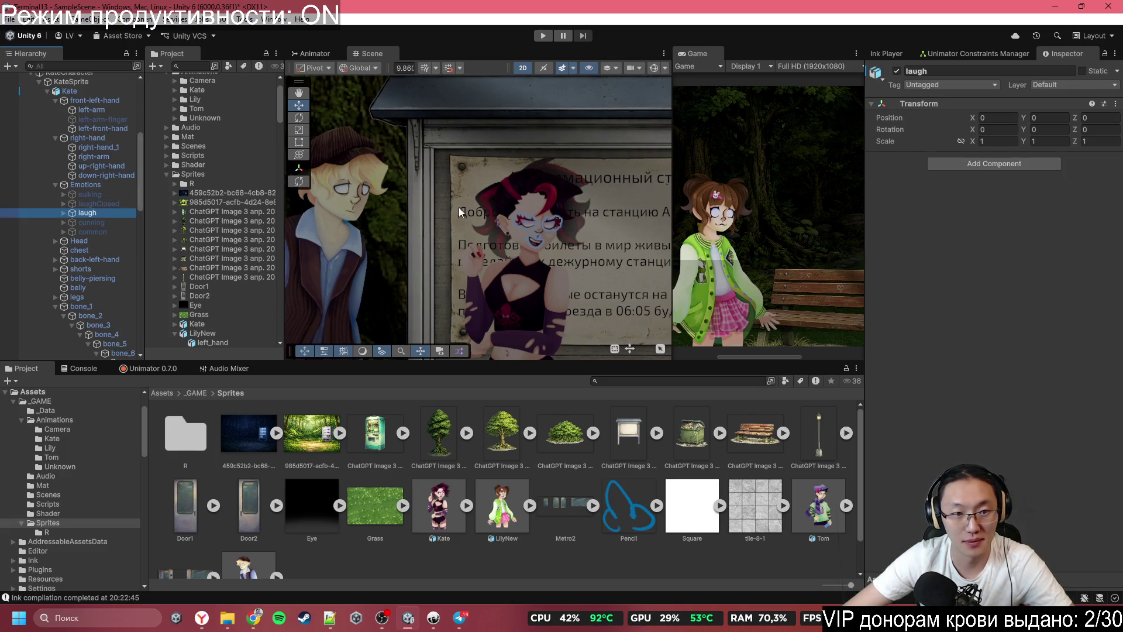
pyautogui.press('super+shift+s')
pyautogui.moveTo(437, 155); pyautogui.dragTo(588, 251)
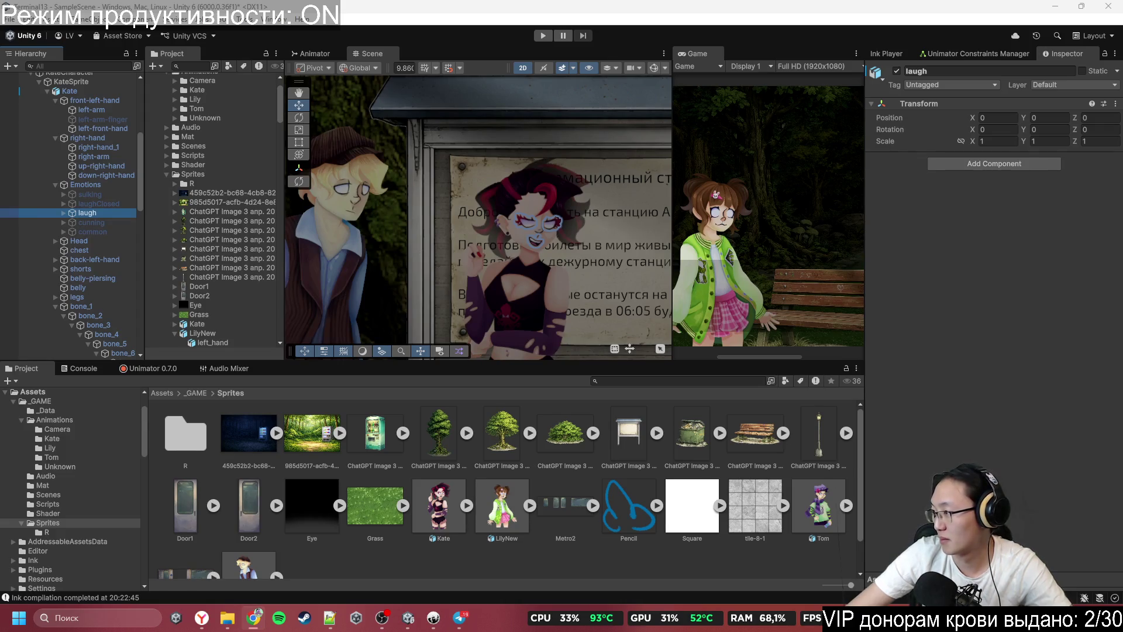
pyautogui.click(96, 204)
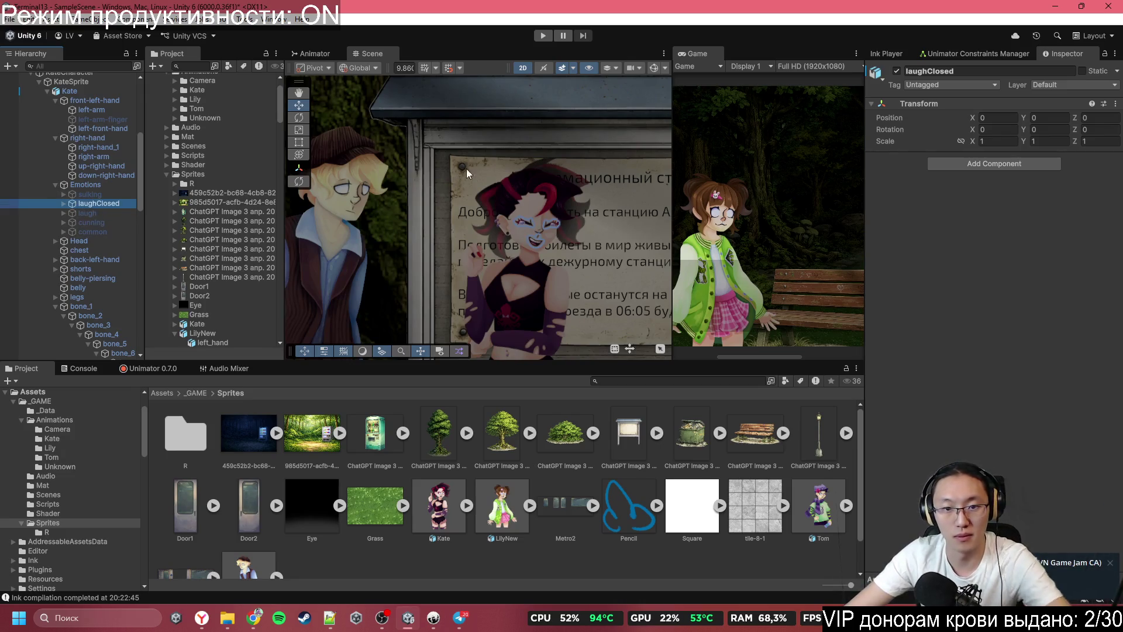
# Capture a screenshot of Kate's laughClosed face, then hide that face
pyautogui.press('super+shift+s')
pyautogui.moveTo(471, 154); pyautogui.dragTo(584, 264)
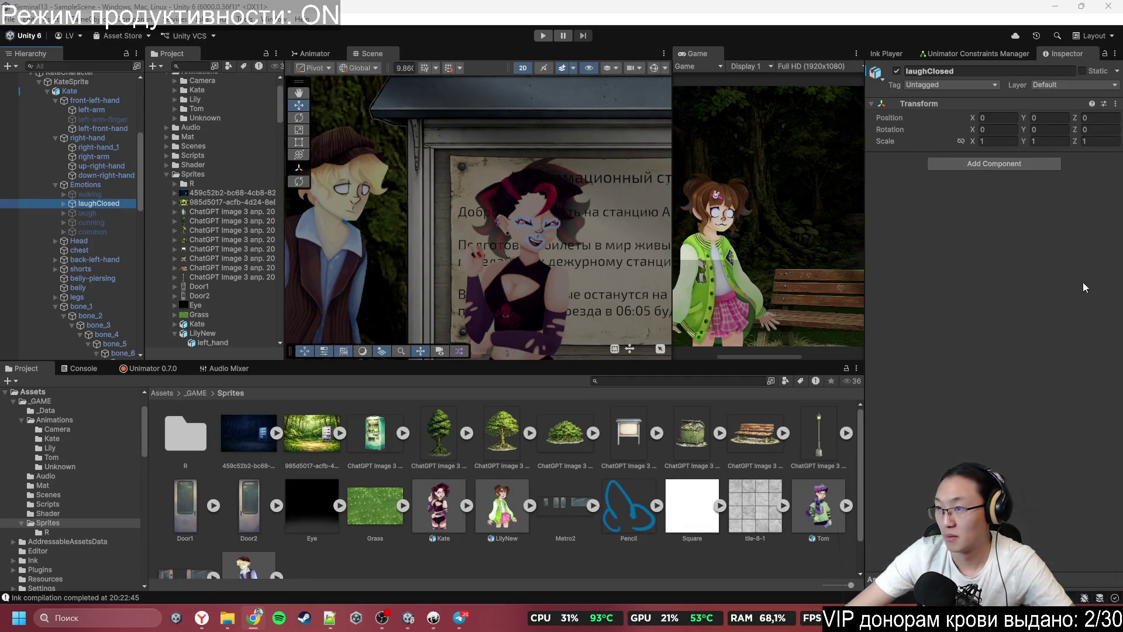
pyautogui.click(102, 205)
pyautogui.hotkey('alt', 'shift', 'a')
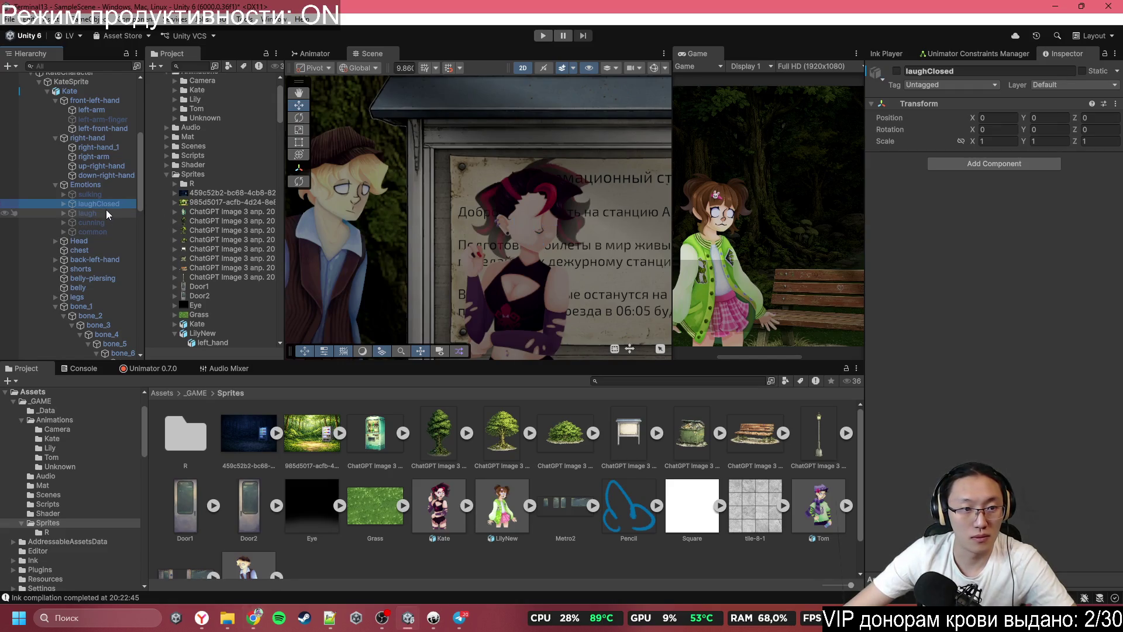
# Show Kate's cunning face and capture a screenshot of it
pyautogui.click(108, 222)
pyautogui.hotkey('alt', 'shift', 'a')
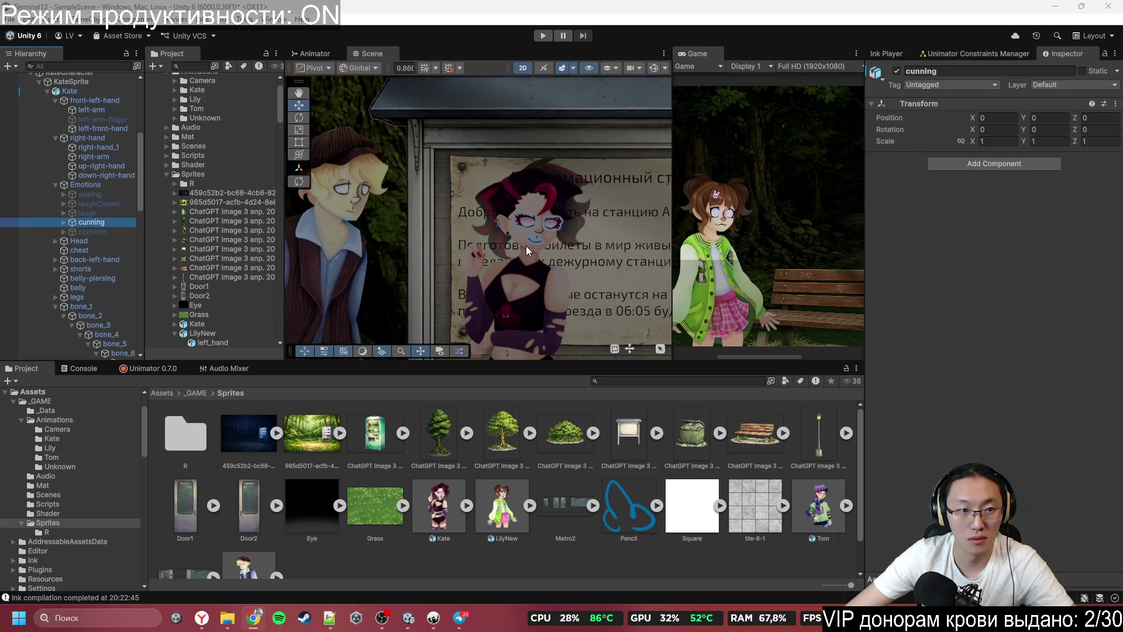
pyautogui.scroll(3, 525, 245)
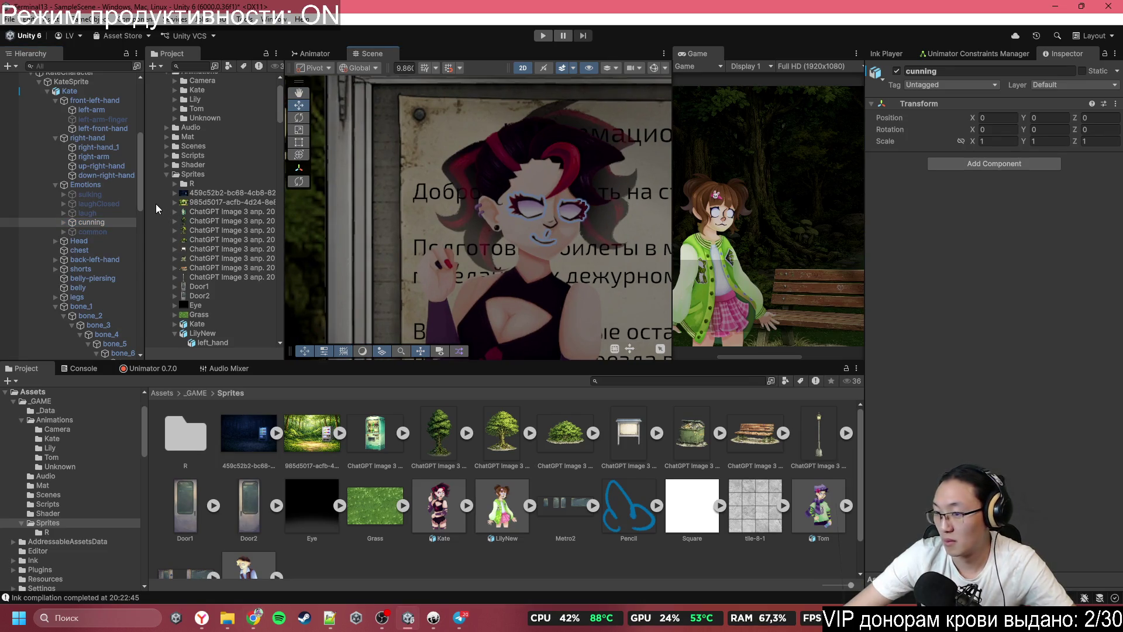
pyautogui.press('super+shift+s')
pyautogui.moveTo(428, 117); pyautogui.dragTo(630, 282)
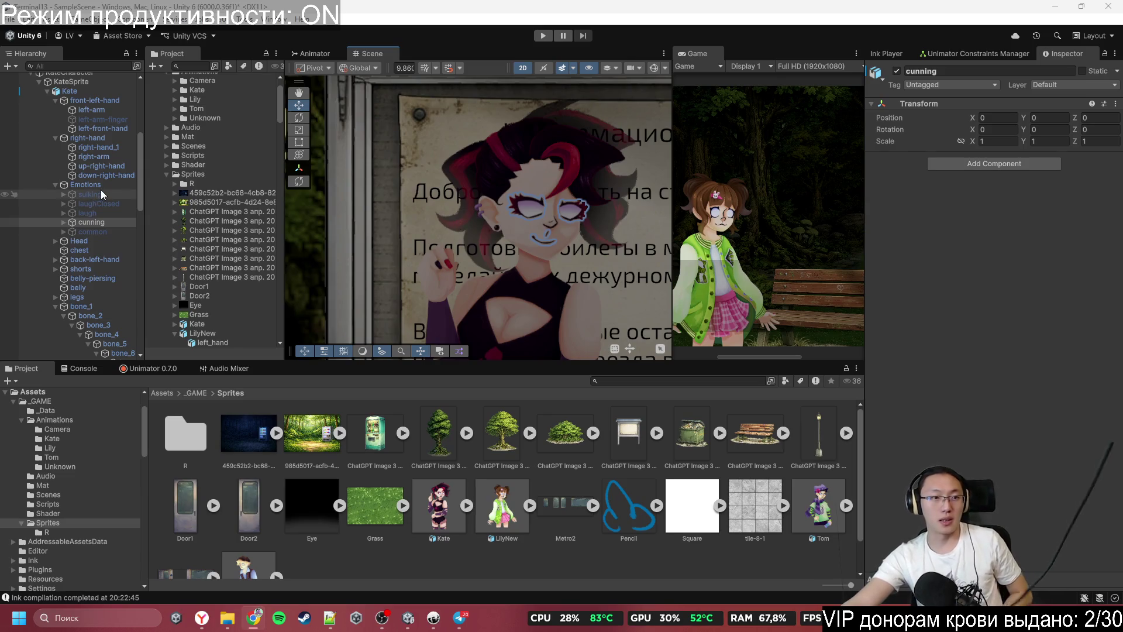
pyautogui.scroll(-5, 441, 255)
# Frame the scene on Tom, Kate and the board, widening the game preview
pyautogui.moveTo(490, 222); pyautogui.dragTo(544, 249)
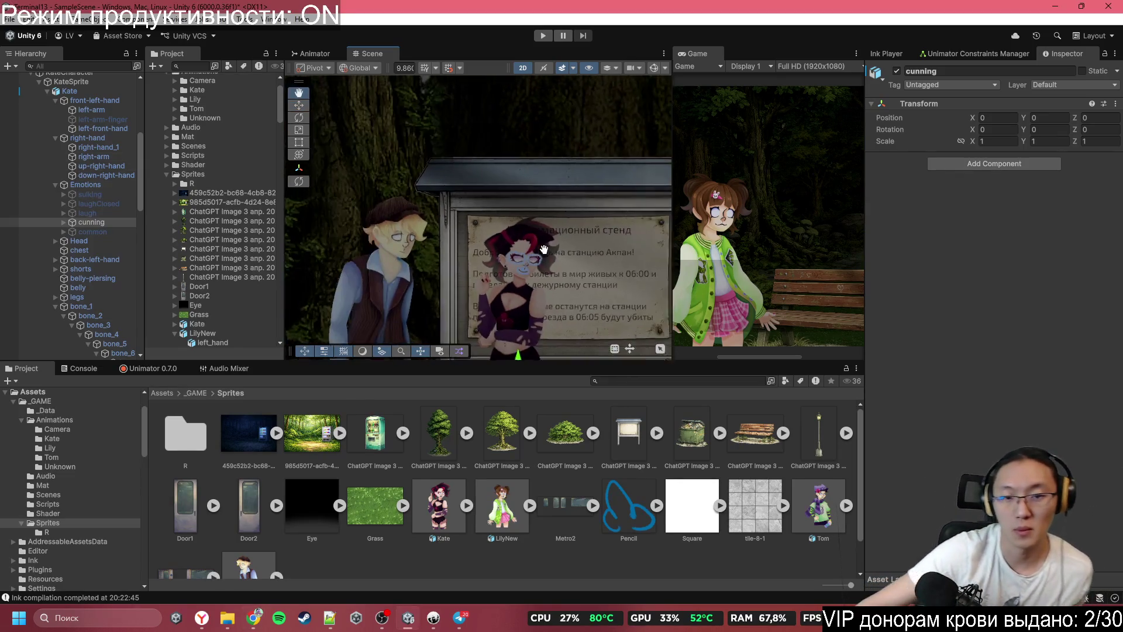
pyautogui.scroll(-5, 486, 214)
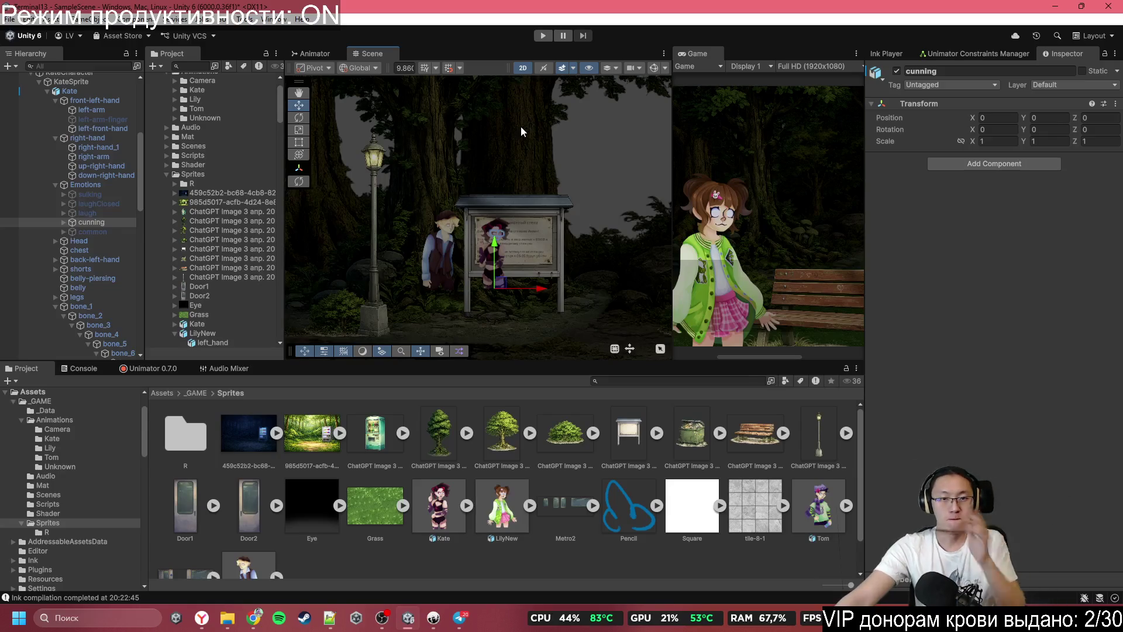
pyautogui.scroll(-4, 559, 236)
pyautogui.scroll(-1, 559, 236)
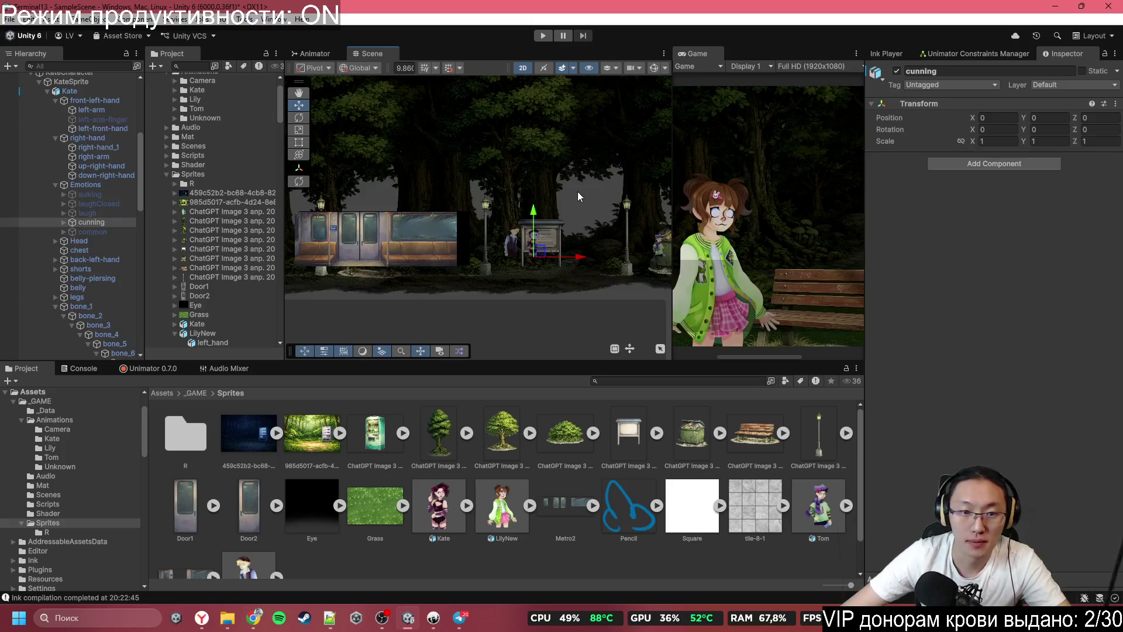
pyautogui.scroll(3, 578, 198)
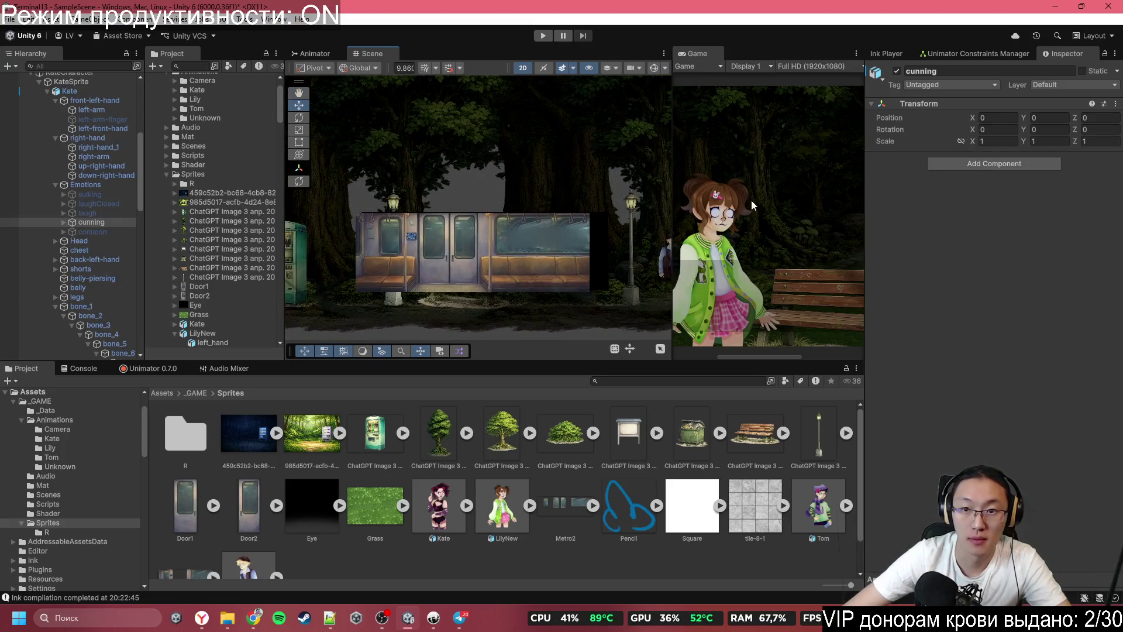
pyautogui.moveTo(671, 166); pyautogui.dragTo(501, 193)
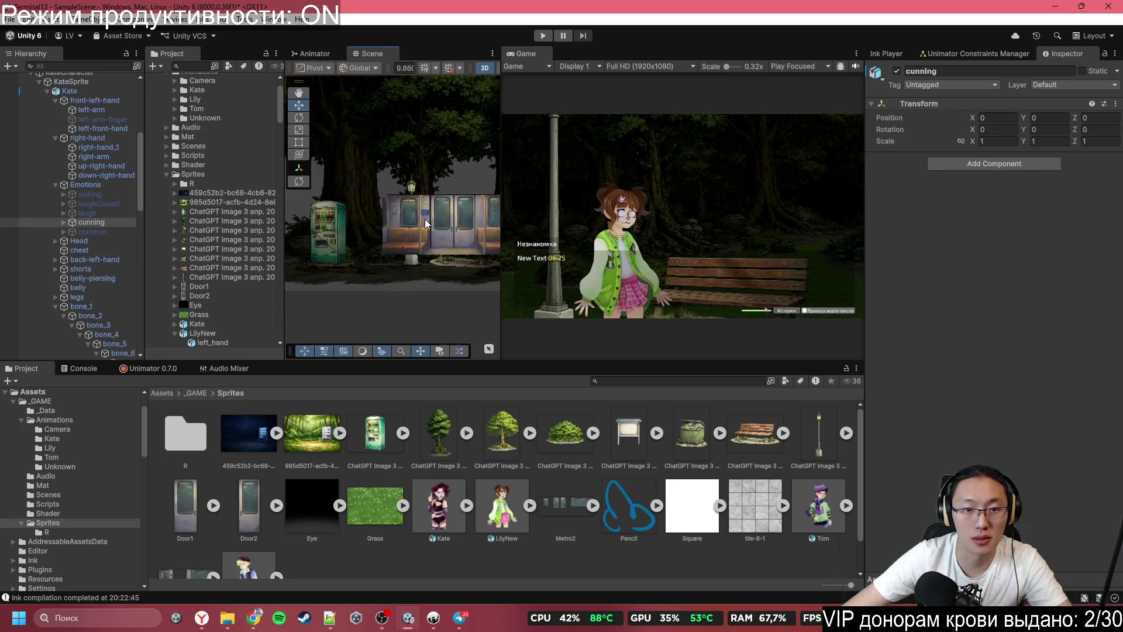
# Drag LilyCharacter left out of the Game view to Position X -15
pyautogui.click(427, 218)
pyautogui.scroll(5, 440, 230)
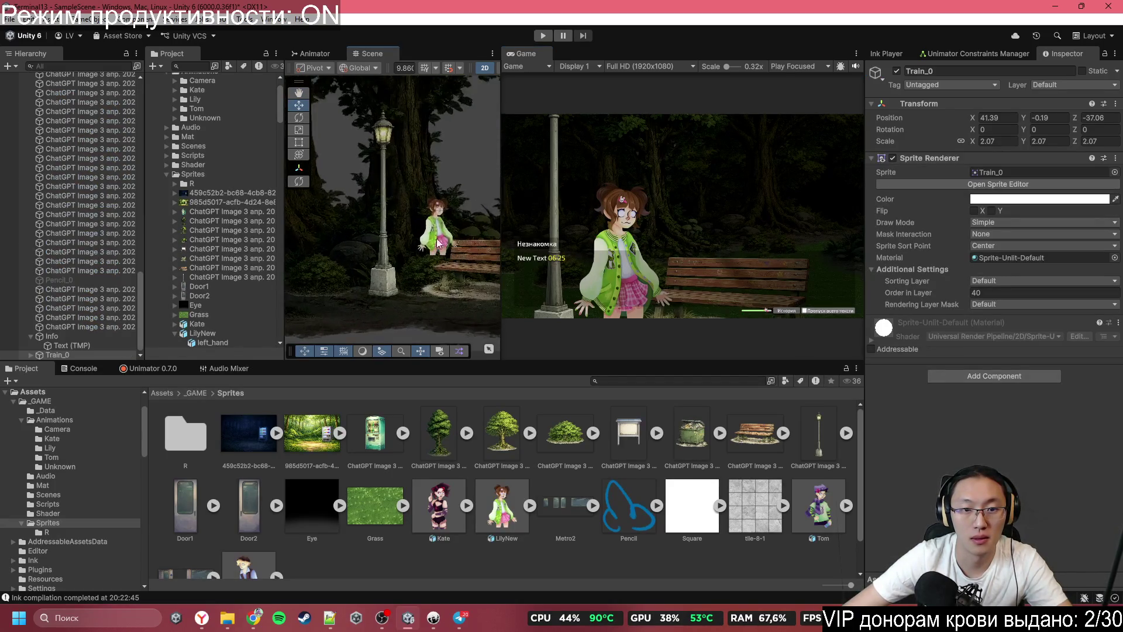
pyautogui.click(438, 228)
pyautogui.scroll(5, 100, 192)
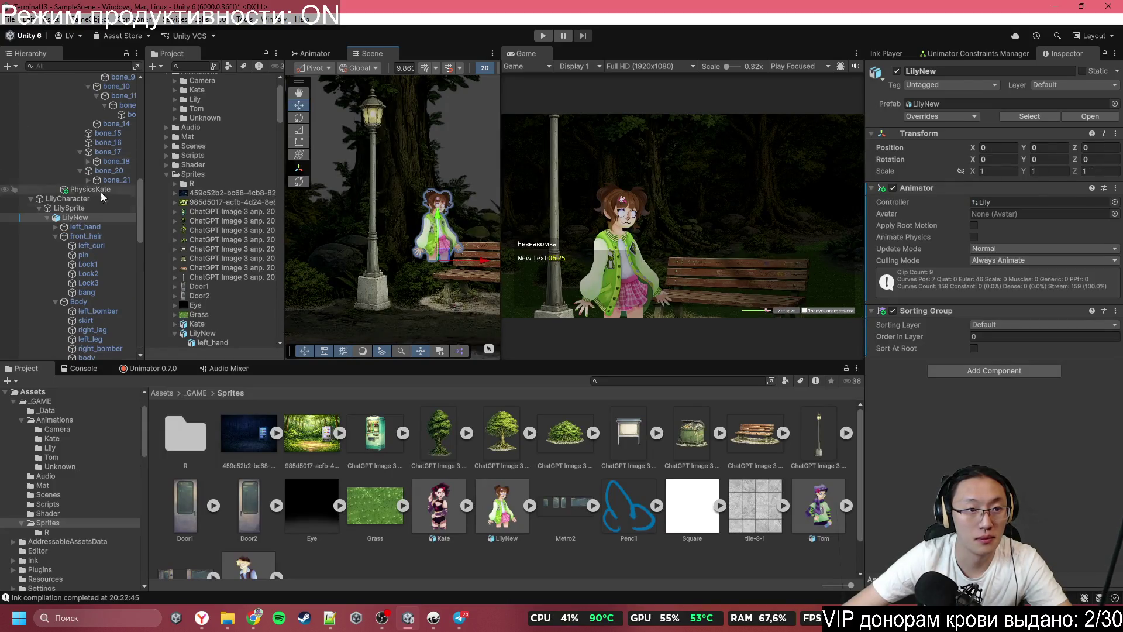
pyautogui.click(29, 197)
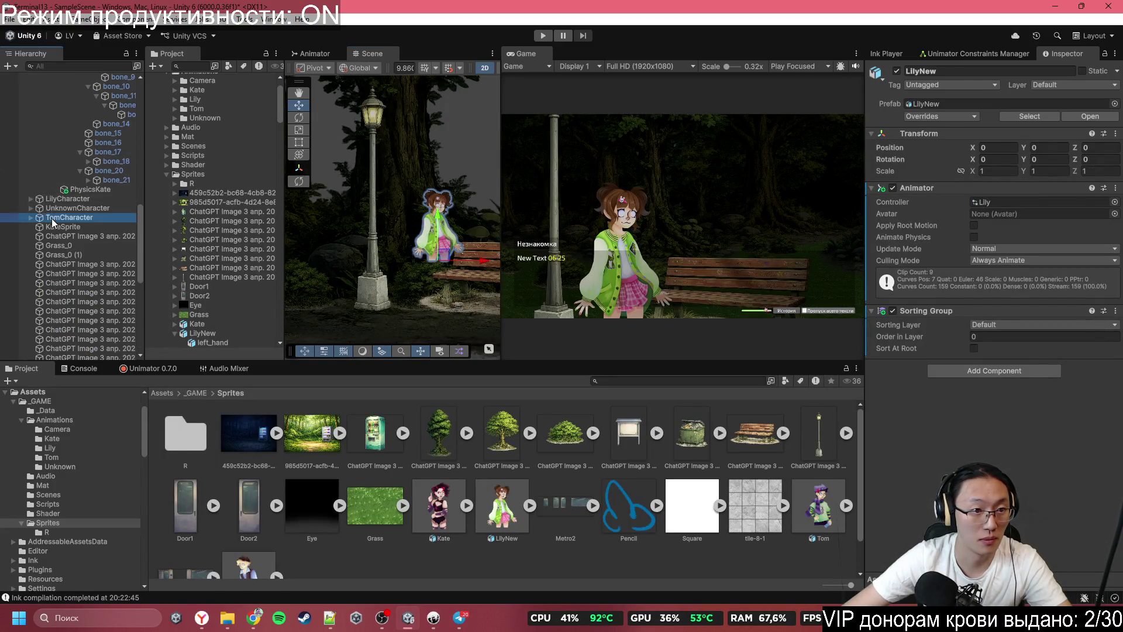
pyautogui.click(52, 218)
pyautogui.doubleClick(57, 199)
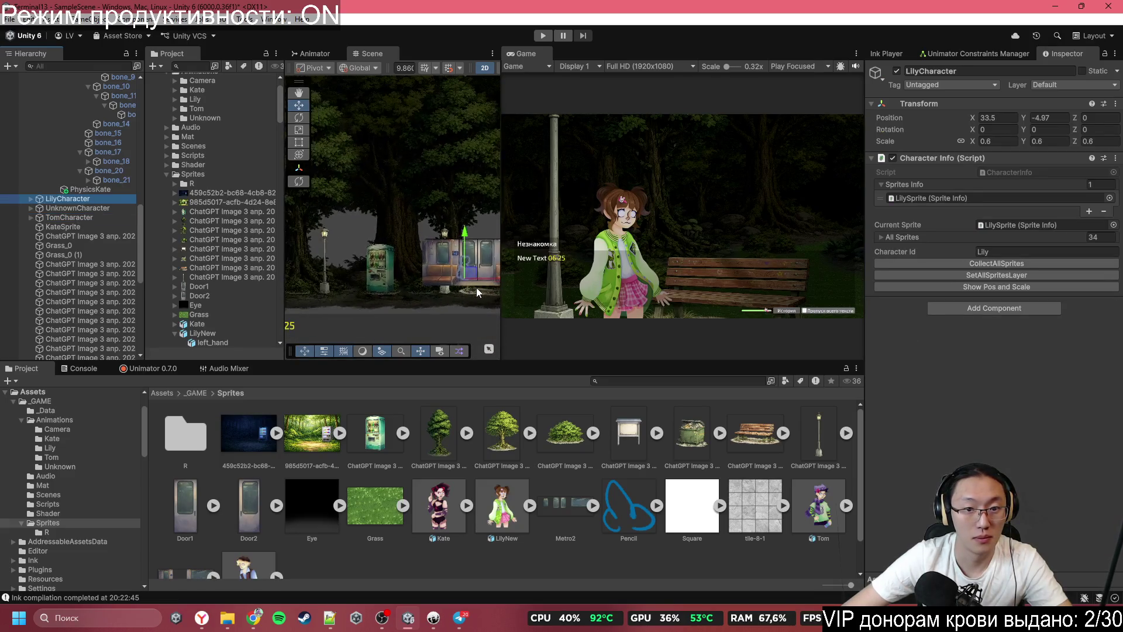
pyautogui.moveTo(489, 279)
pyautogui.mouseDown()
pyautogui.moveTo(271, 279)
pyautogui.moveTo(487, 273)
pyautogui.mouseUp()
# Switch from Unity to the Inky story script window
pyautogui.scroll(2, 487, 272)
pyautogui.click(456, 621)
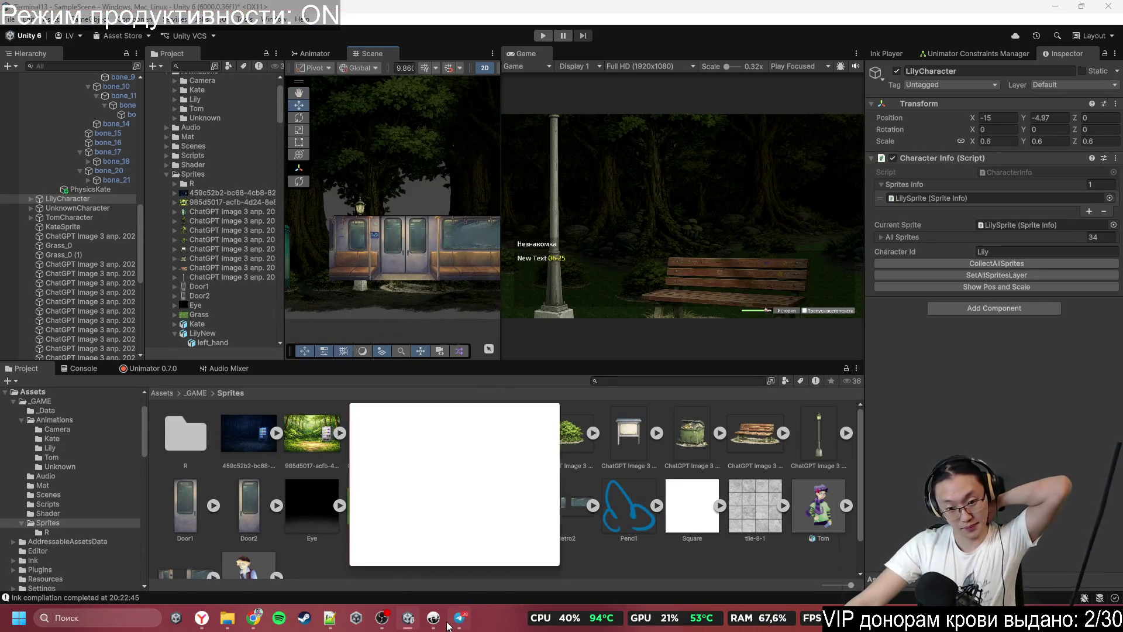
pyautogui.click(456, 621)
# Scroll the Ink script down to Kostya's and Tom's #TP tags on lines 129–130
pyautogui.click(433, 618)
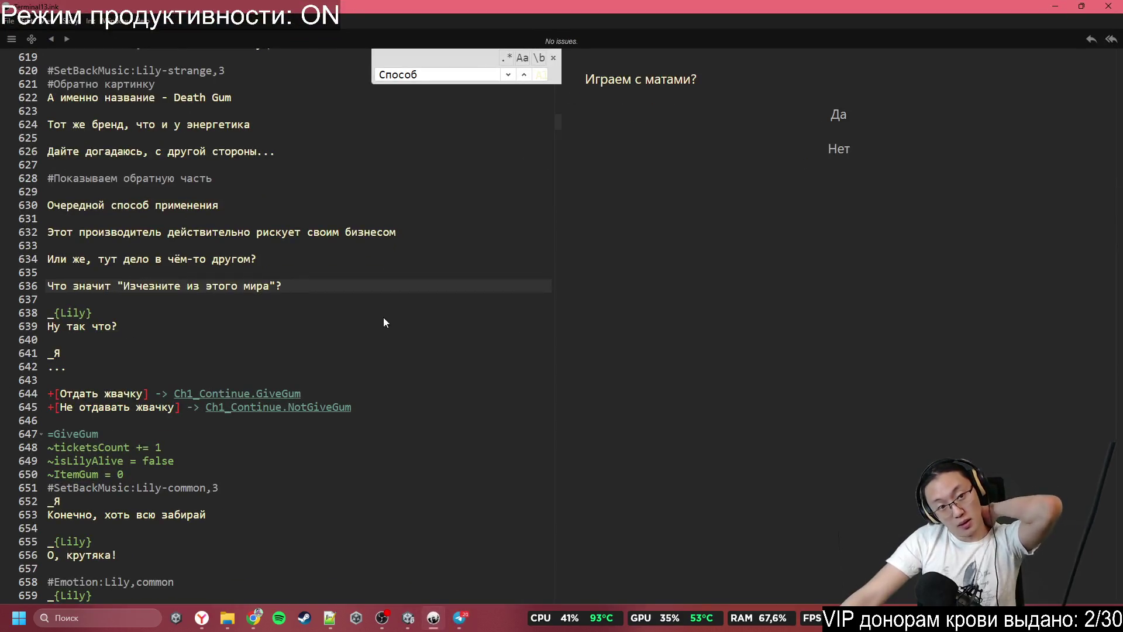
pyautogui.scroll(20, 473, 311)
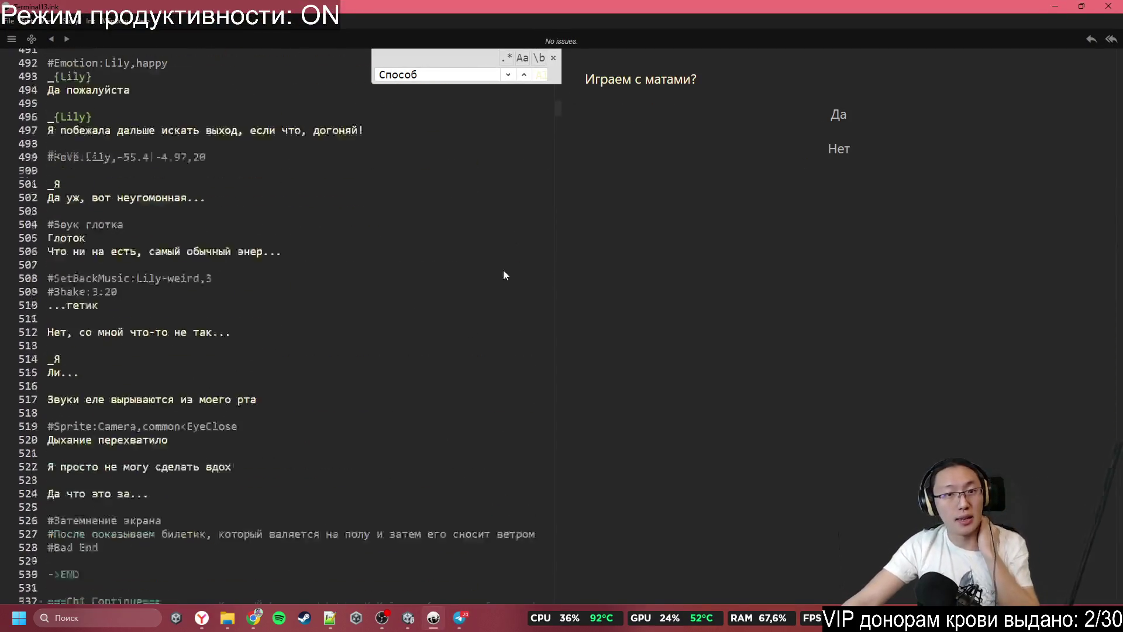
pyautogui.moveTo(557, 108); pyautogui.dragTo(557, 53)
pyautogui.click(321, 220)
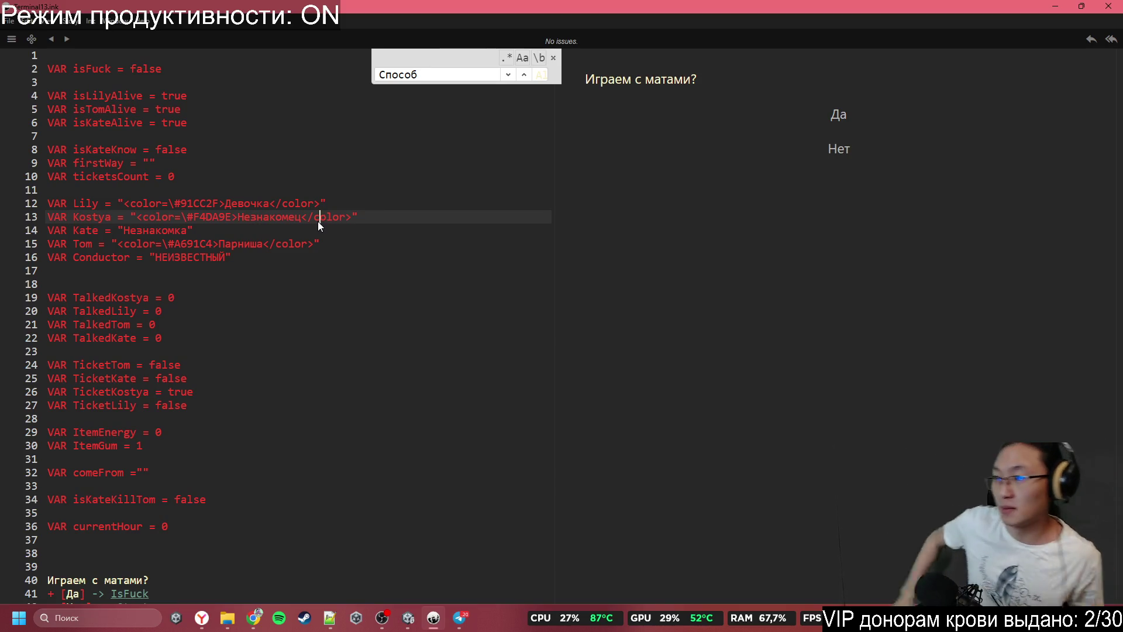
pyautogui.scroll(-13, 321, 277)
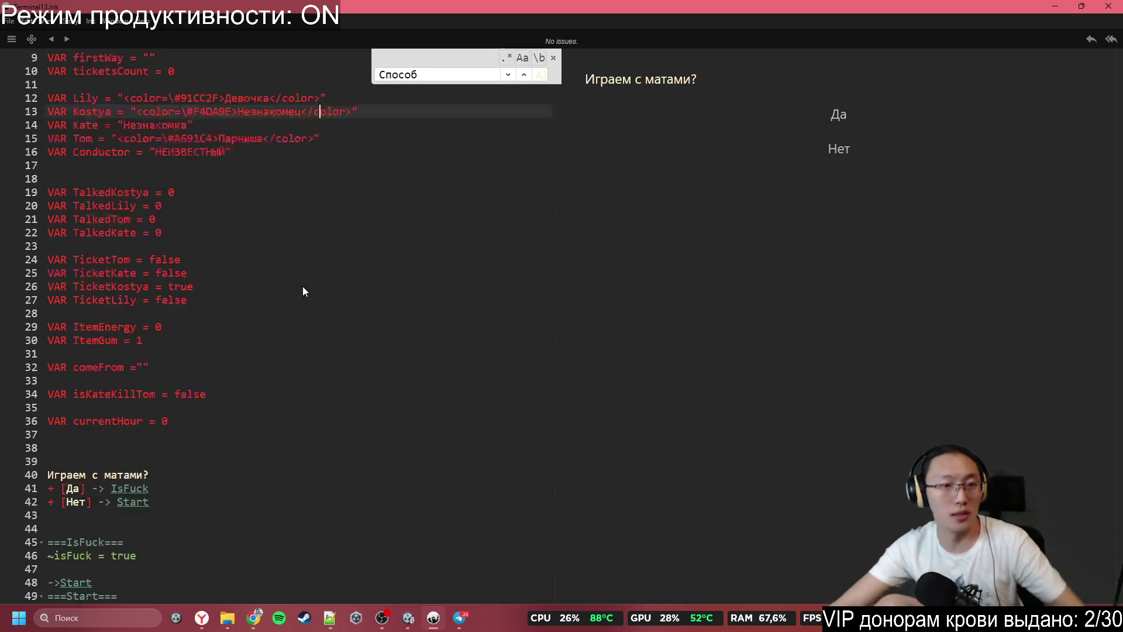
pyautogui.scroll(3, 216, 239)
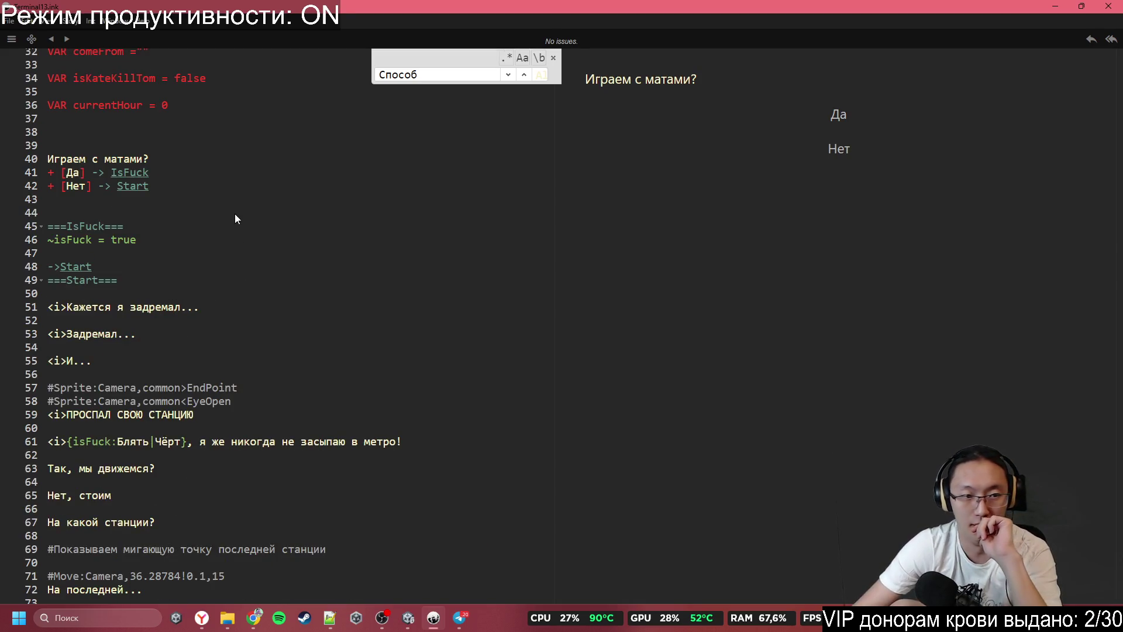
pyautogui.scroll(-10, 222, 342)
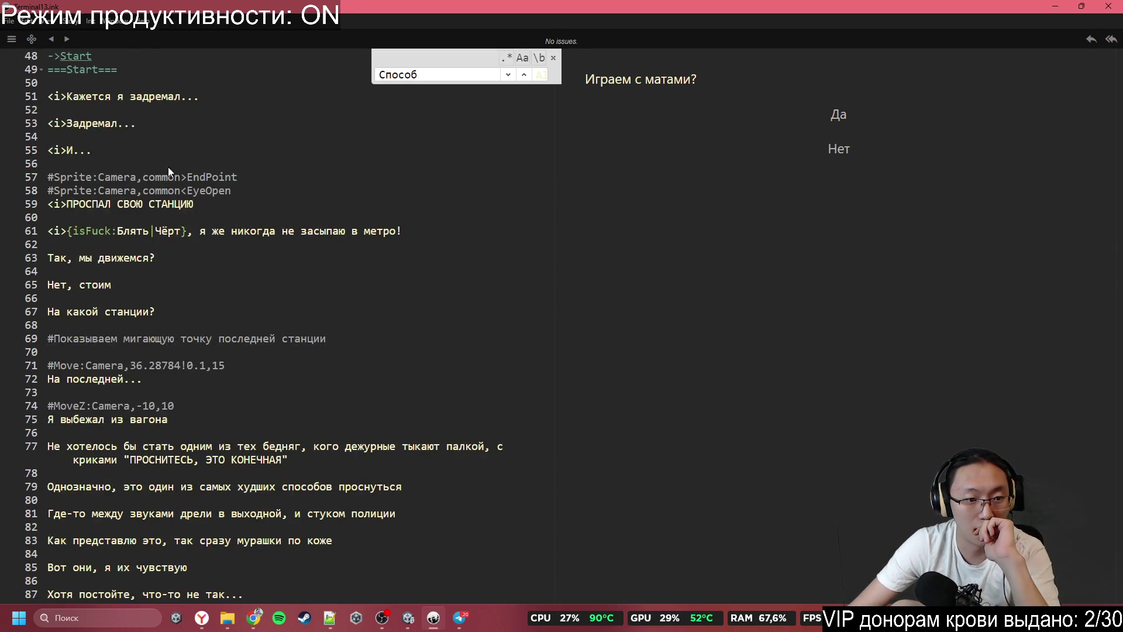
pyautogui.scroll(-16, 153, 264)
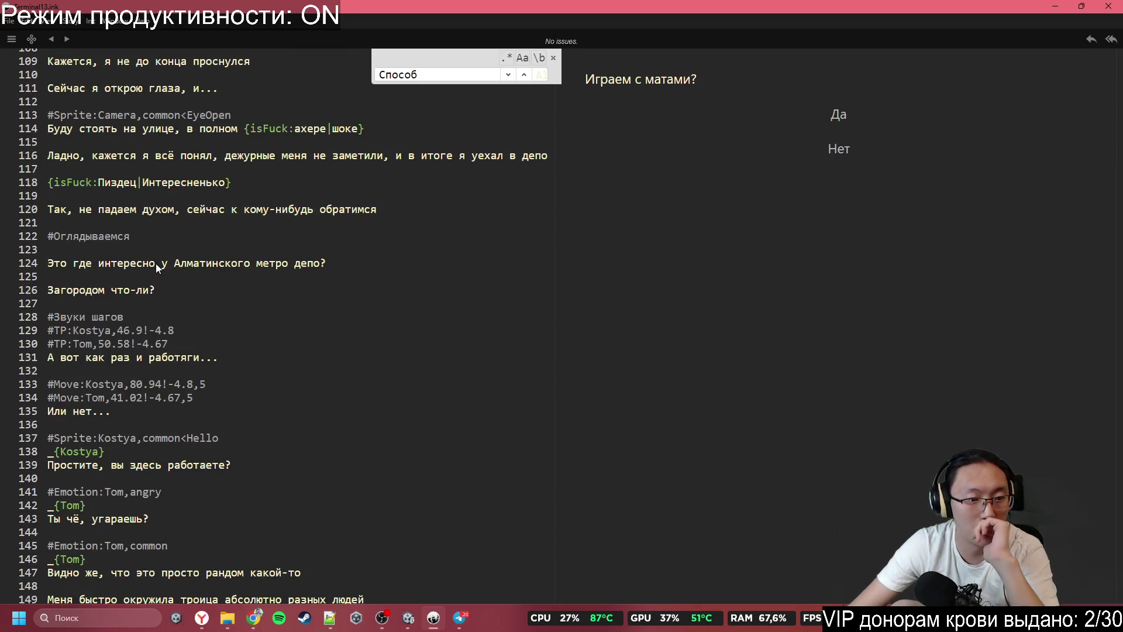
pyautogui.scroll(-1, 155, 264)
# Select Kostya's X coordinate 46.9 in the #TP:Kostya tag, then return to Unity
pyautogui.click(140, 300)
pyautogui.click(195, 274)
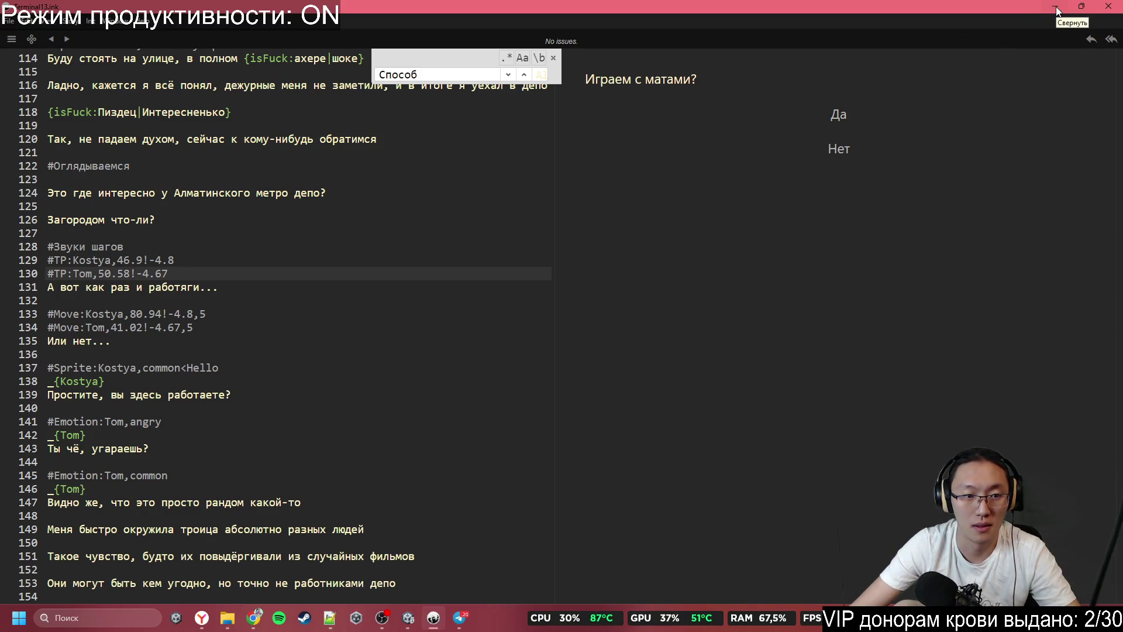
pyautogui.click(155, 259)
pyautogui.moveTo(186, 271); pyautogui.dragTo(51, 263)
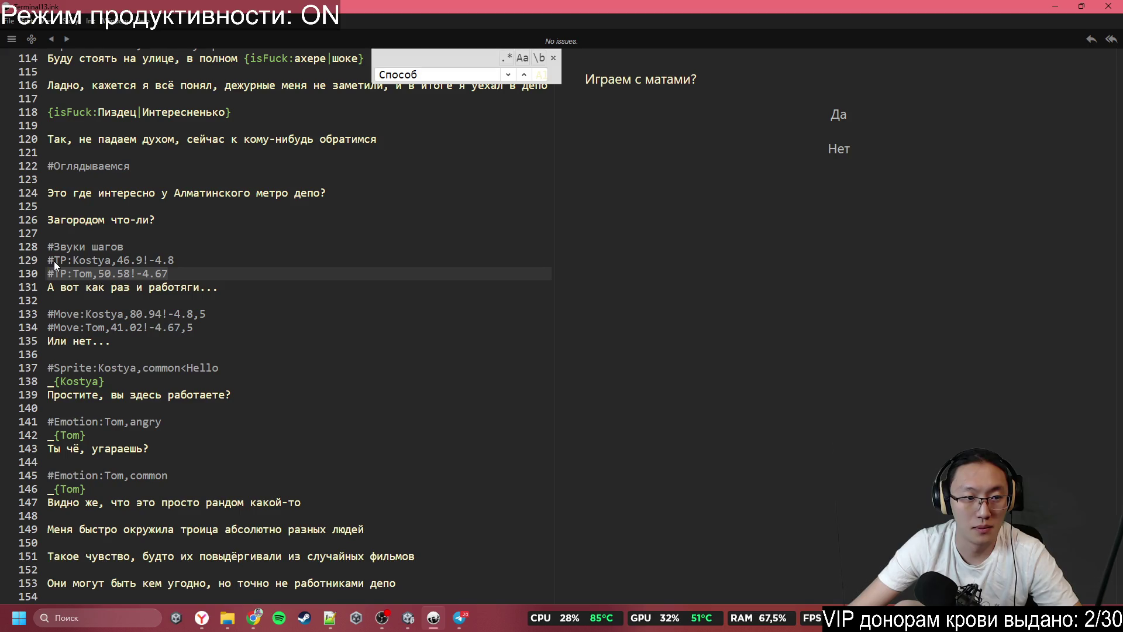
pyautogui.click(118, 260)
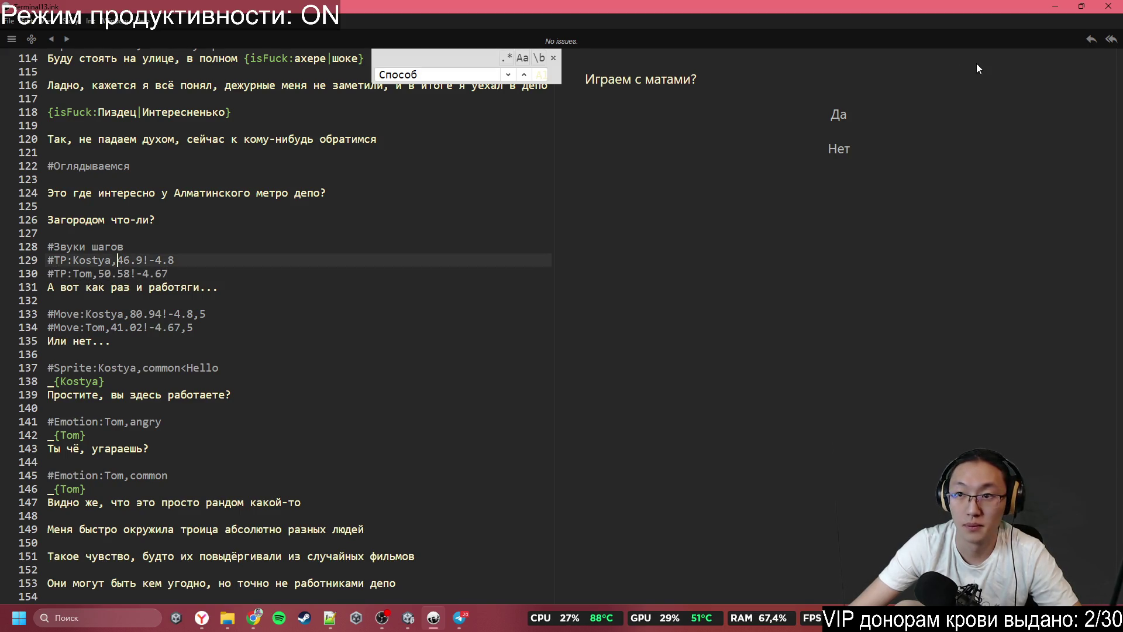
pyautogui.moveTo(126, 263); pyautogui.dragTo(143, 262)
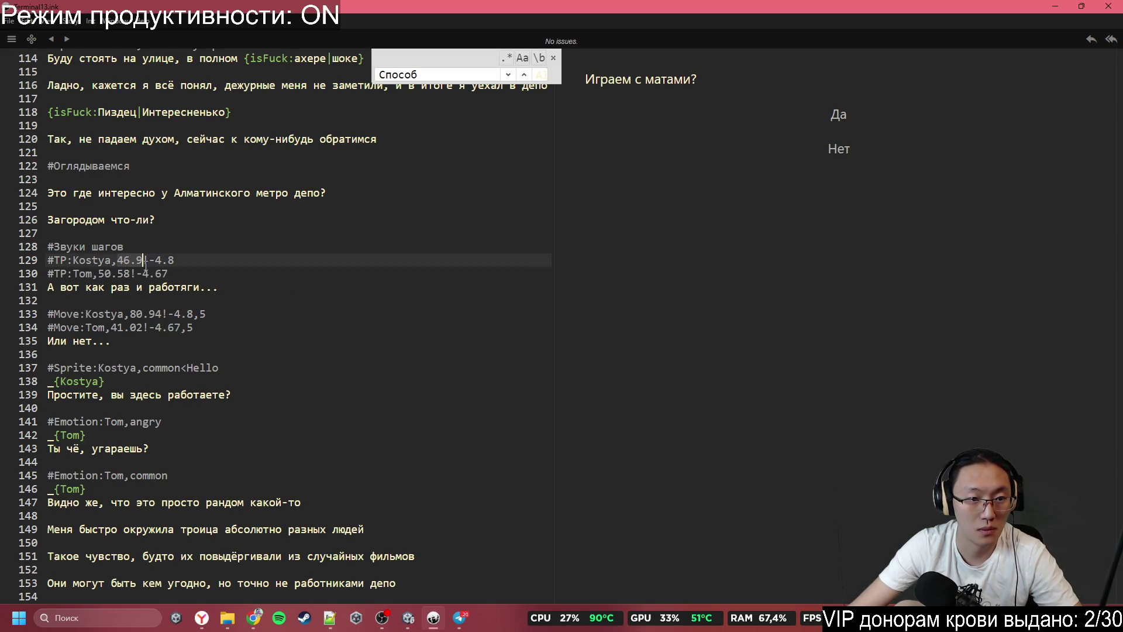
pyautogui.click(1052, 7)
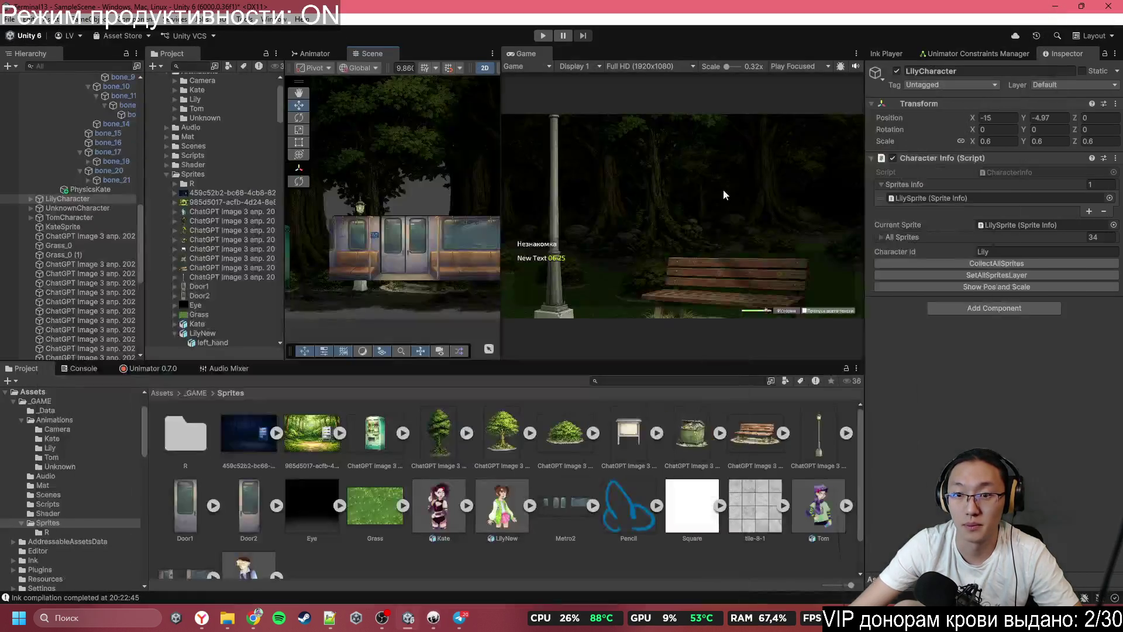
# Set UnknownCharacter's Position X to 46.9
pyautogui.click(88, 208)
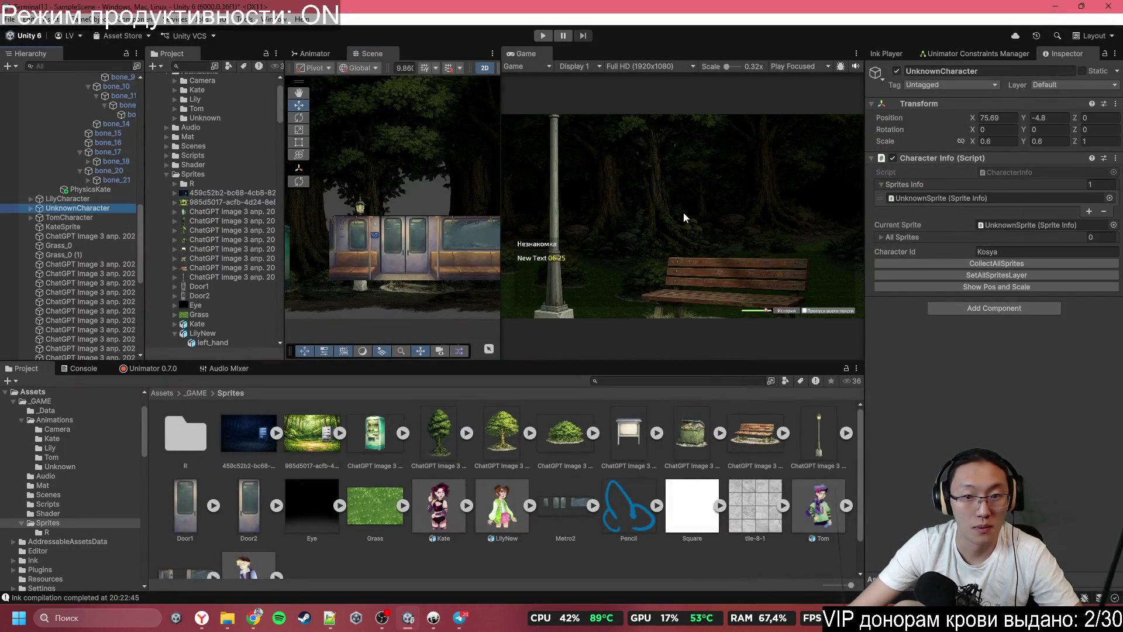
pyautogui.click(1012, 117)
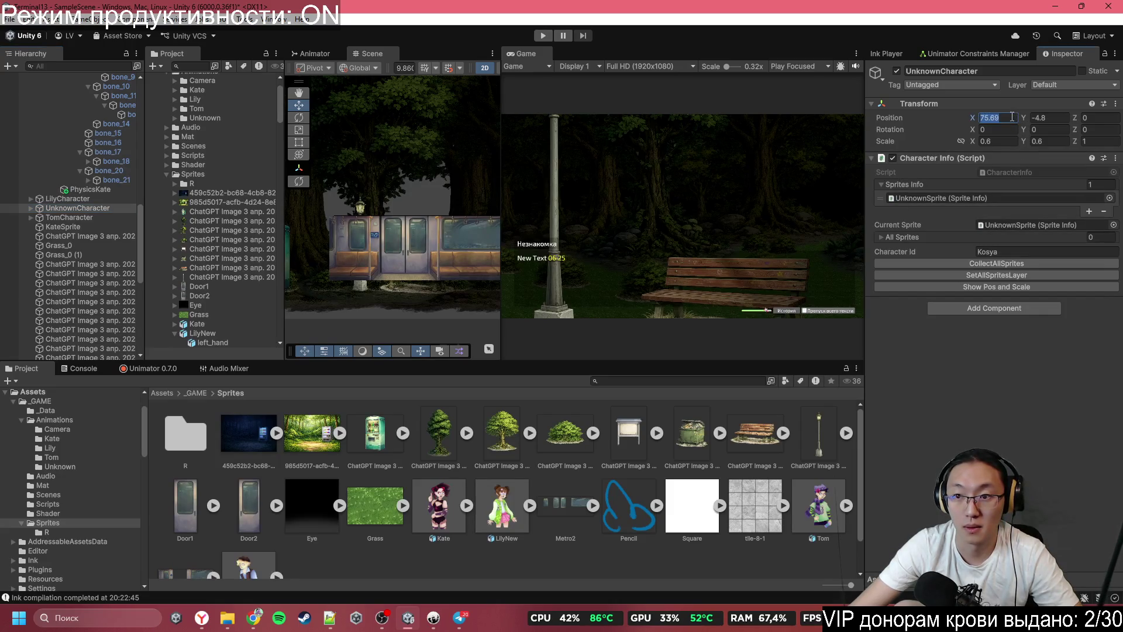
pyautogui.write('46.9')
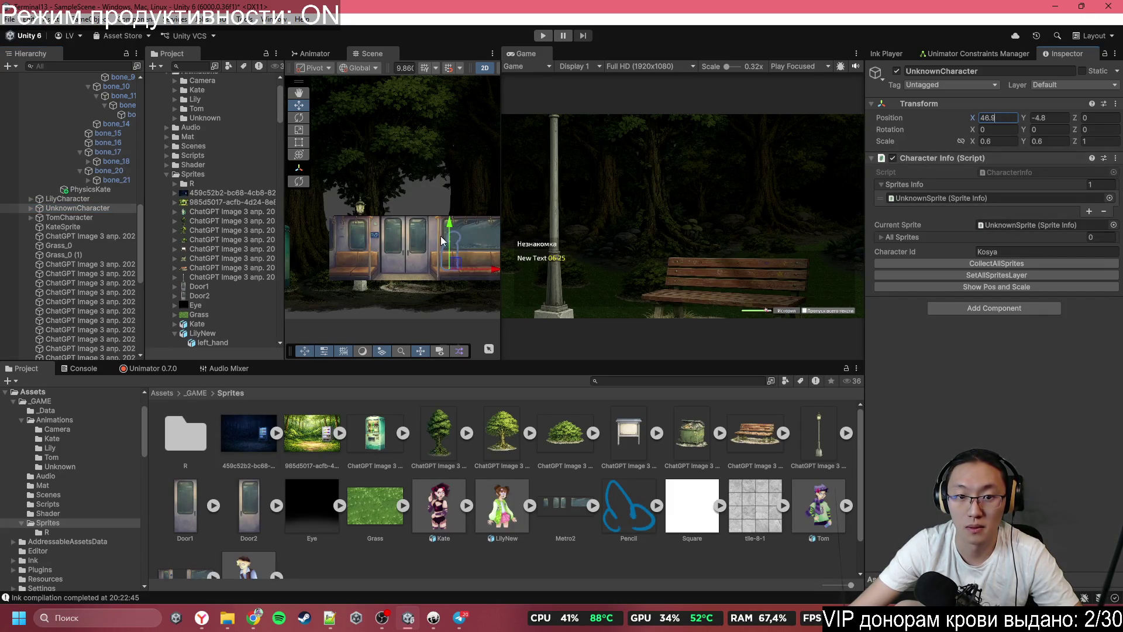
# Move TomCharacter from X 50.58 to about X 54.6, checking his old coordinate in the Ink script
pyautogui.click(79, 217)
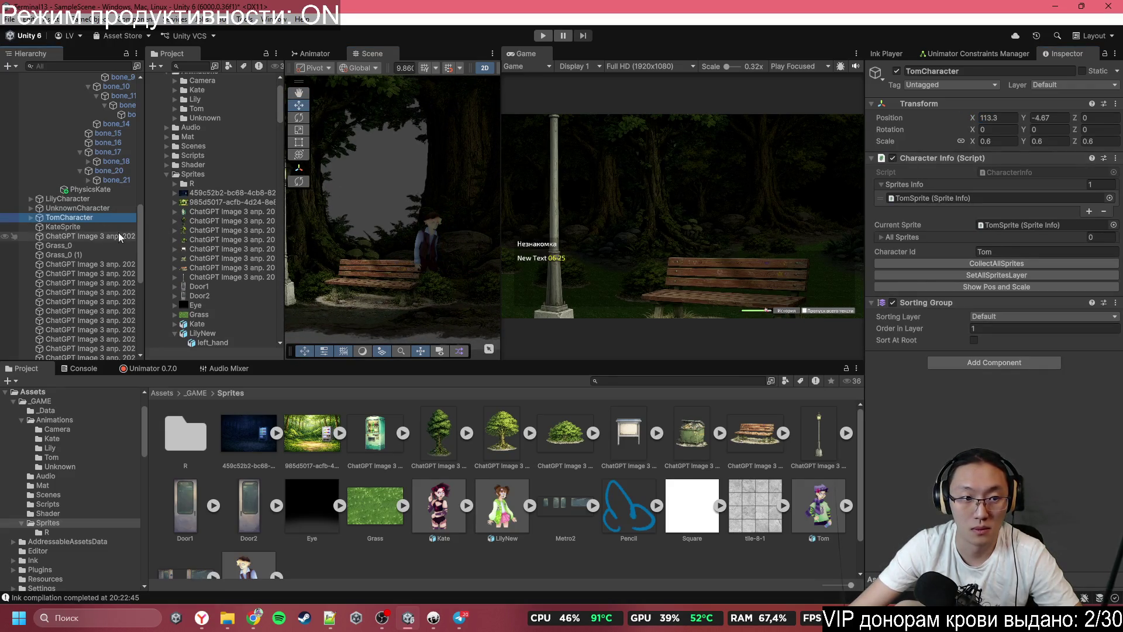
pyautogui.click(433, 617)
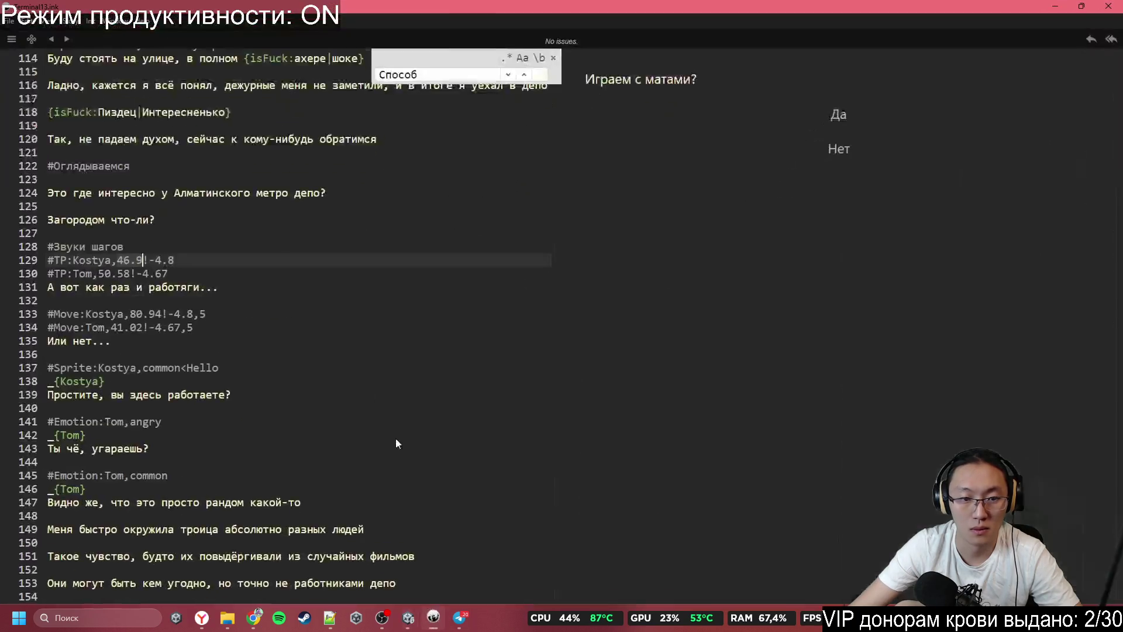
pyautogui.doubleClick(120, 272)
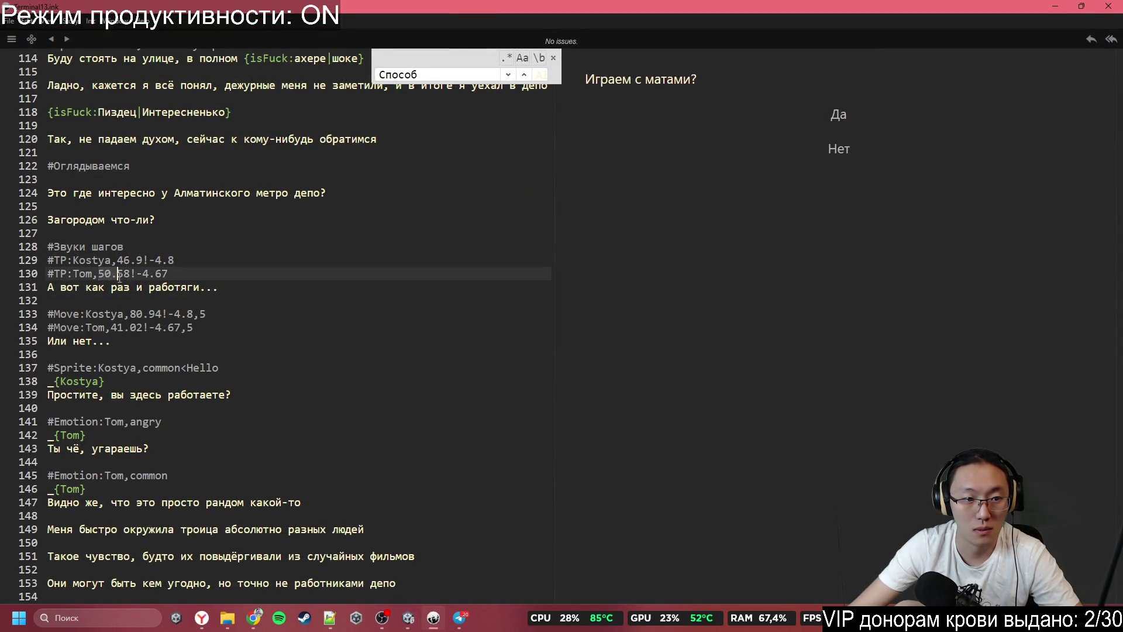
pyautogui.click(700, 276)
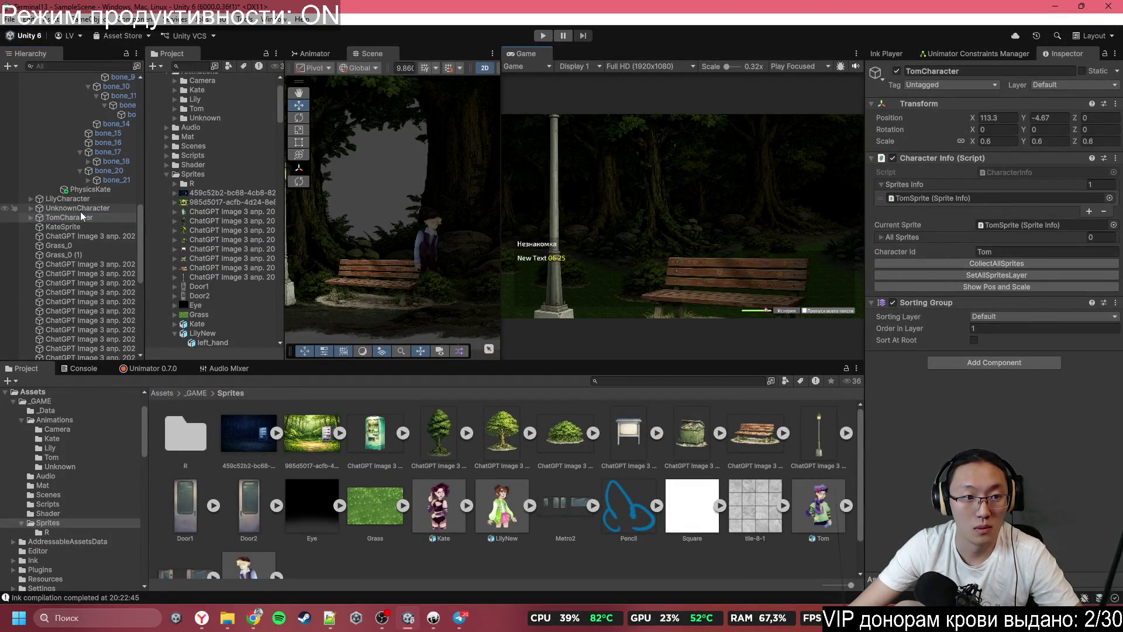
pyautogui.click(1005, 118)
pyautogui.write('50.58')
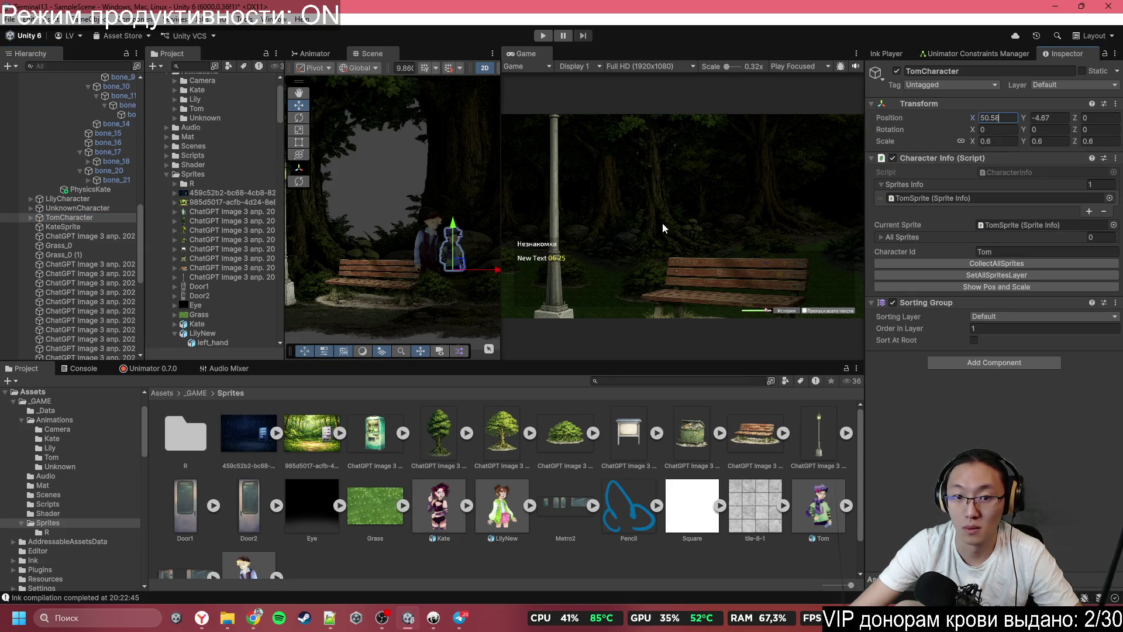
pyautogui.moveTo(469, 237)
pyautogui.mouseDown()
pyautogui.moveTo(423, 246)
pyautogui.moveTo(489, 272)
pyautogui.mouseUp()
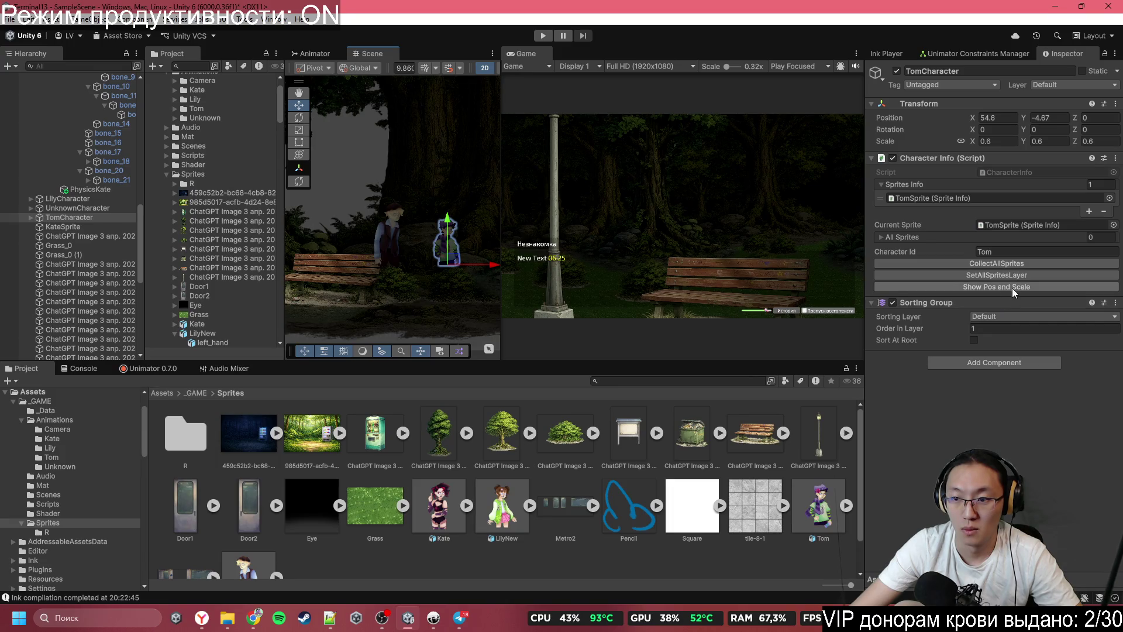
# Log Tom's position and copy the #Move:Tom,54.6!-4.67 line from the Console
pyautogui.click(83, 369)
pyautogui.click(121, 514)
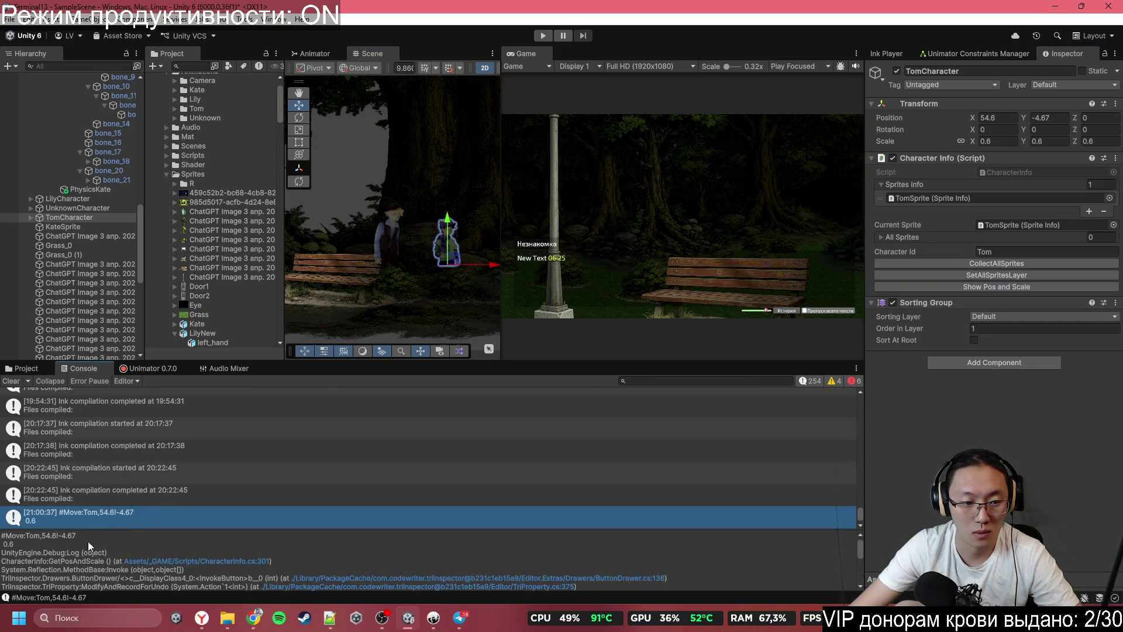
pyautogui.moveTo(82, 535); pyautogui.dragTo(2, 540)
pyautogui.hotkey('ctrl', 'c')
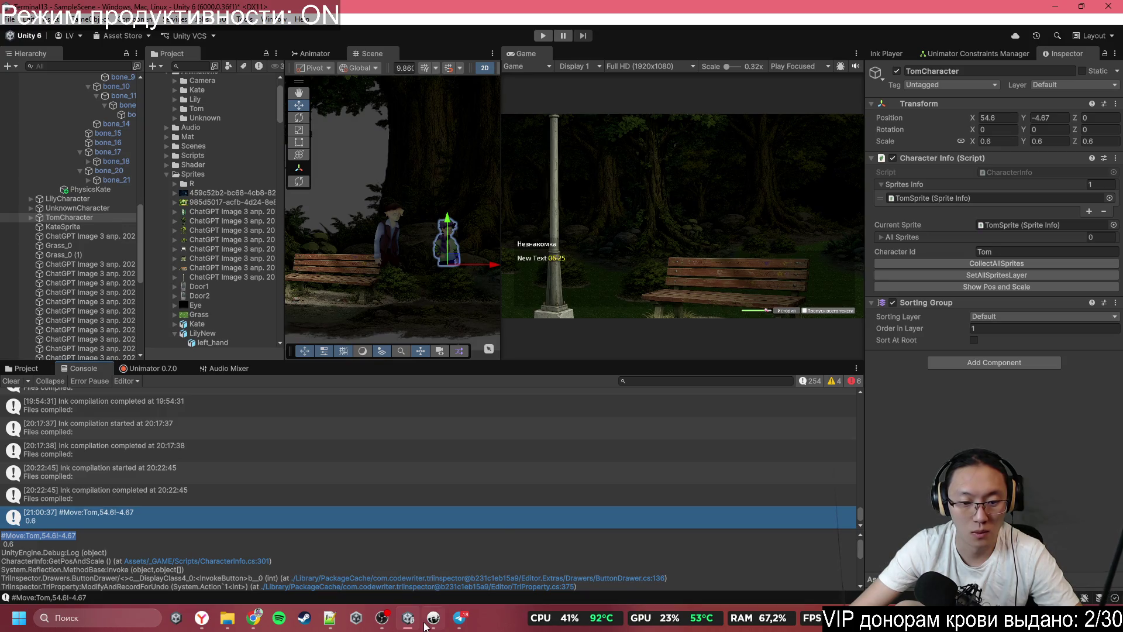
pyautogui.click(433, 618)
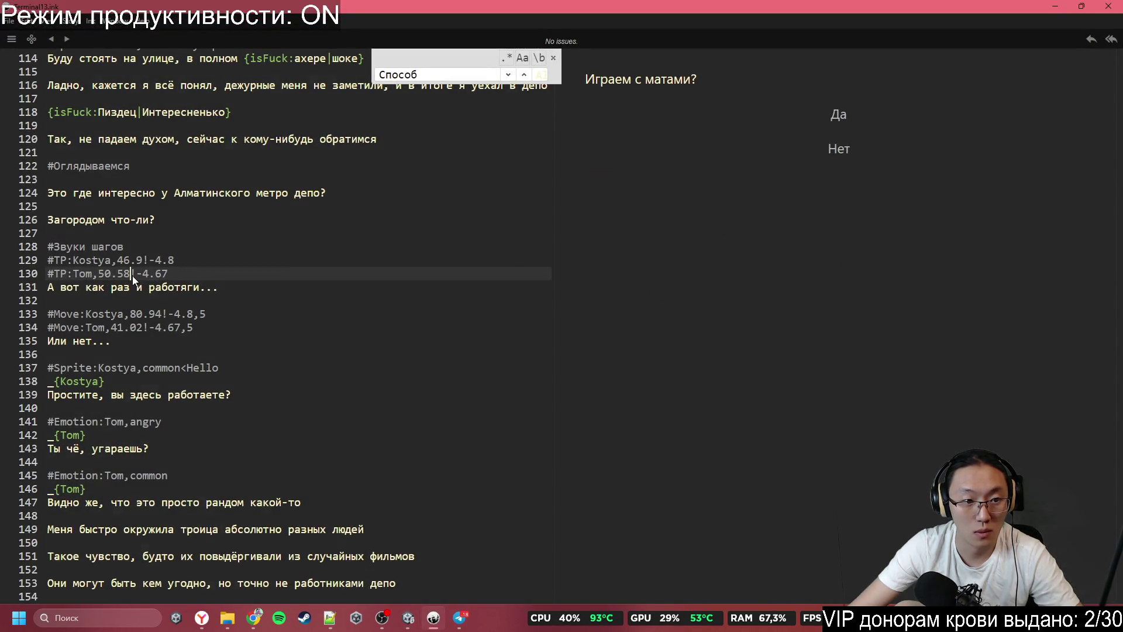
# Replace Tom's #TP coordinates with 54.6!-4.67 and remove the extra colon
pyautogui.hotkey('ctrl', 'shift', 'Left')
pyautogui.hotkey('ctrl', 'shift', 'Left')
pyautogui.hotkey('ctrl', 'shift', 'Left')
pyautogui.moveTo(169, 274); pyautogui.dragTo(82, 276)
pyautogui.hotkey('ctrl', 'v')
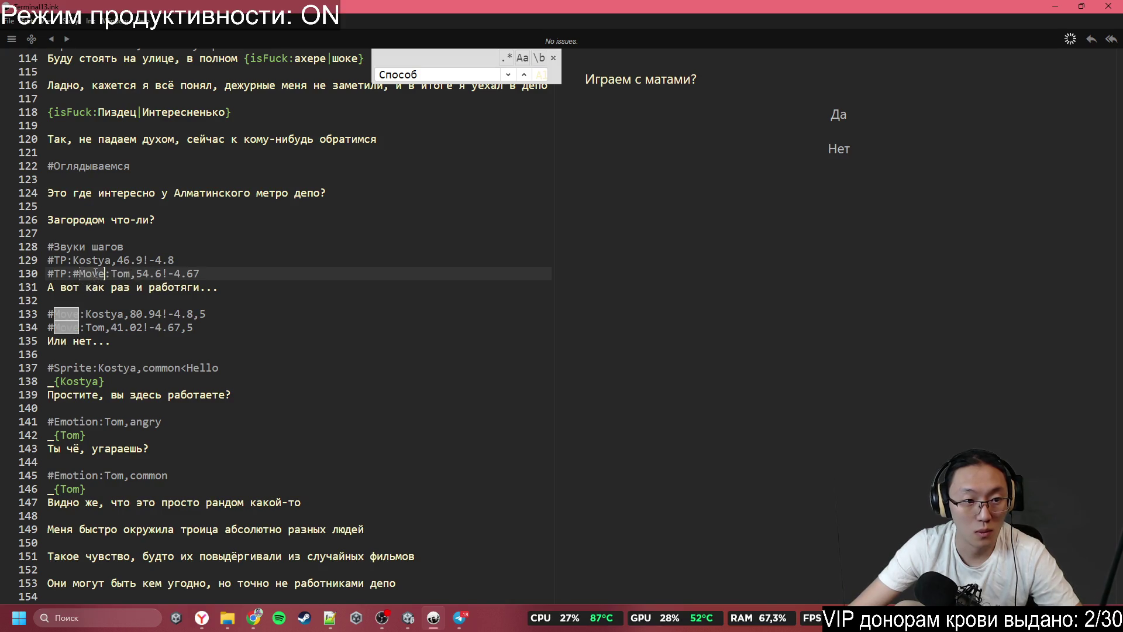
pyautogui.press('Delete')
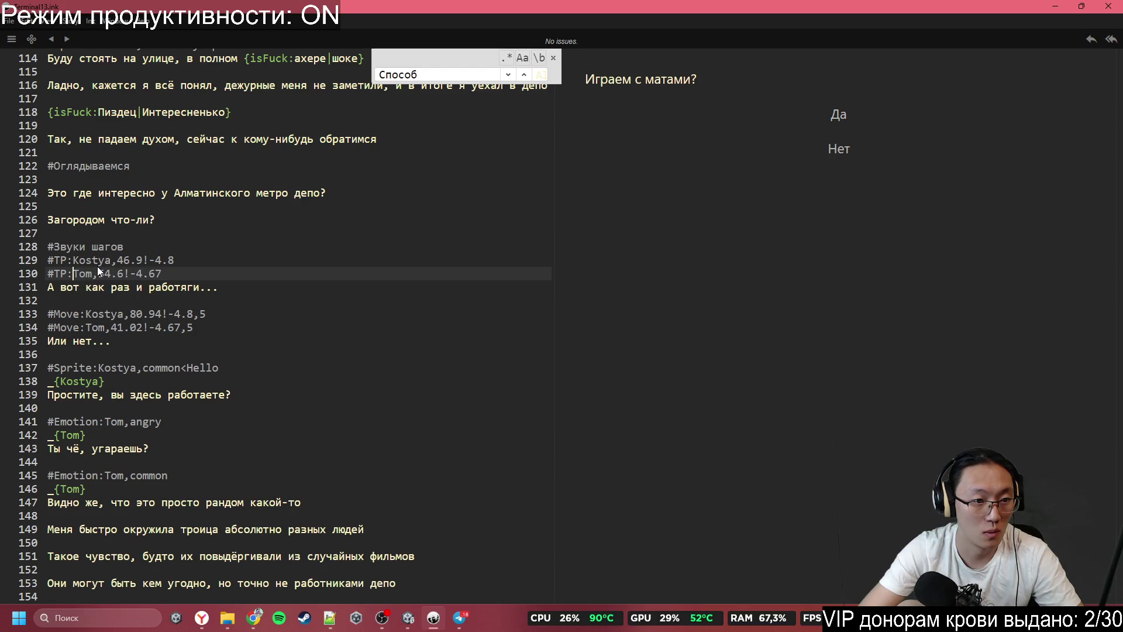
# Insert an empty line below the #TP:Tom line and go back to Unity
pyautogui.click(151, 288)
pyautogui.click(240, 276)
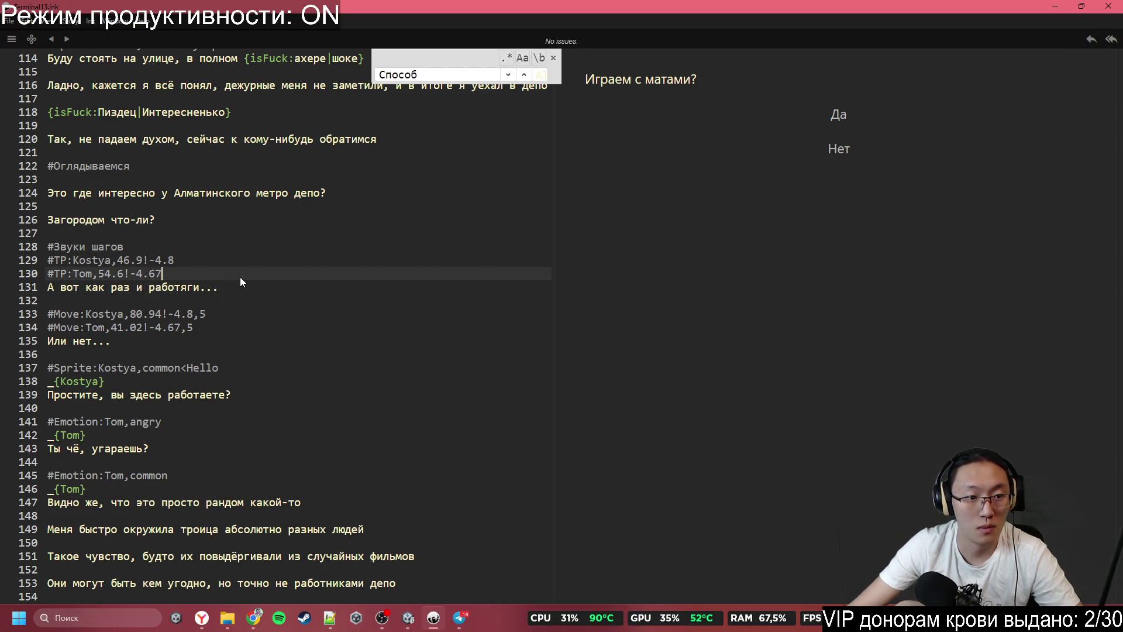
pyautogui.press('Return')
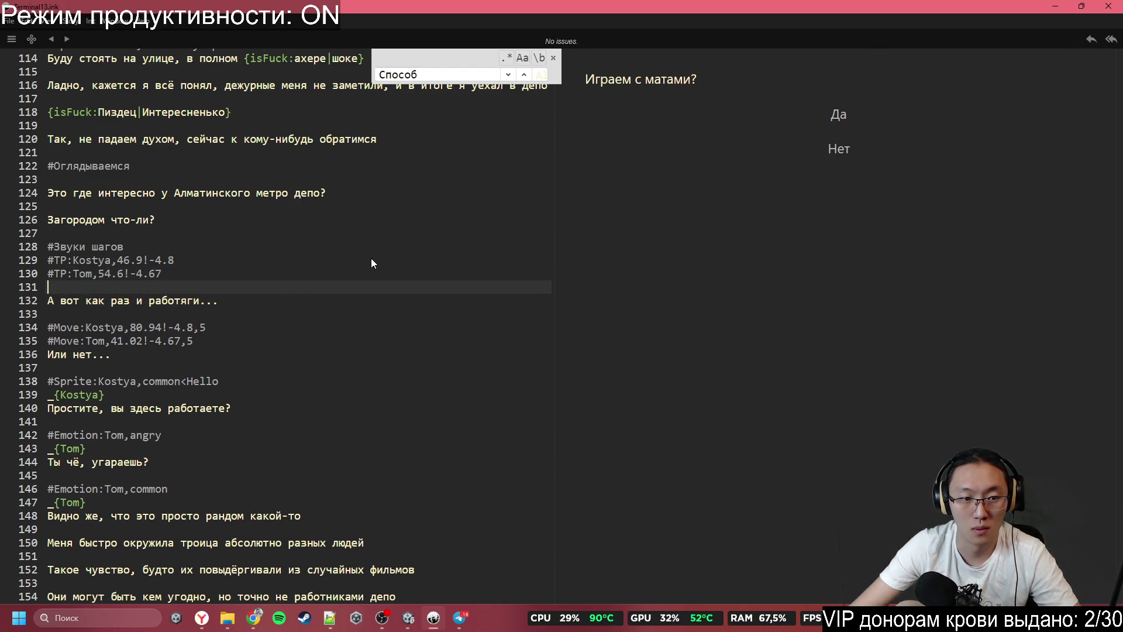
pyautogui.hotkey('alt', 'Tab')
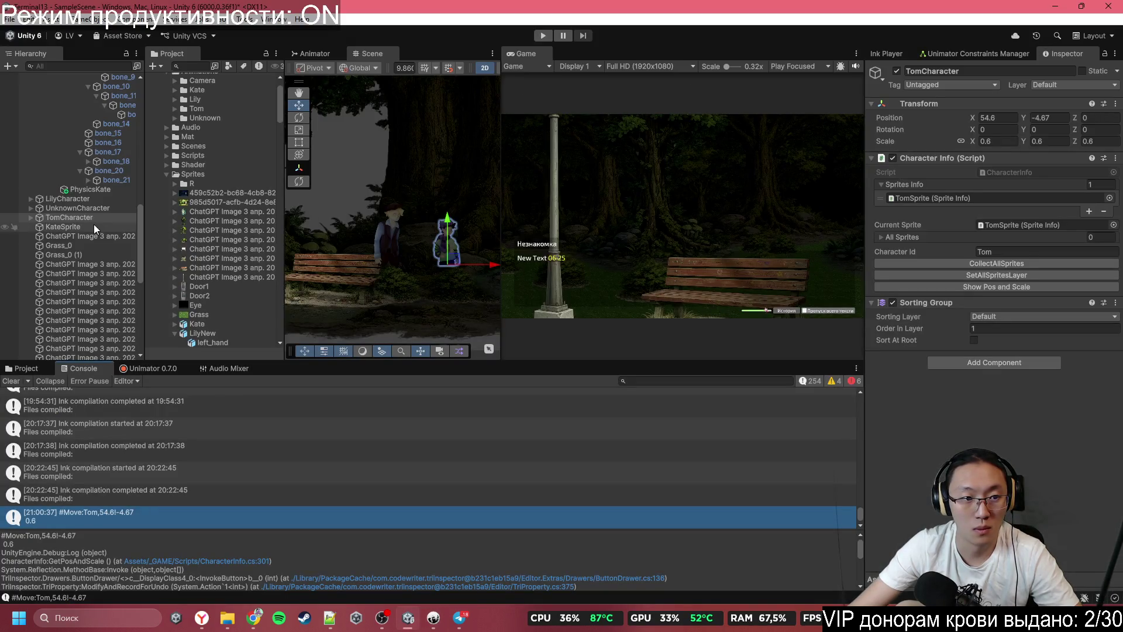
# Select KateCharacter and slide her left to about X 51.22 beside Tom
pyautogui.scroll(10, 111, 208)
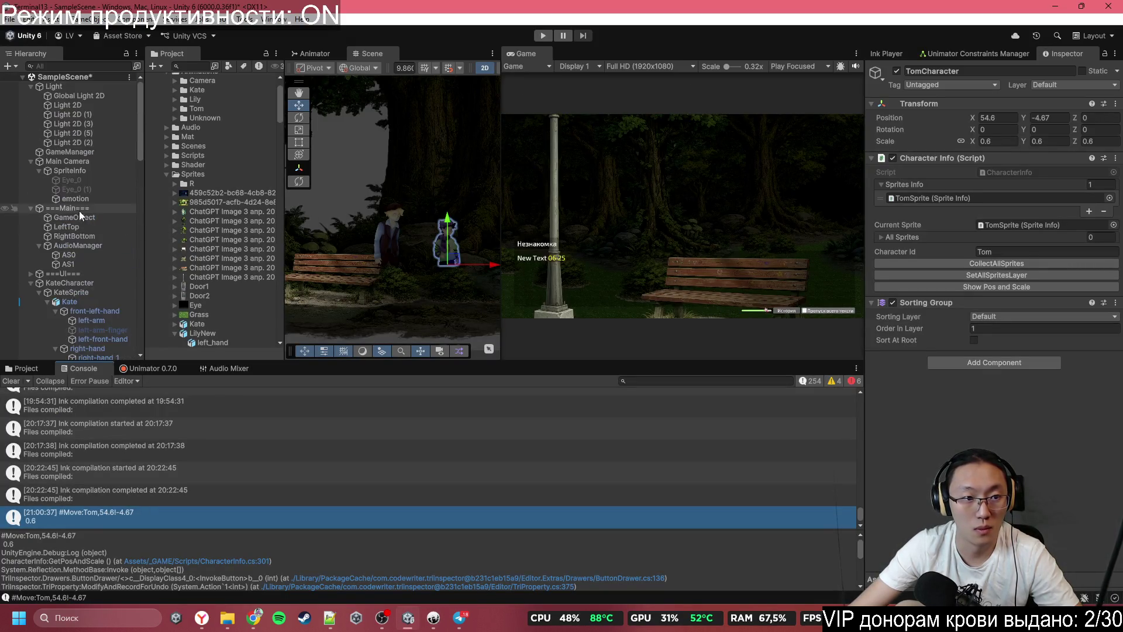
pyautogui.click(30, 282)
pyautogui.scroll(3, 369, 193)
pyautogui.scroll(-3, 396, 201)
pyautogui.click(85, 284)
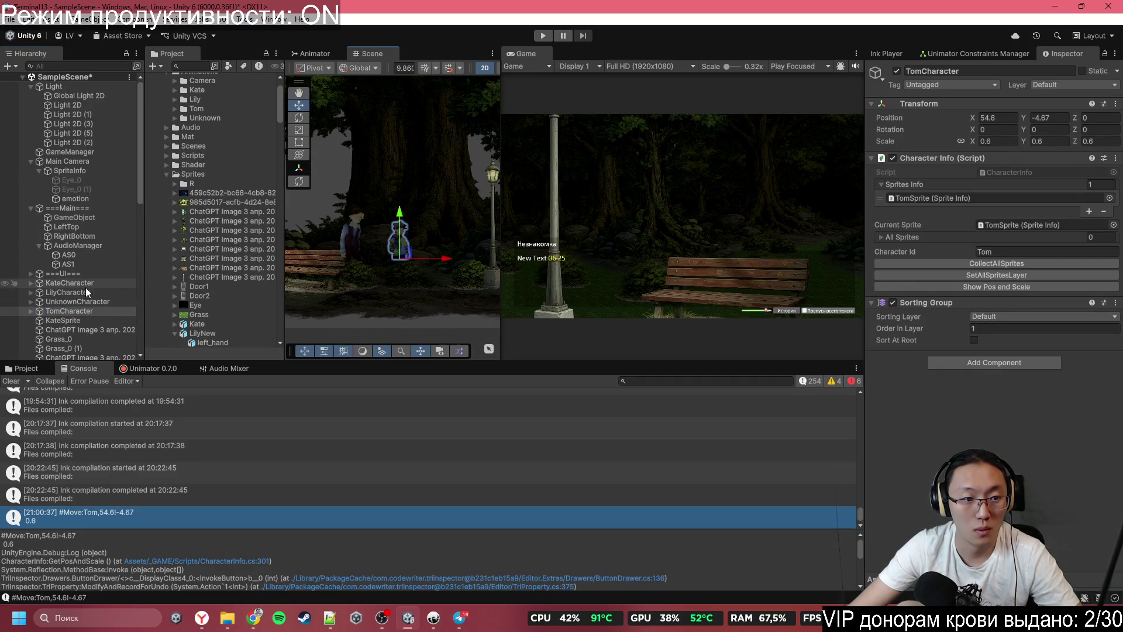
pyautogui.press('f')
pyautogui.moveTo(291, 241); pyautogui.dragTo(290, 236)
pyautogui.moveTo(489, 252)
pyautogui.mouseDown()
pyautogui.moveTo(339, 258)
pyautogui.moveTo(313, 239)
pyautogui.mouseUp()
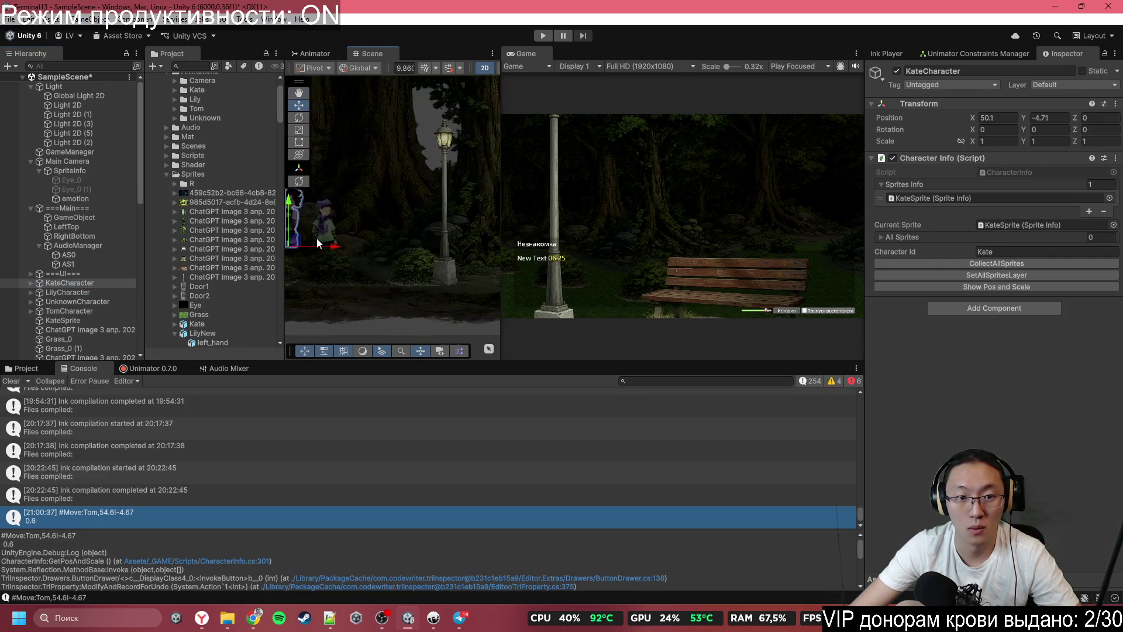
pyautogui.press('f')
pyautogui.moveTo(427, 272); pyautogui.dragTo(437, 276)
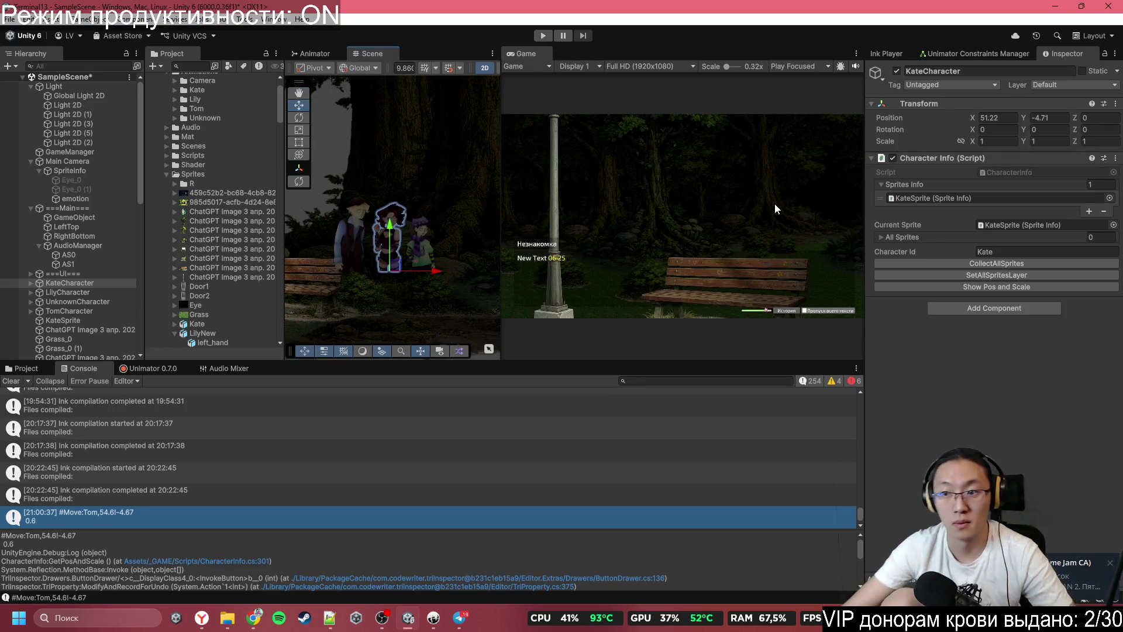
# Log Kate's position and paste it into Inky line 131 as #TP:Kate,51.22!-4.71
pyautogui.click(1005, 286)
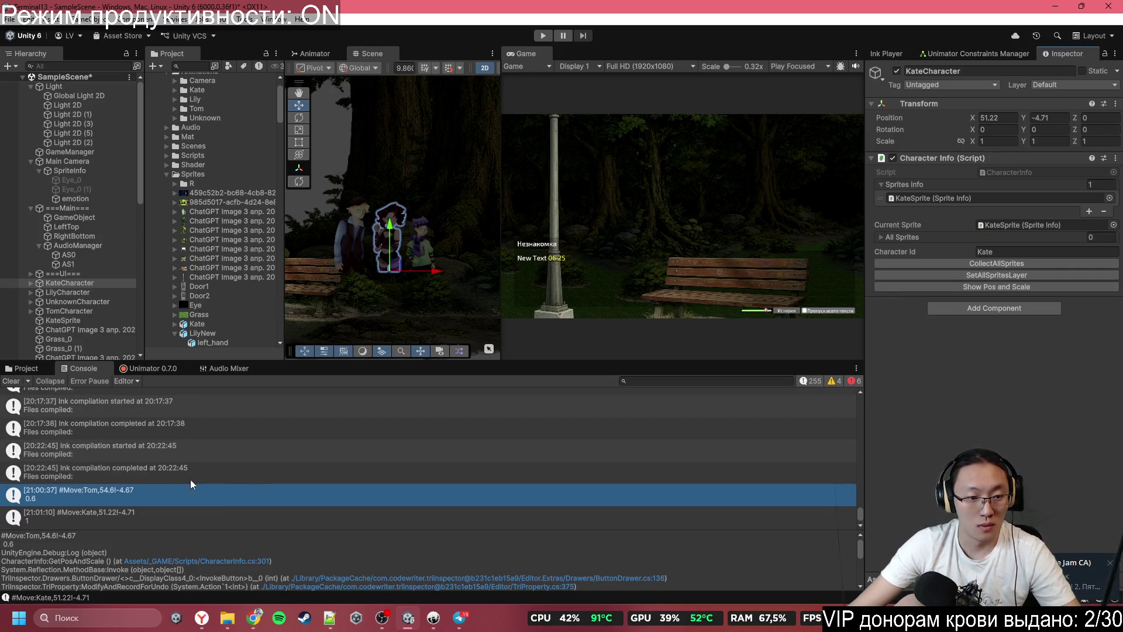
pyautogui.click(112, 519)
pyautogui.moveTo(85, 537); pyautogui.dragTo(2, 539)
pyautogui.hotkey('ctrl', 'c')
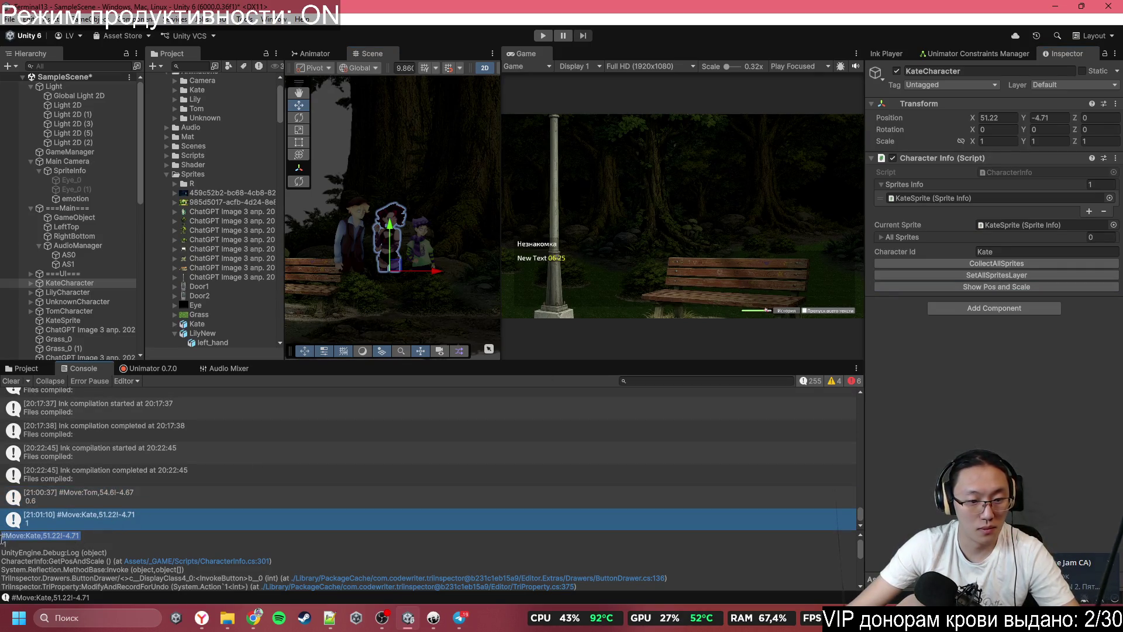
pyautogui.click(433, 617)
pyautogui.hotkey('ctrl', 'v')
pyautogui.doubleClick(63, 289)
pyautogui.write('TP')
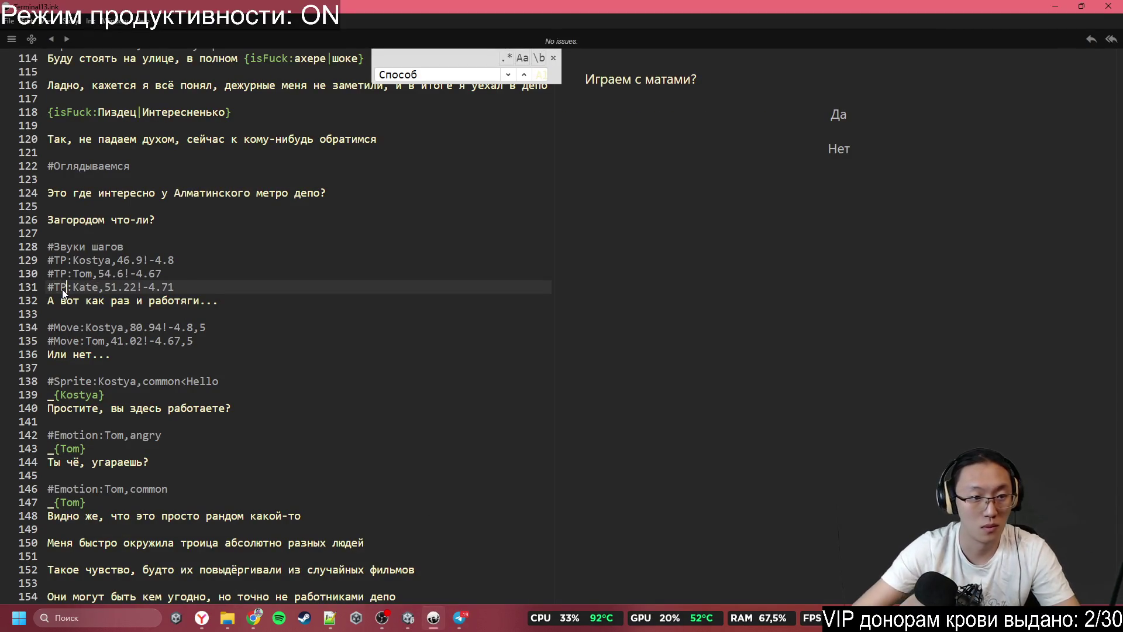
# Select 80.94, Kostya's #Move X value on line 134, and hide Inky
pyautogui.click(251, 290)
pyautogui.click(249, 300)
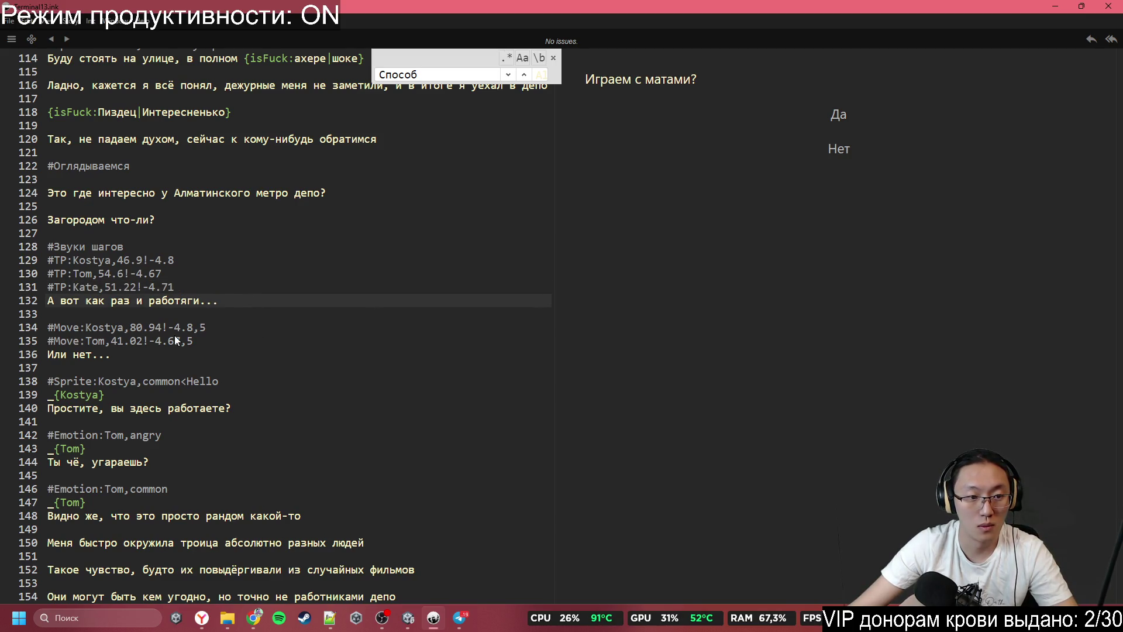
pyautogui.moveTo(131, 328); pyautogui.dragTo(161, 330)
pyautogui.hotkey('ctrl', 'c')
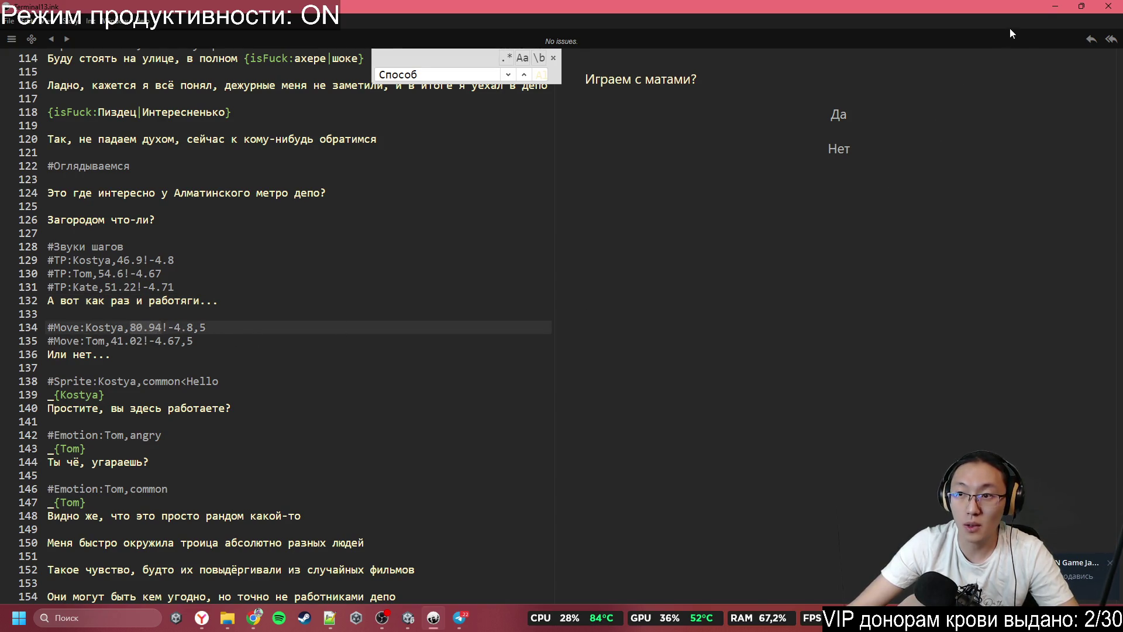
pyautogui.click(1054, 6)
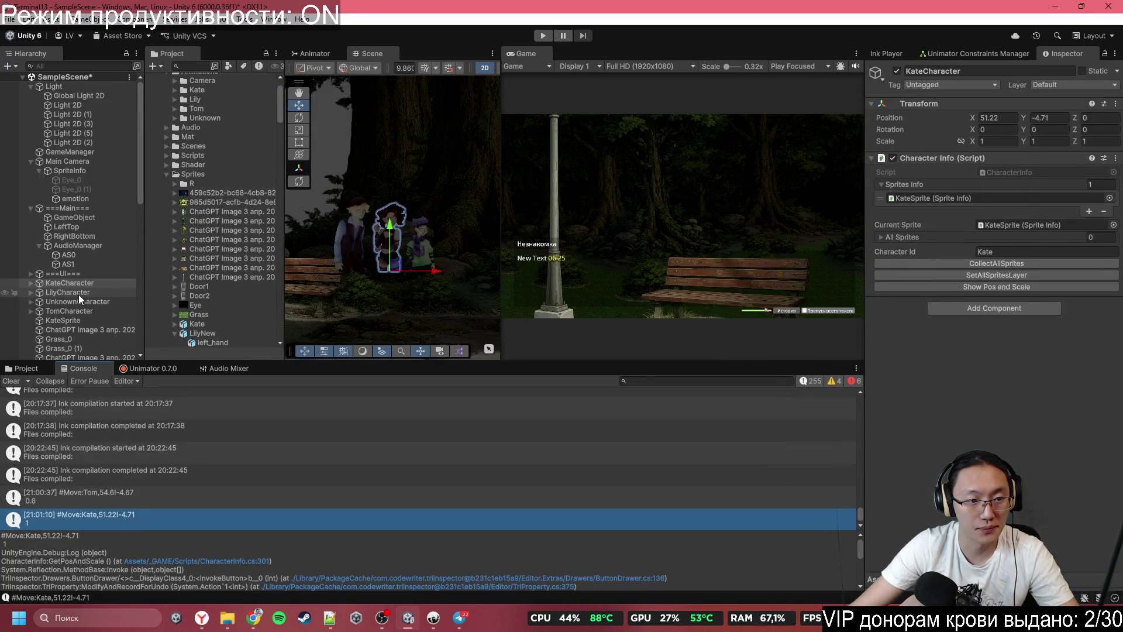
# Paste 80.94 into UnknownCharacter's Position X and check where he lands in the Scene view
pyautogui.press('f')
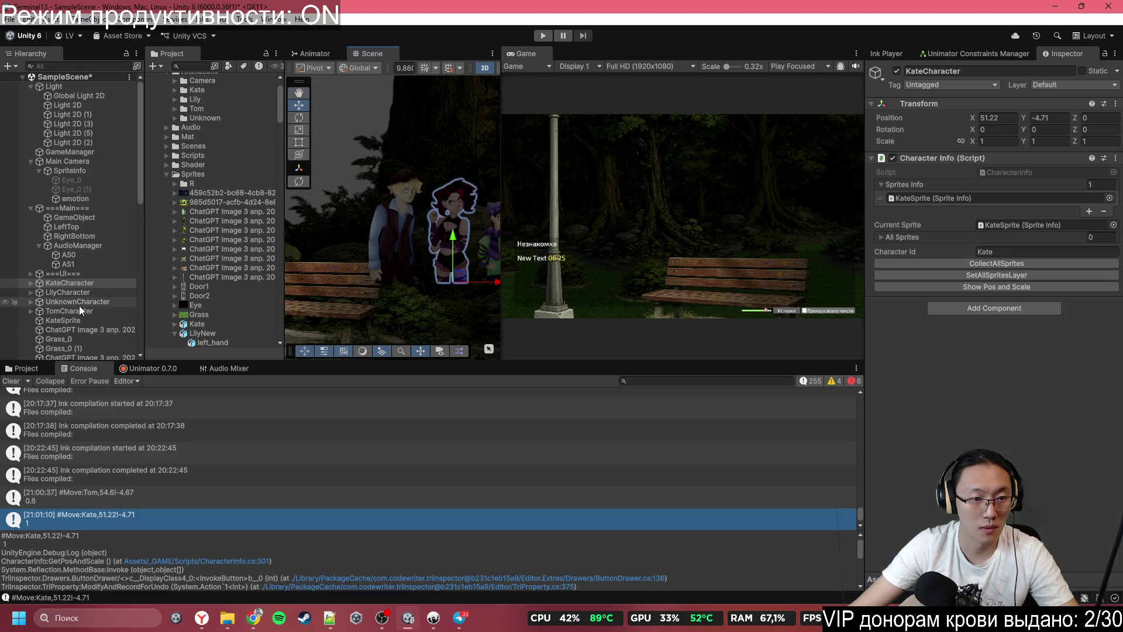
pyautogui.click(86, 303)
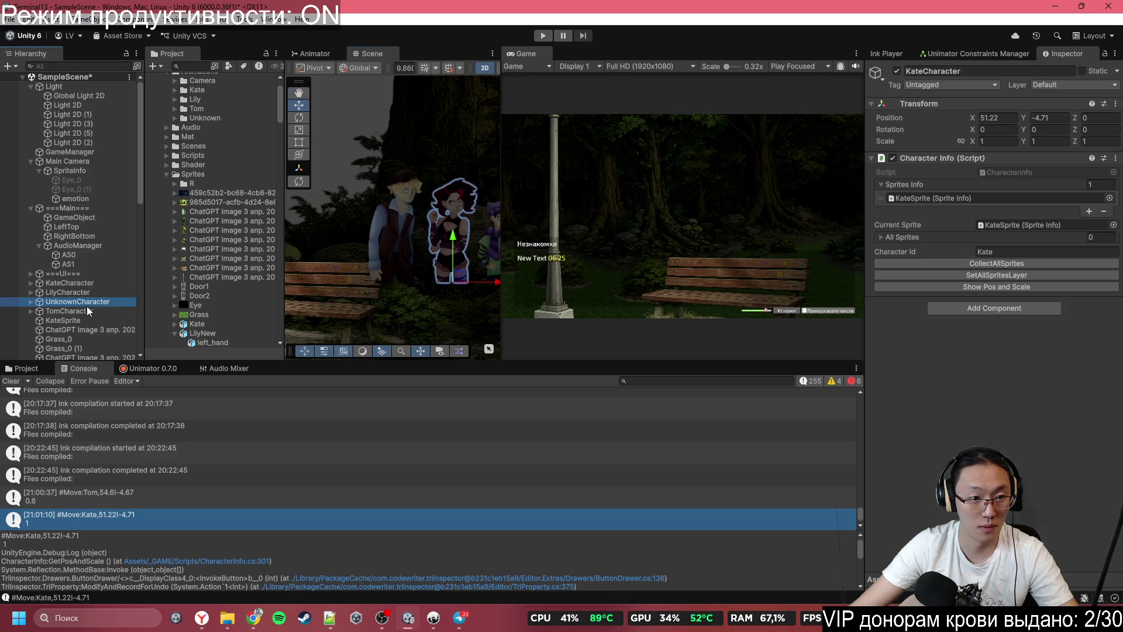
pyautogui.click(1013, 117)
pyautogui.hotkey('ctrl', 'v')
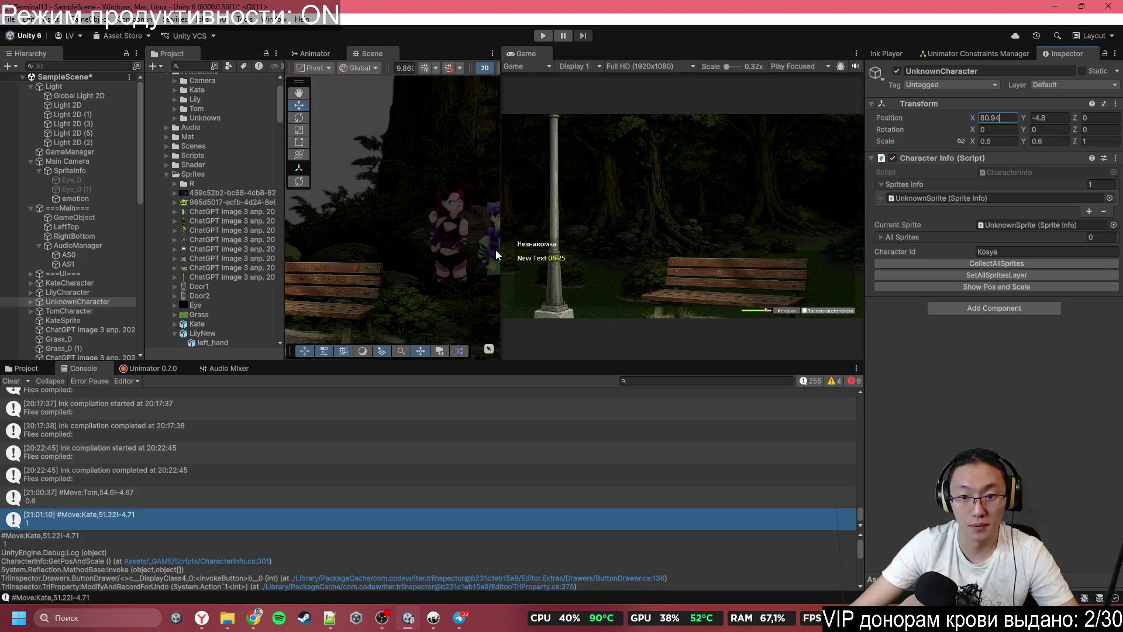
pyautogui.moveTo(372, 249)
pyautogui.mouseDown()
pyautogui.moveTo(427, 326)
pyautogui.moveTo(488, 258)
pyautogui.mouseUp()
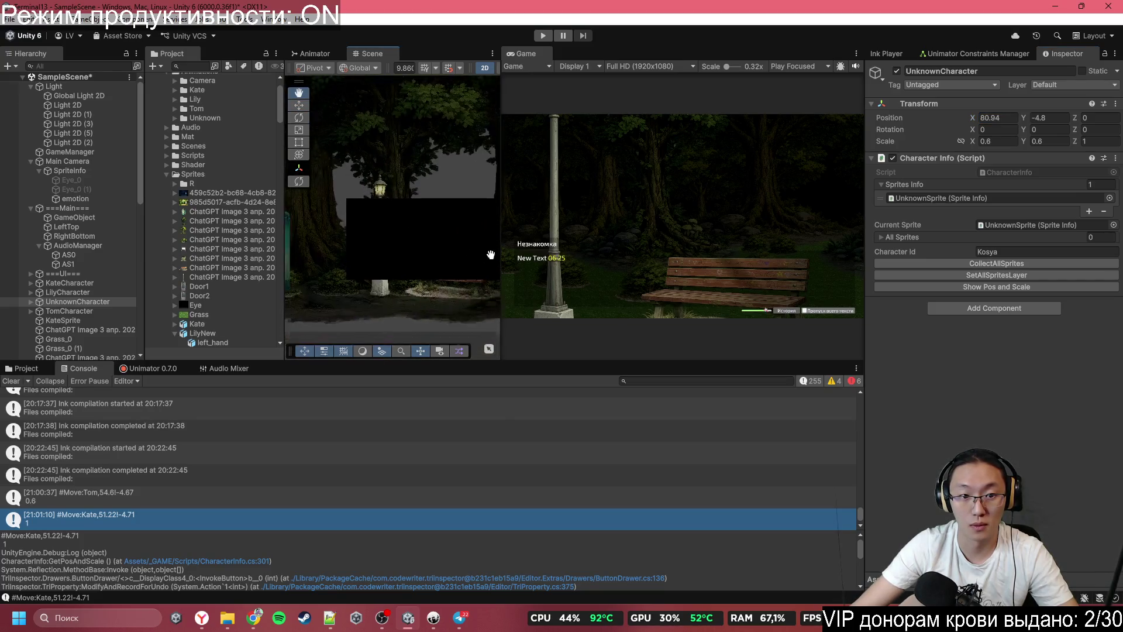
pyautogui.scroll(3, 426, 254)
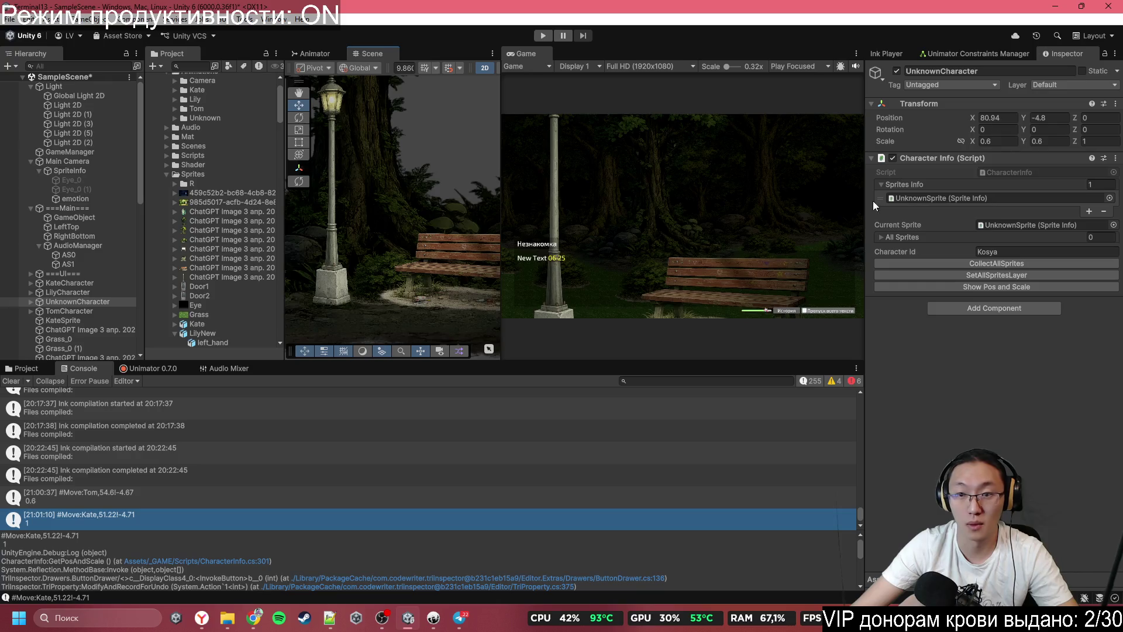
pyautogui.hotkey('alt', 'Tab')
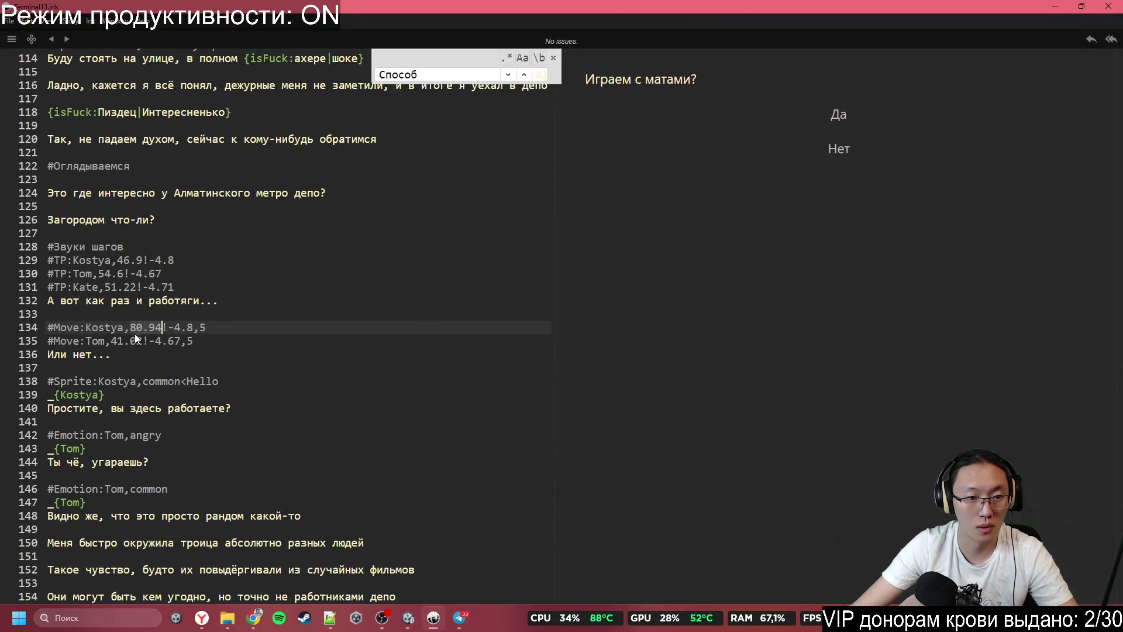
pyautogui.hotkey('alt', 'Tab')
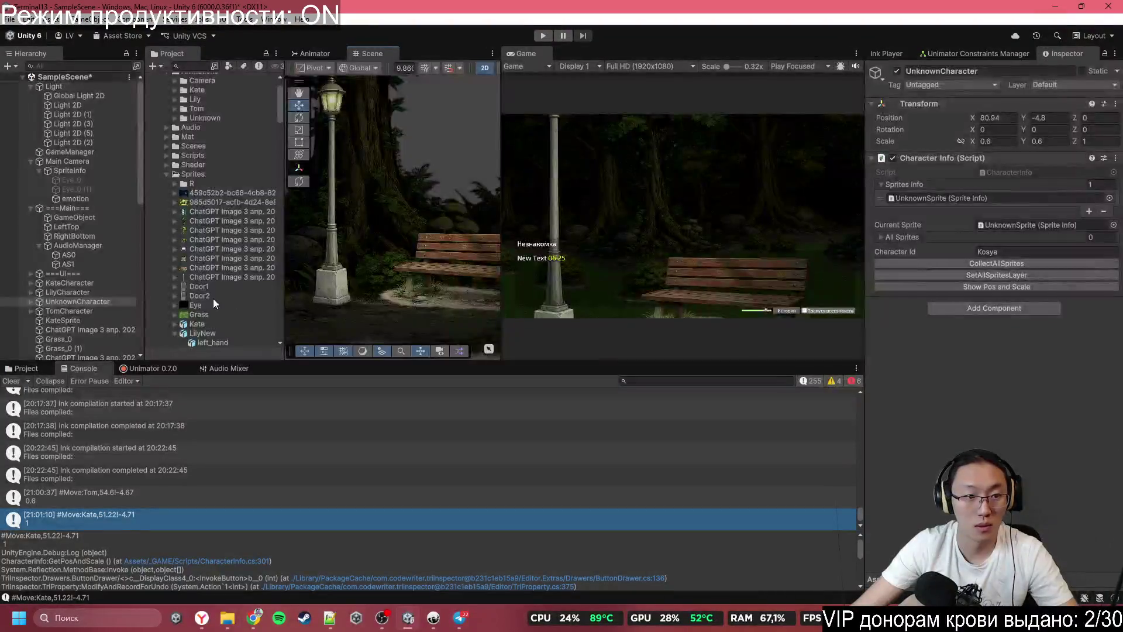
pyautogui.doubleClick(97, 301)
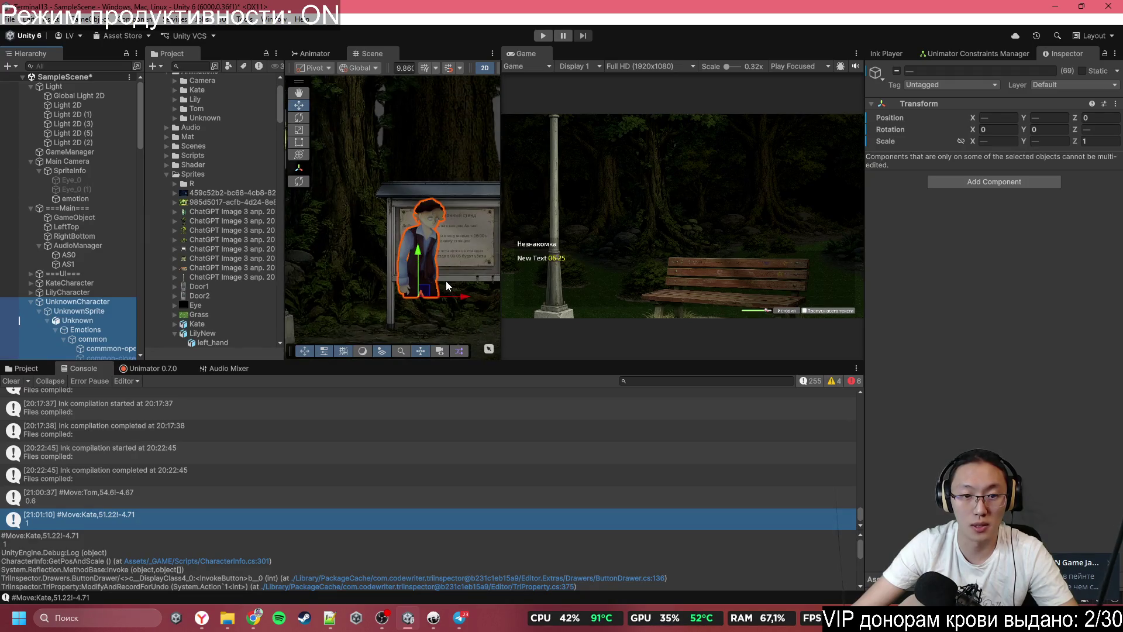
pyautogui.hotkey('alt', 'Tab')
pyautogui.scroll(2, 219, 335)
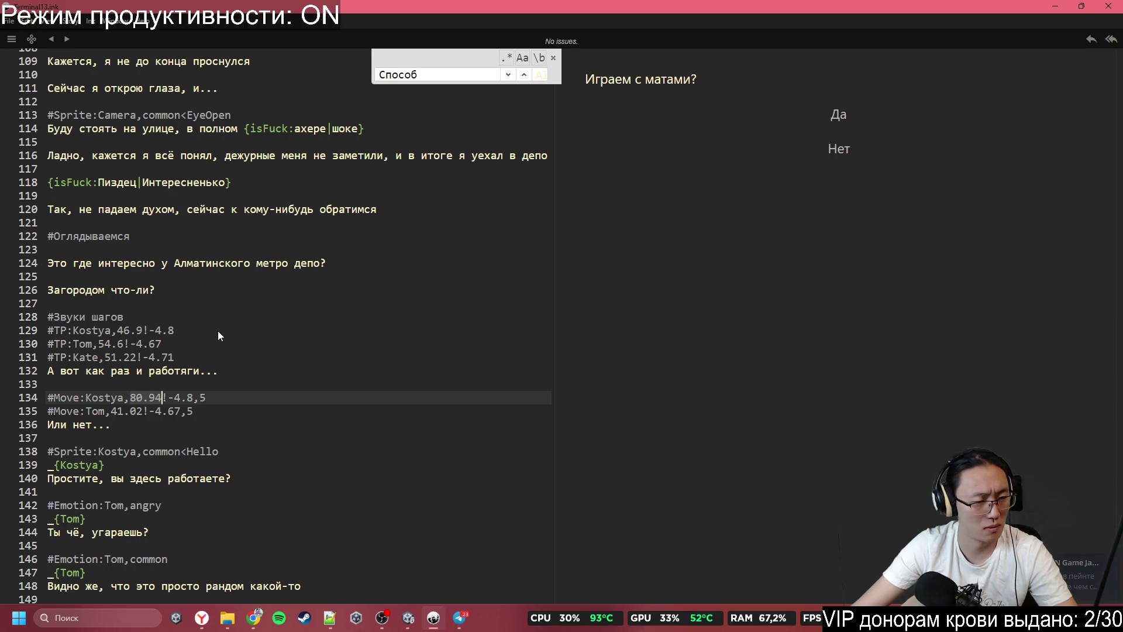
# Select 41.02, Tom's #Move X value on line 135, and hide Inky to return to Unity
pyautogui.click(120, 419)
pyautogui.doubleClick(124, 412)
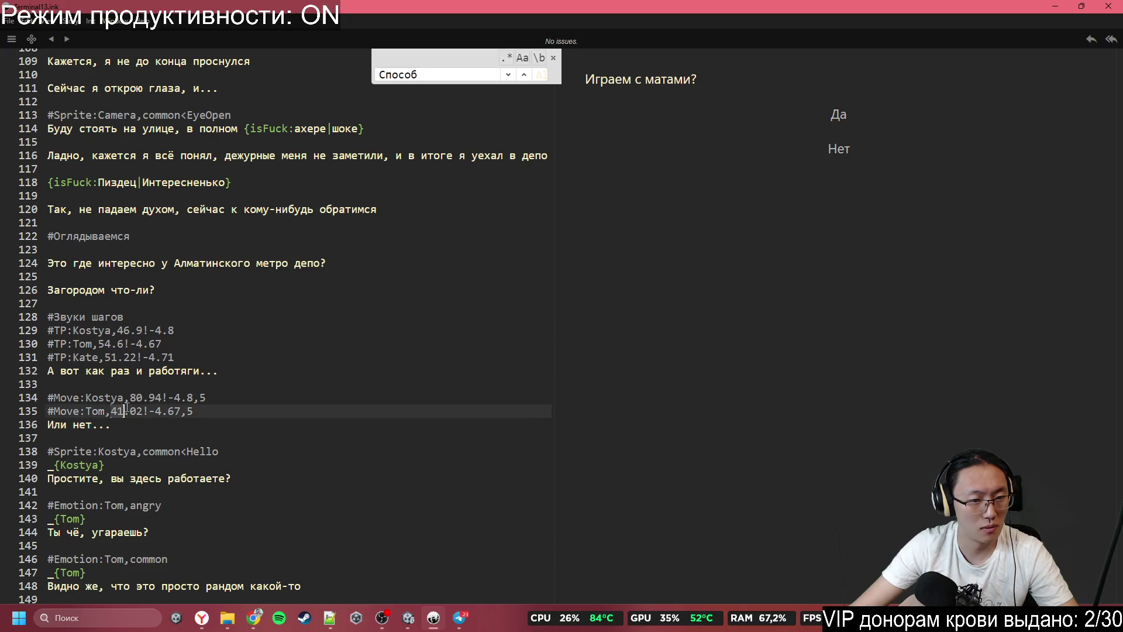
pyautogui.click(1051, 7)
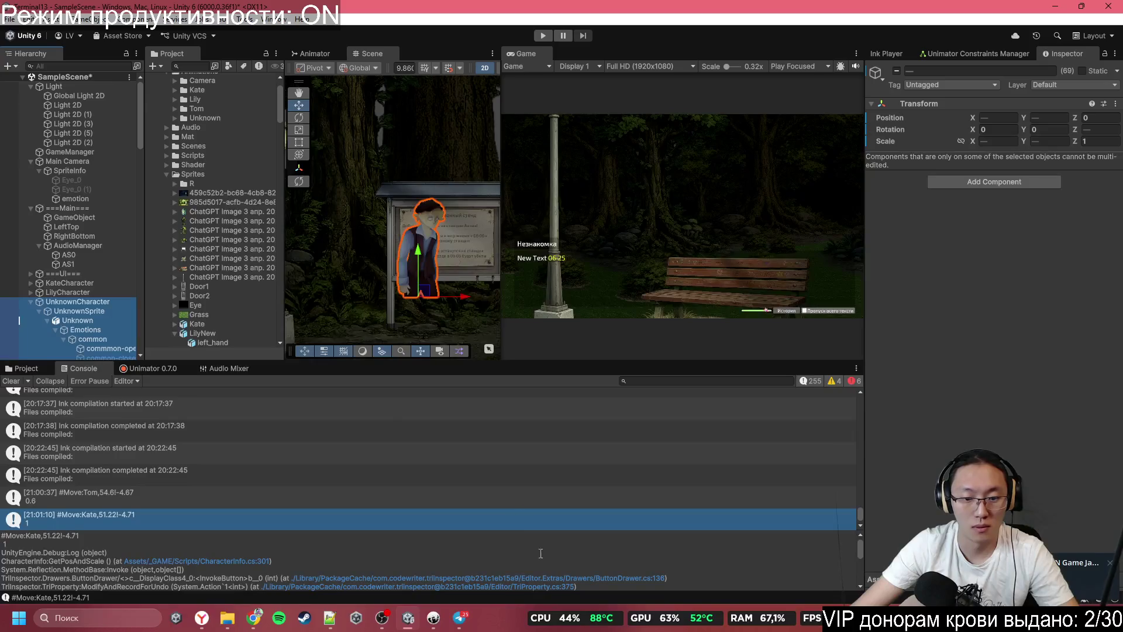
pyautogui.click(432, 617)
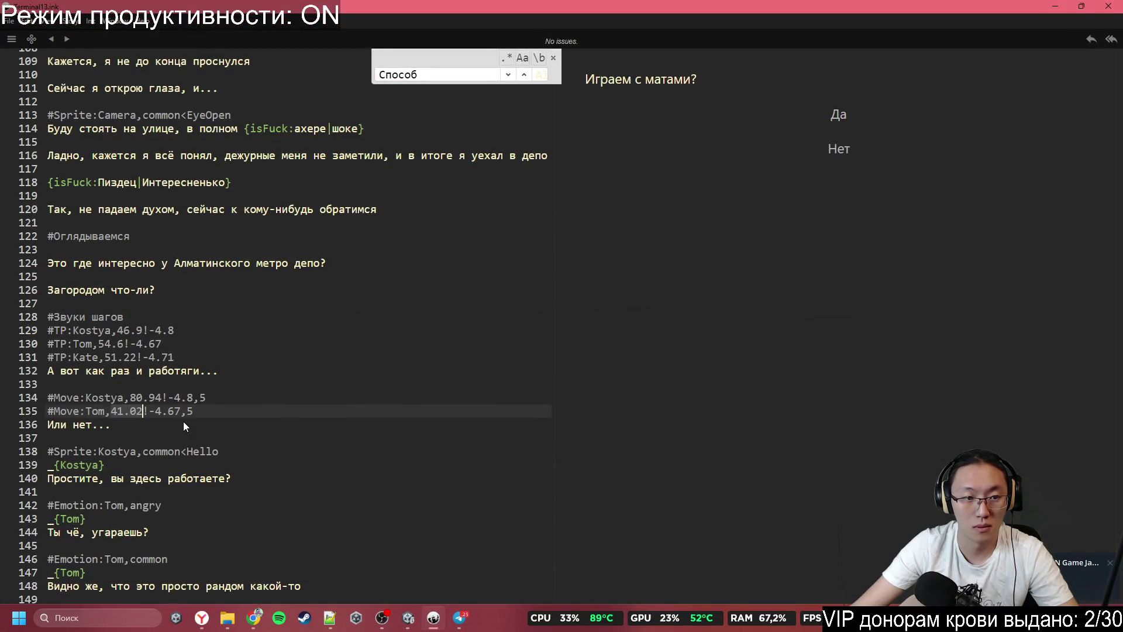
pyautogui.scroll(-1, 184, 422)
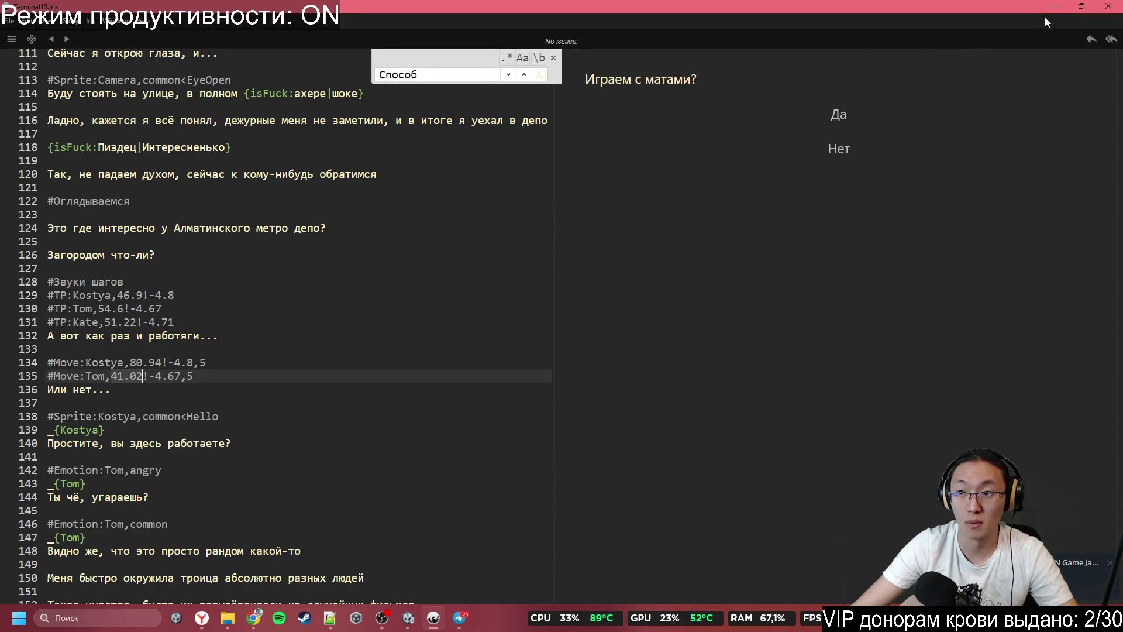
pyautogui.click(1053, 7)
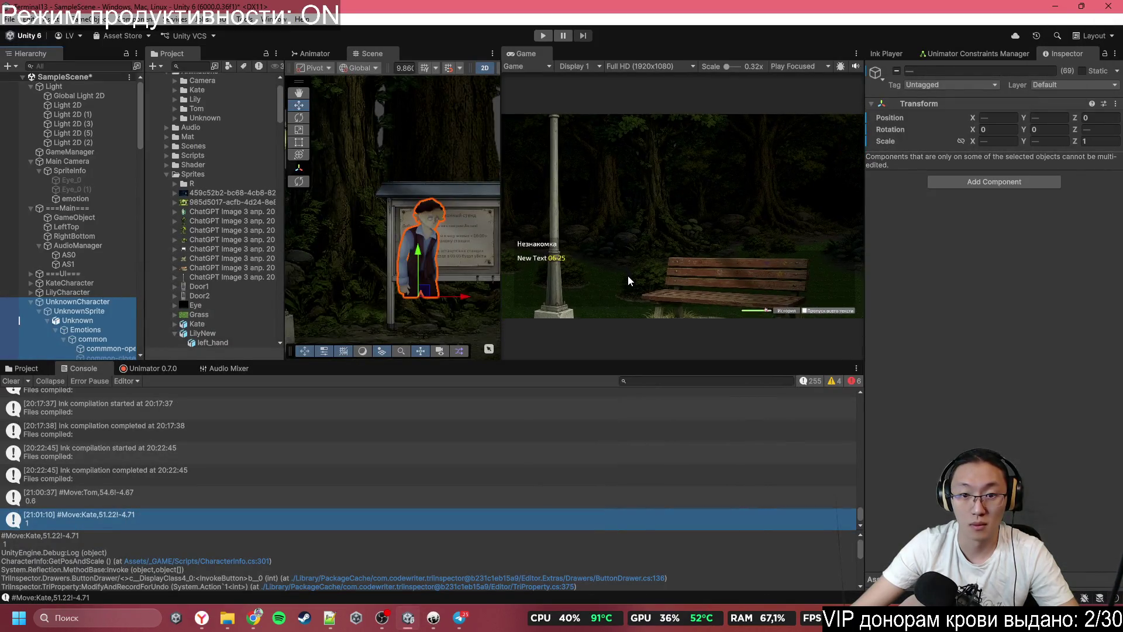
# Select UnknownCharacter and slide it left to X 31.3 near the bench
pyautogui.click(90, 319)
pyautogui.click(70, 292)
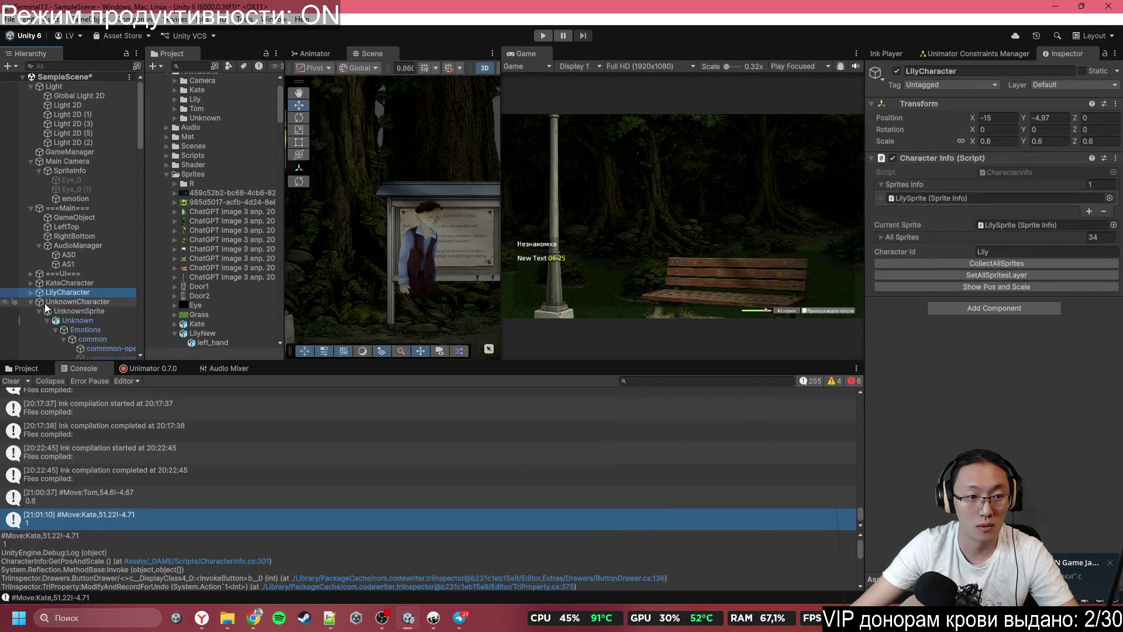
pyautogui.click(31, 301)
pyautogui.click(69, 310)
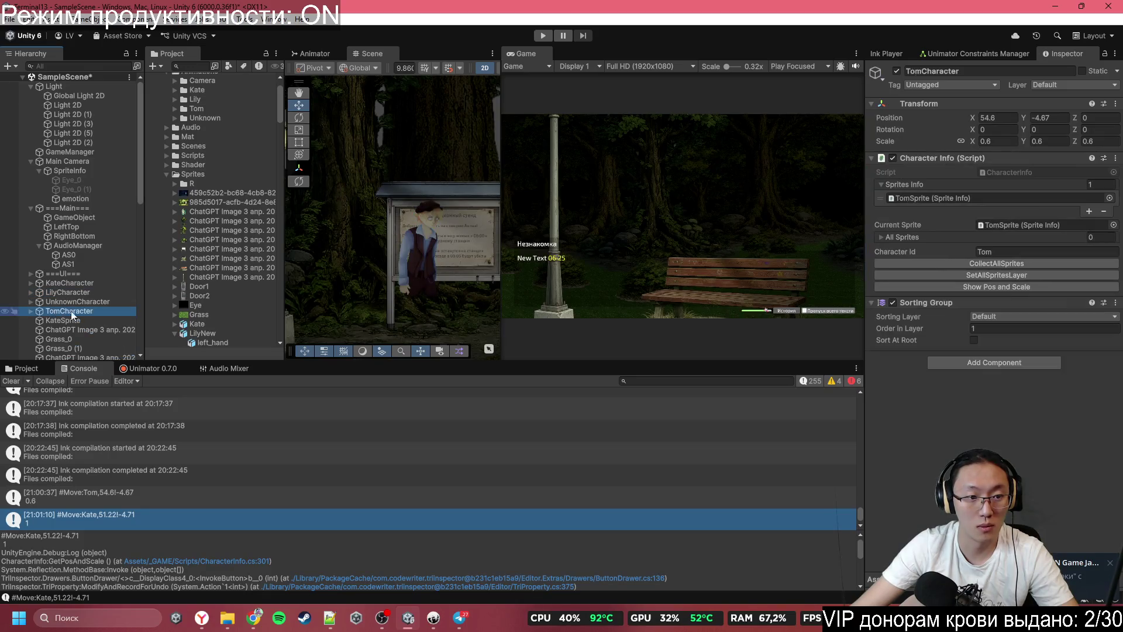
pyautogui.click(1000, 117)
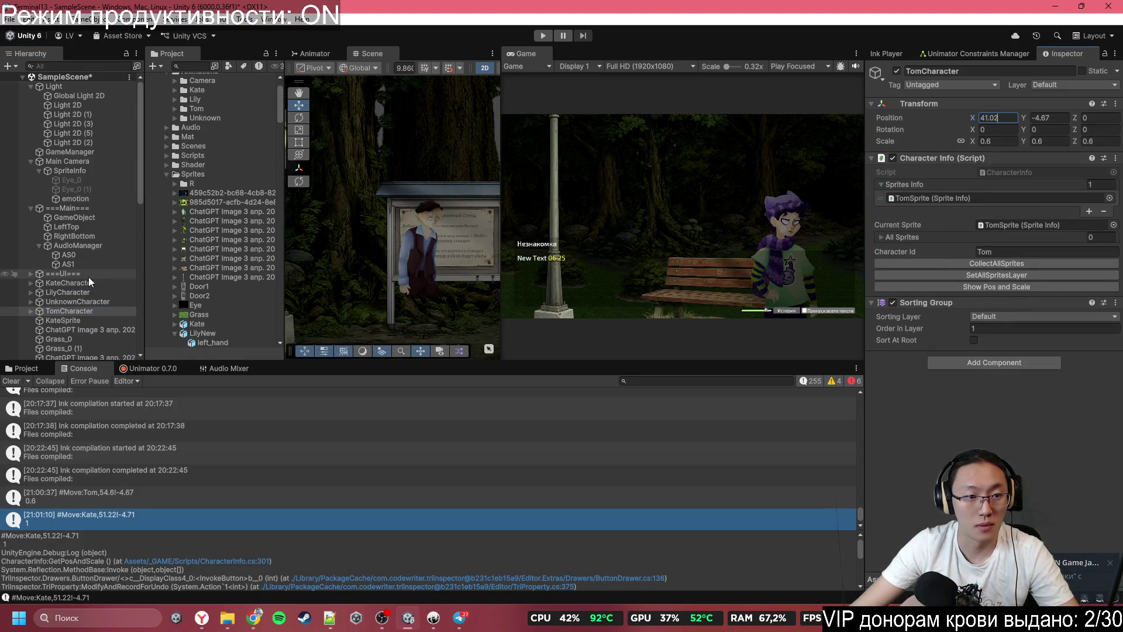
pyautogui.click(80, 302)
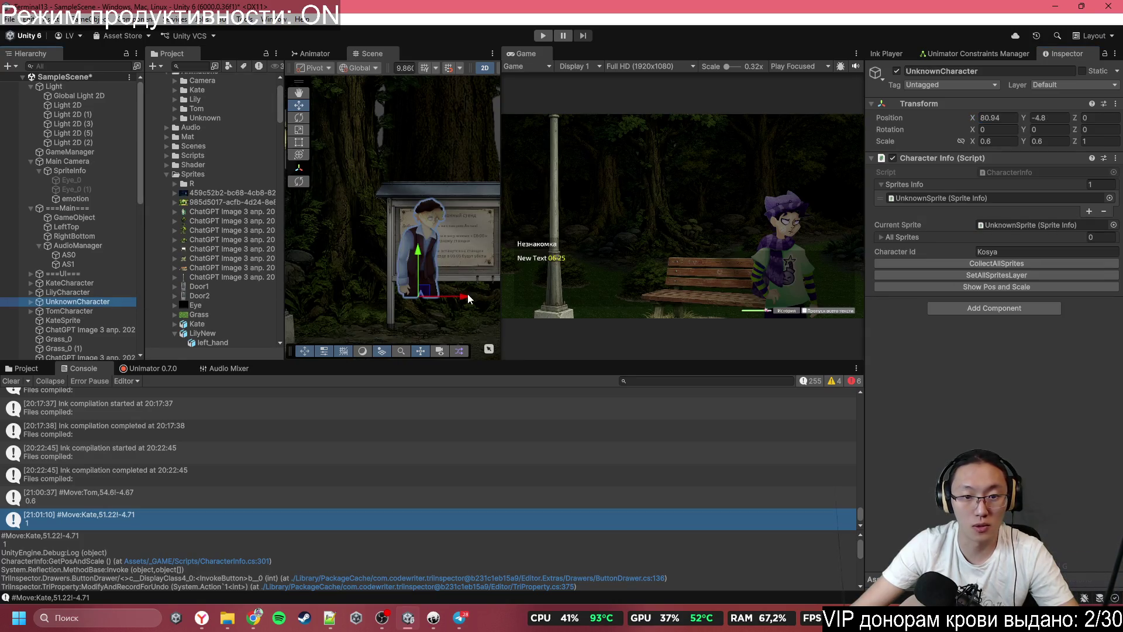
pyautogui.press('f')
pyautogui.moveTo(395, 301); pyautogui.dragTo(278, 295)
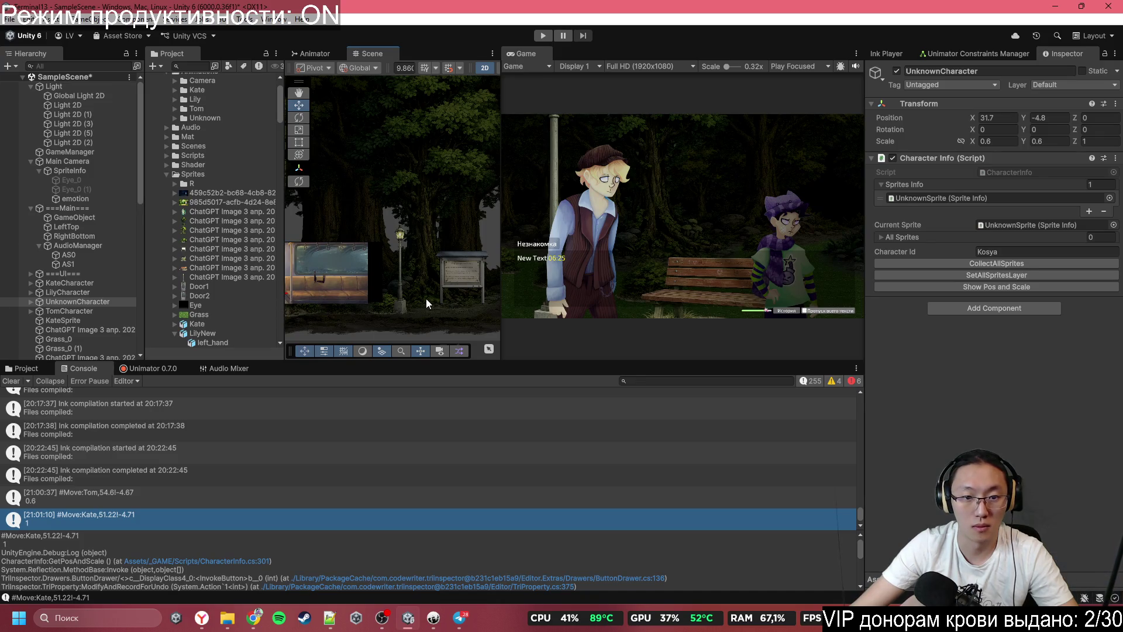
pyautogui.moveTo(381, 300); pyautogui.dragTo(444, 285)
pyautogui.moveTo(349, 279); pyautogui.dragTo(346, 278)
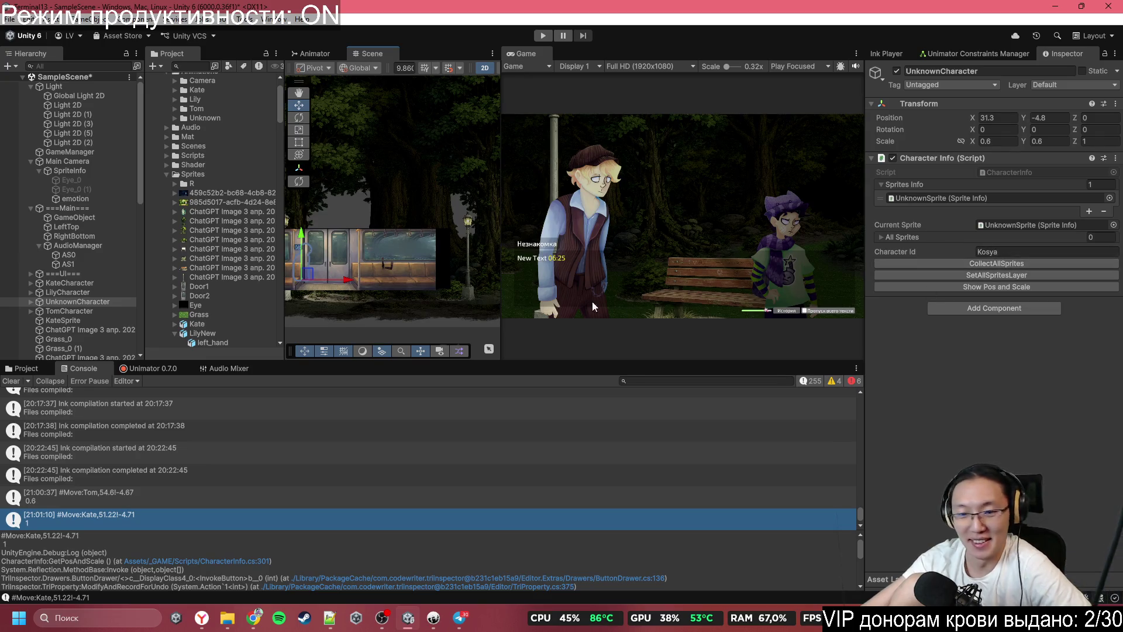
# Log its position and copy the #Move:Kosya,31.3!-4.8 Console line
pyautogui.scroll(-1, 478, 194)
pyautogui.scroll(-1, 462, 210)
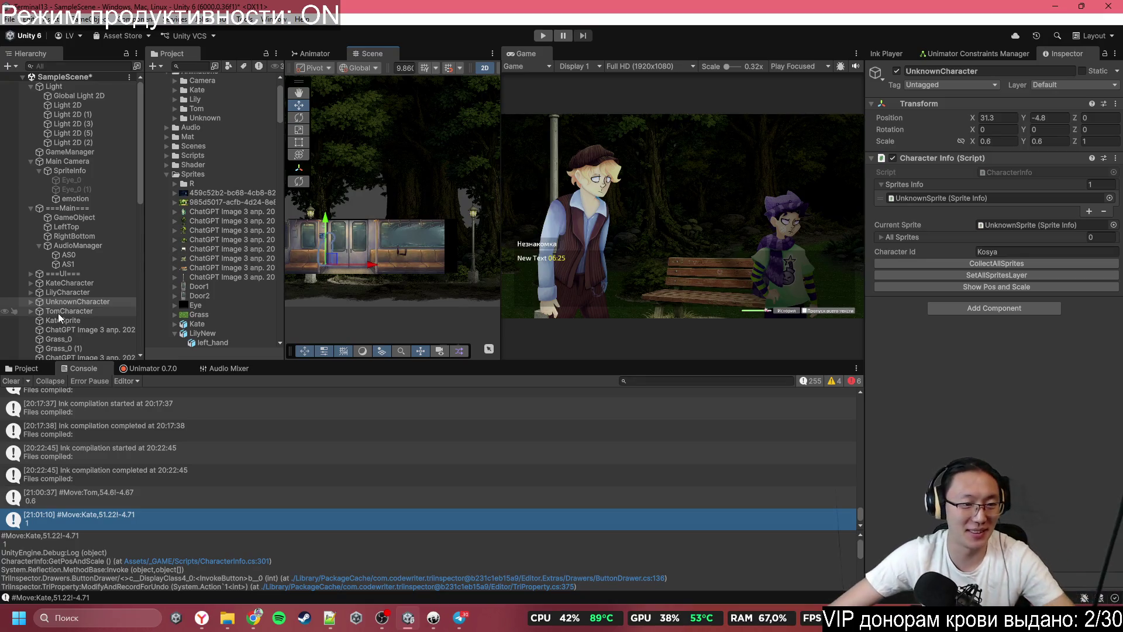
pyautogui.scroll(-1, 188, 502)
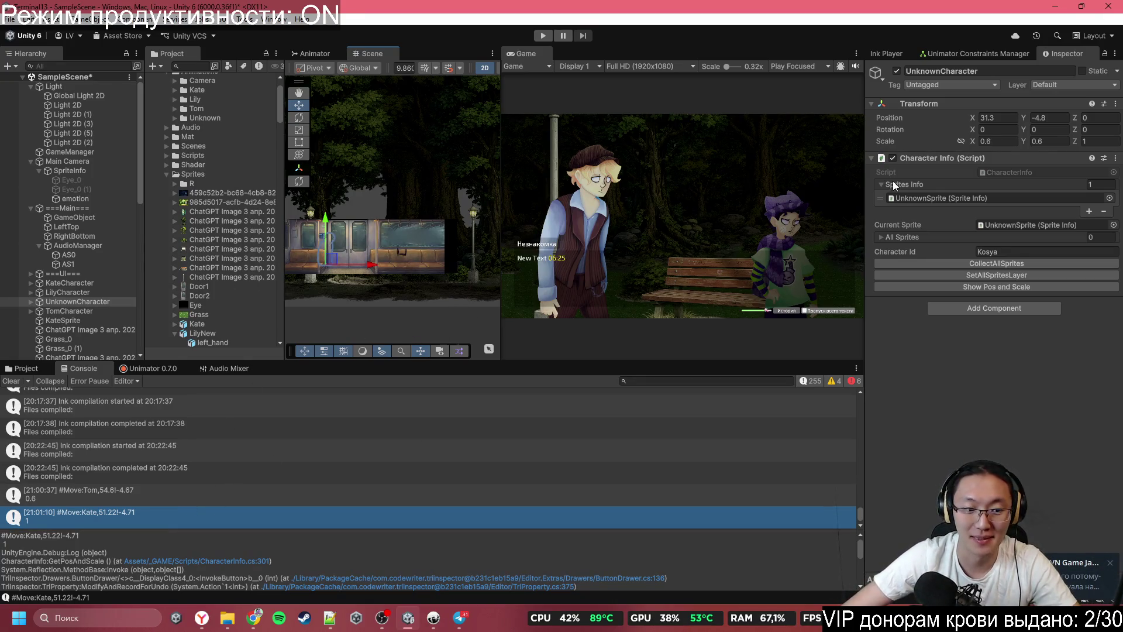
pyautogui.click(942, 286)
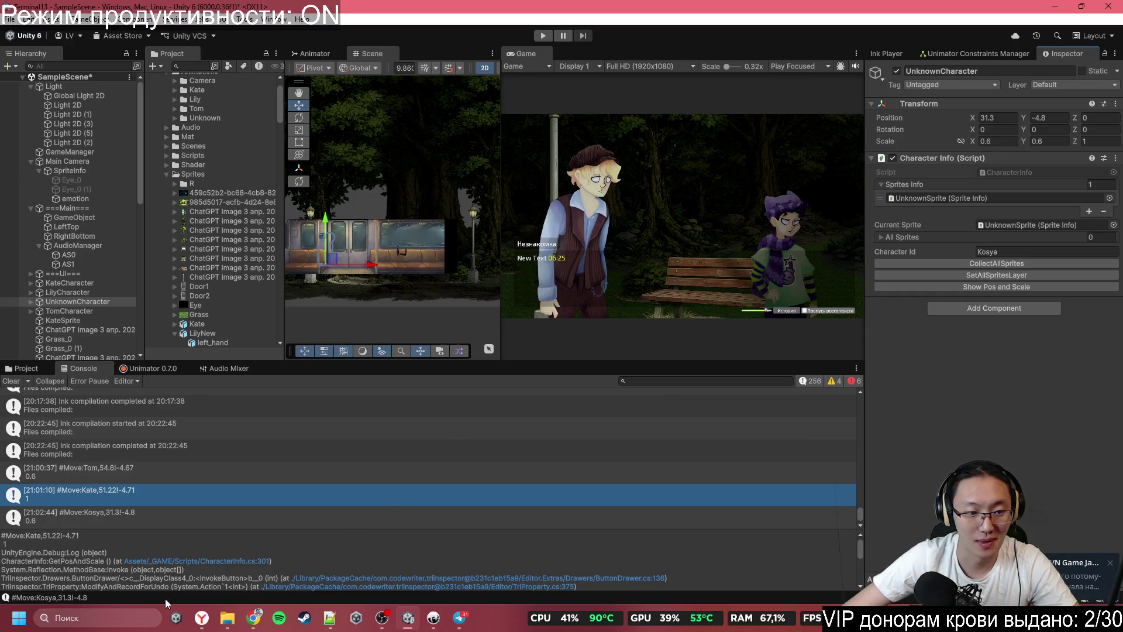
pyautogui.click(162, 525)
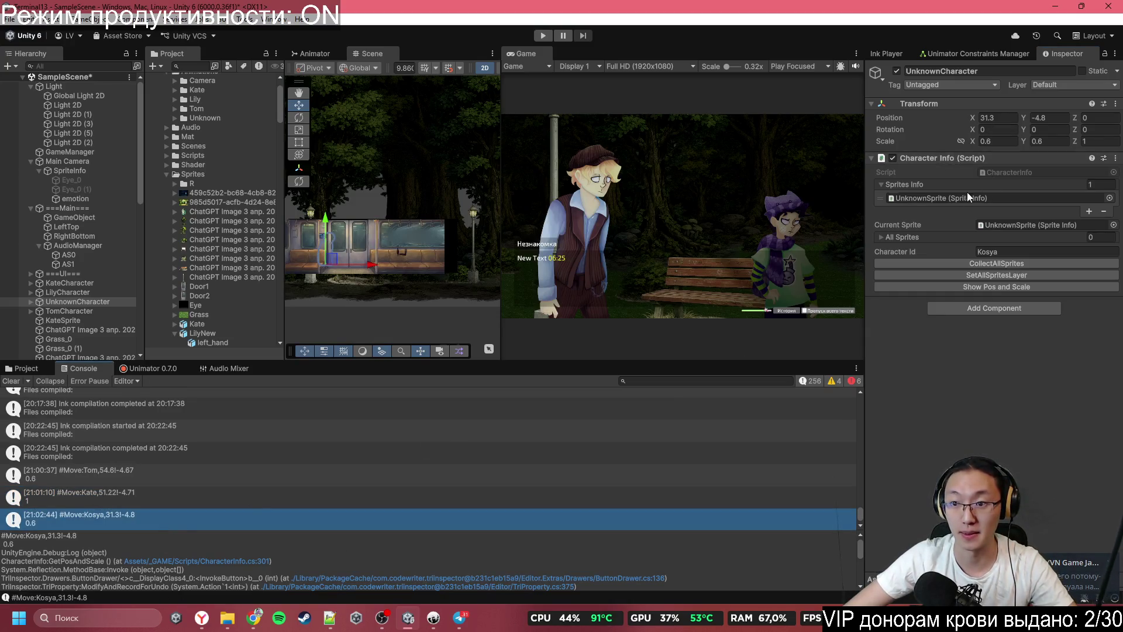
pyautogui.moveTo(79, 535); pyautogui.dragTo(2, 535)
pyautogui.click(433, 617)
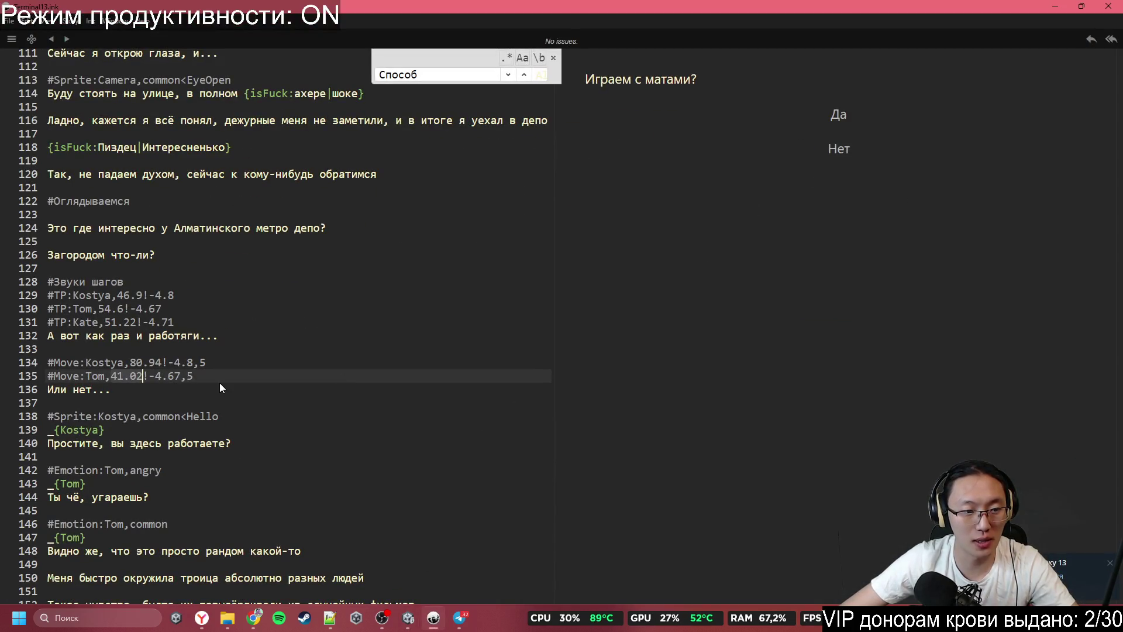
# Overwrite line 134 with #Move:Kosya,31.3!-4.8,5 and minimize Inky
pyautogui.click(18, 364)
pyautogui.hotkey('shift', 'End')
pyautogui.write('#Move:Kosya,31.3!-4.8')
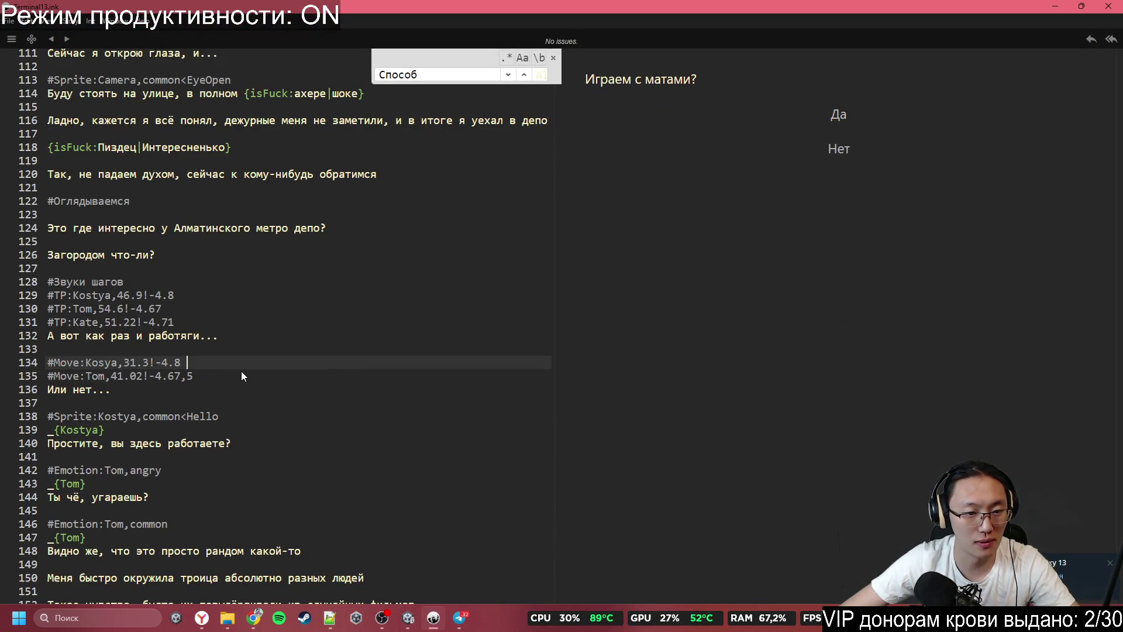
pyautogui.write(',5')
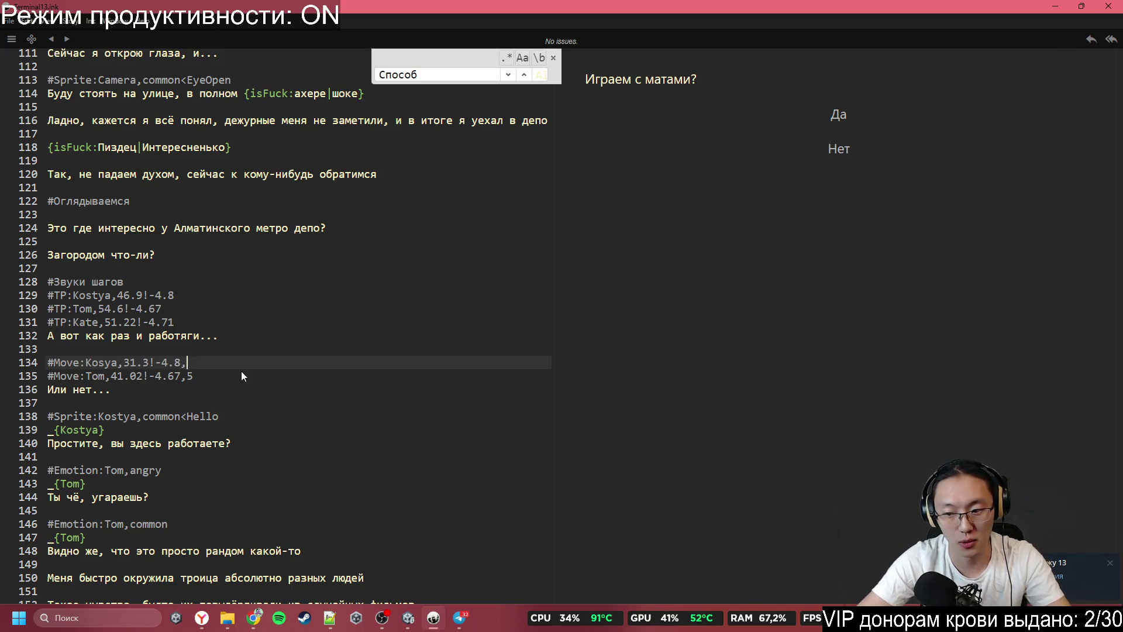
pyautogui.click(291, 355)
pyautogui.click(276, 362)
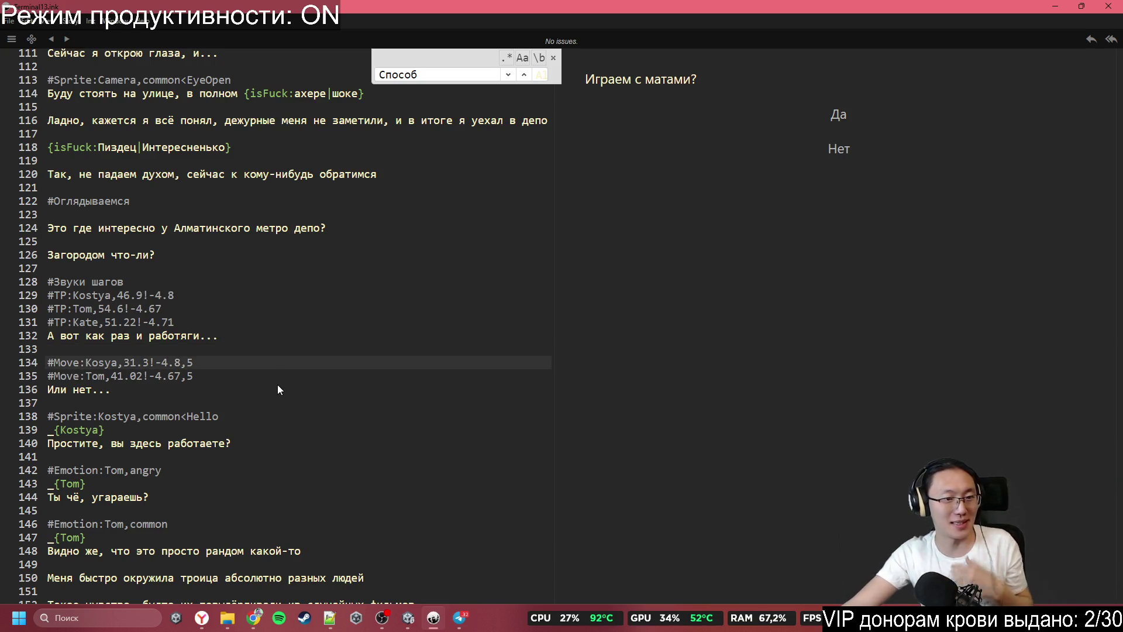
pyautogui.click(1052, 9)
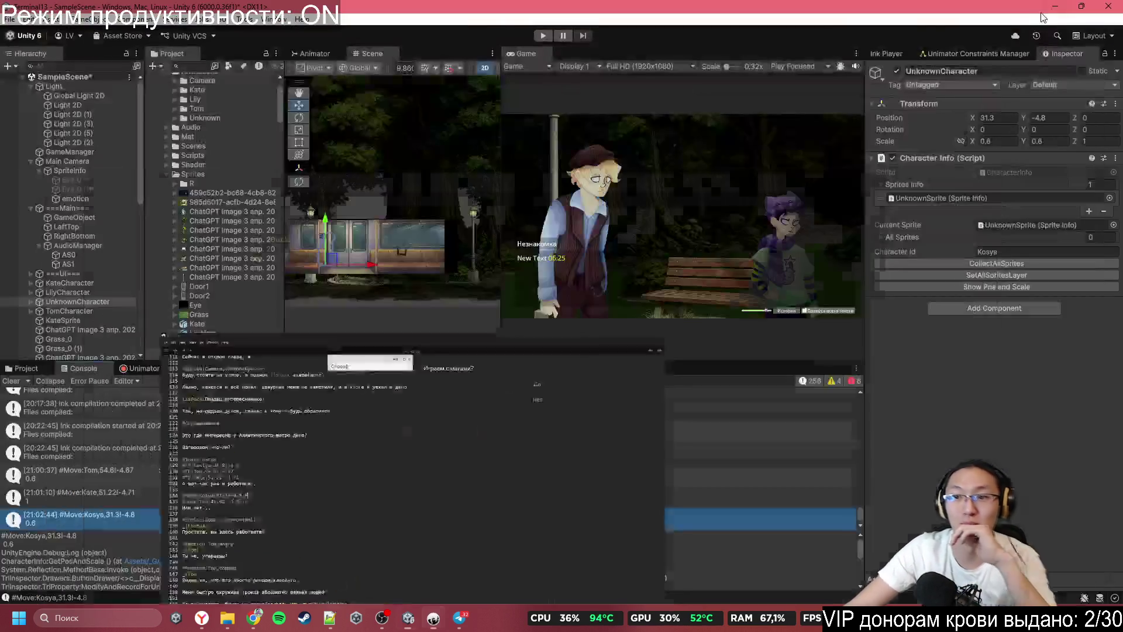
# Drag KateCharacter to X 36.2 and log her position as #Move:Kate,36.2!-4.71
pyautogui.click(83, 292)
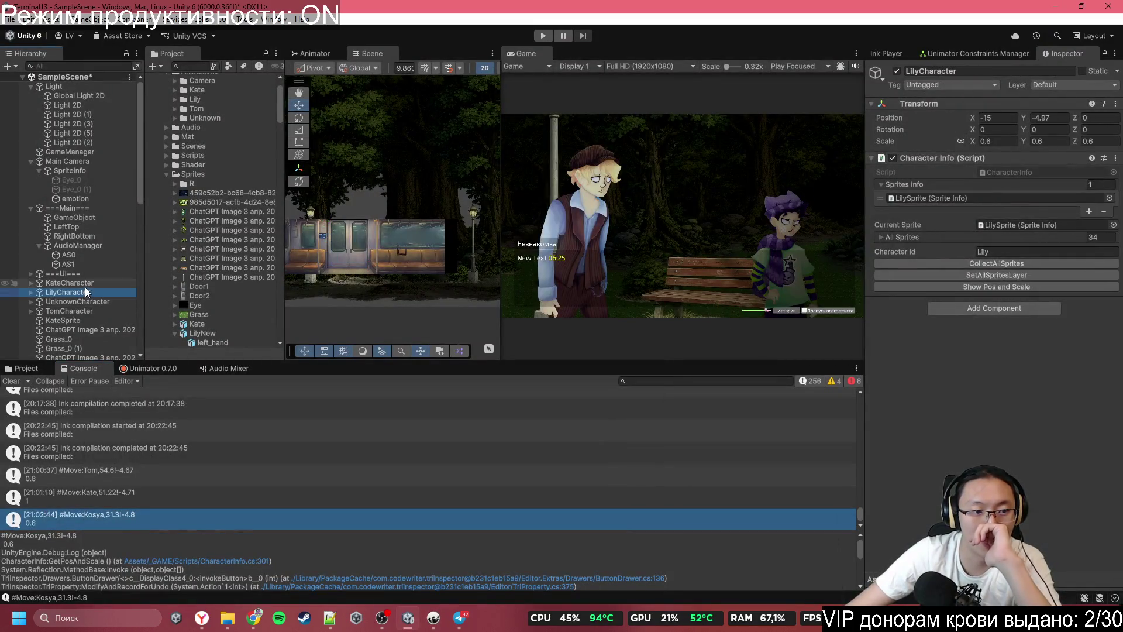
pyautogui.doubleClick(82, 283)
pyautogui.moveTo(431, 247); pyautogui.dragTo(373, 245)
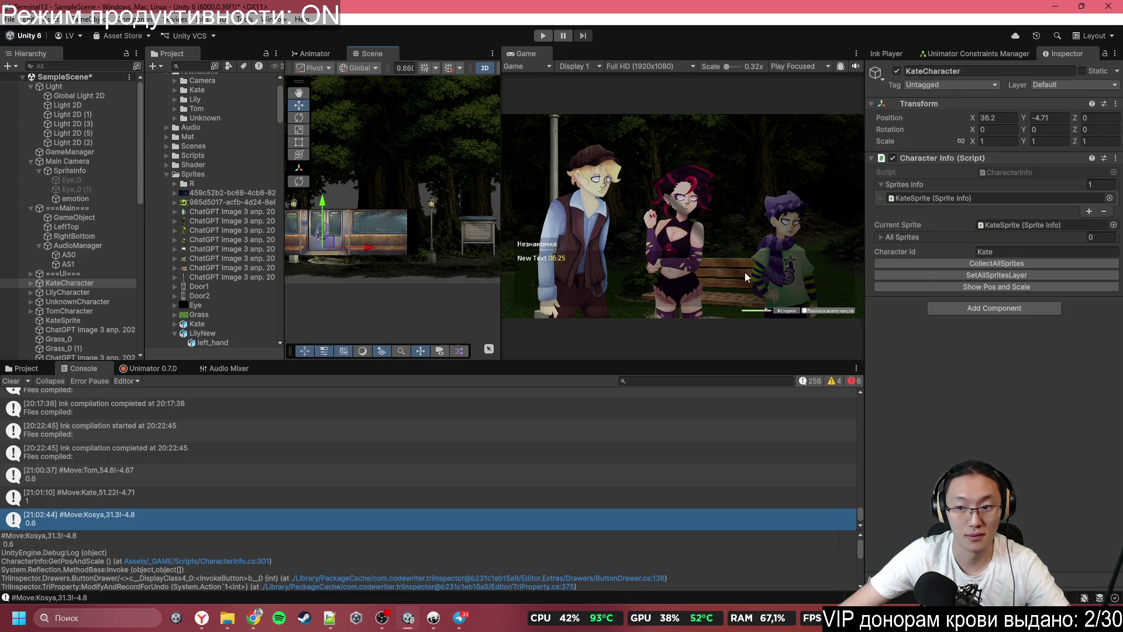
pyautogui.click(982, 287)
pyautogui.click(143, 509)
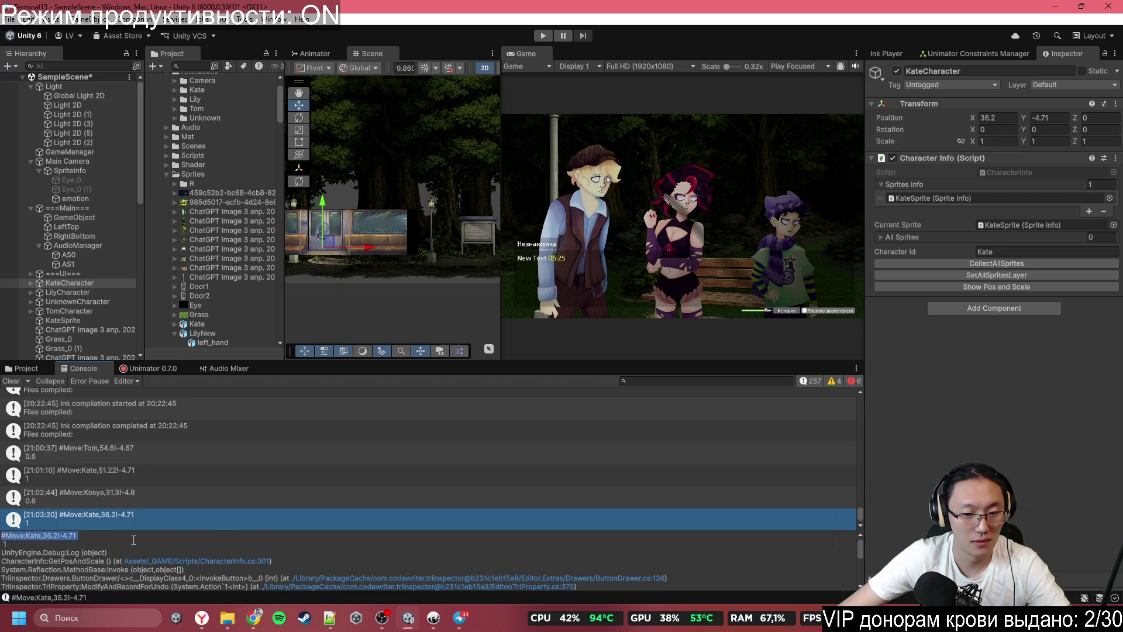
pyautogui.click(433, 617)
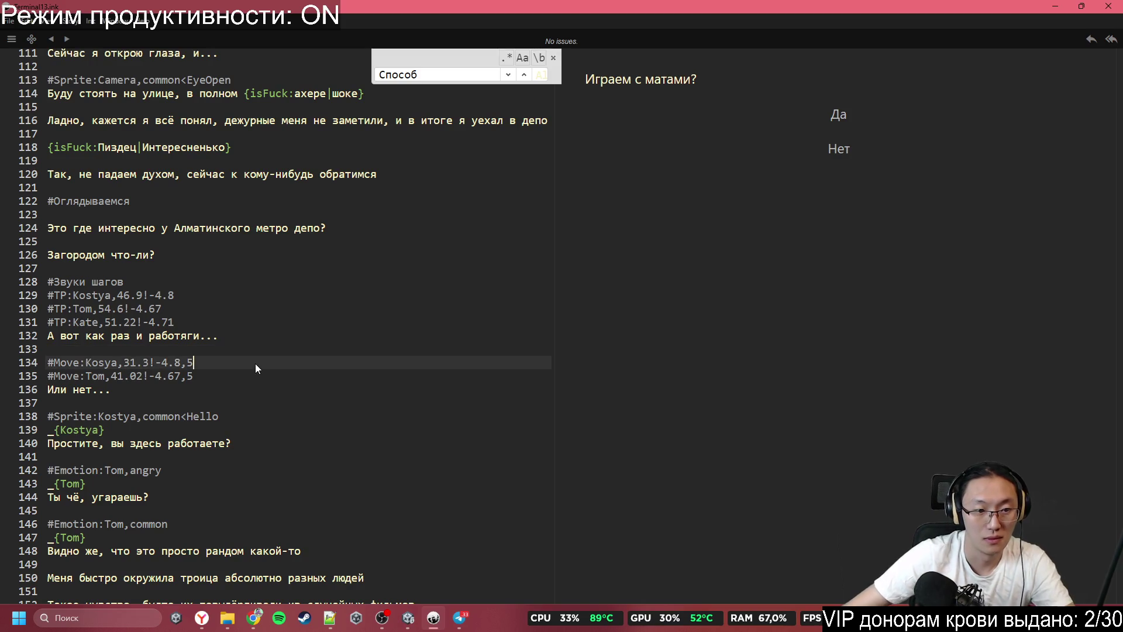
# Insert #Move:Kate,36.2!-4.71,5 on a new line after Kosya's move tag
pyautogui.press('Return')
pyautogui.write('#Move:Kate,36.2!-4.71')
pyautogui.write(',5')
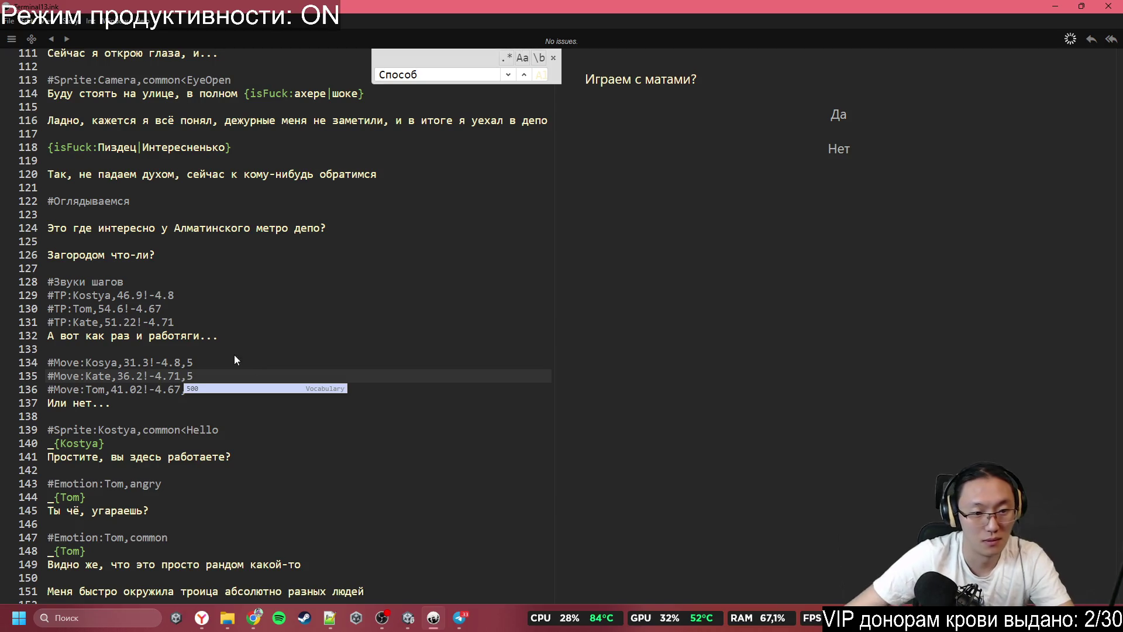
pyautogui.click(234, 351)
# Scroll down to review dialogue lines 140–148
pyautogui.click(216, 403)
pyautogui.scroll(-3, 213, 389)
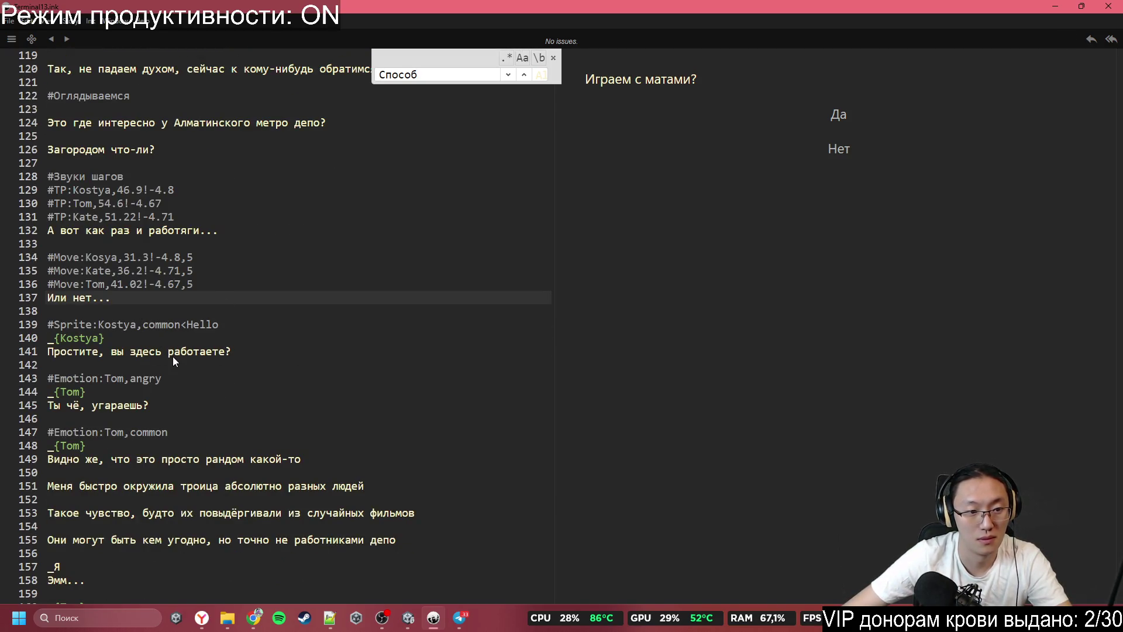
pyautogui.scroll(-2, 114, 338)
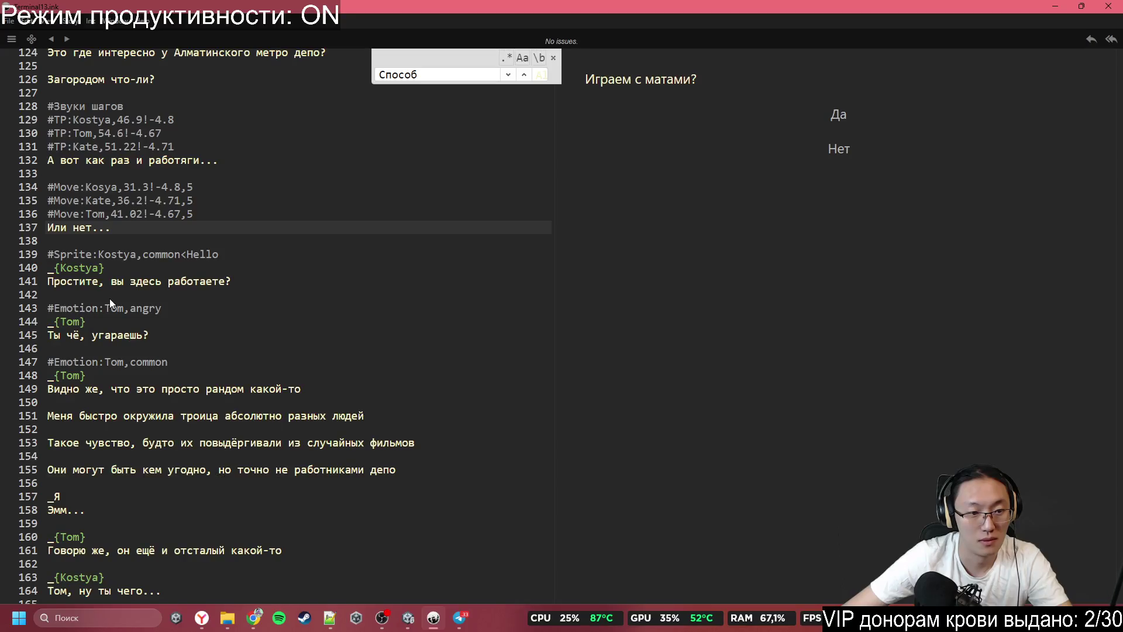
pyautogui.scroll(-2, 110, 298)
pyautogui.moveTo(106, 199)
pyautogui.mouseDown()
pyautogui.moveTo(176, 225)
pyautogui.moveTo(211, 313)
pyautogui.mouseUp()
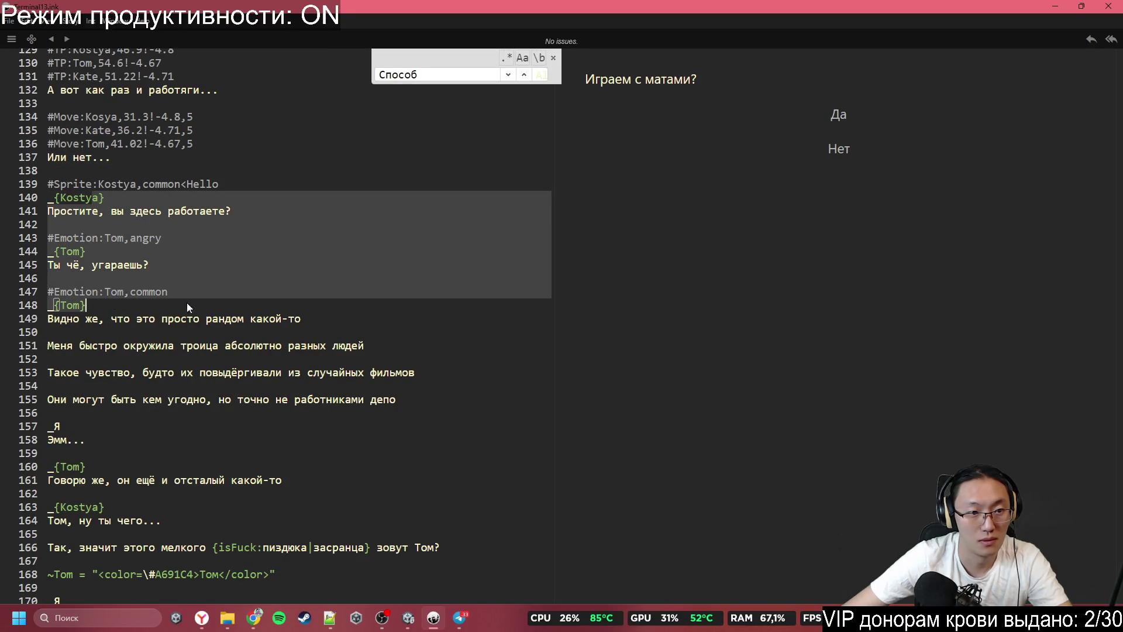
pyautogui.click(211, 314)
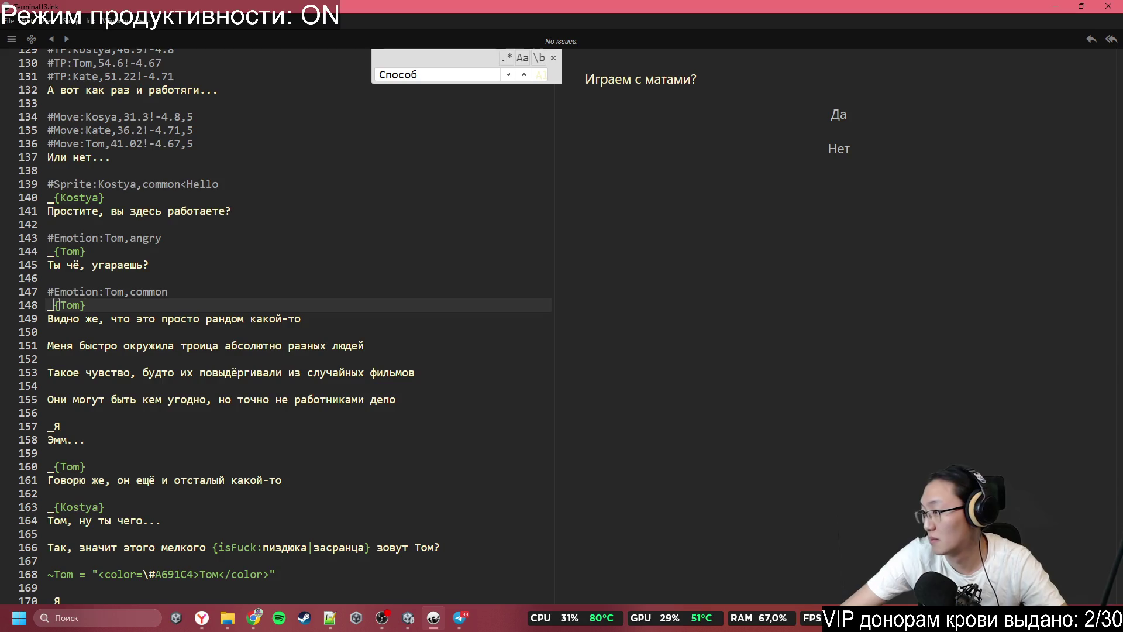
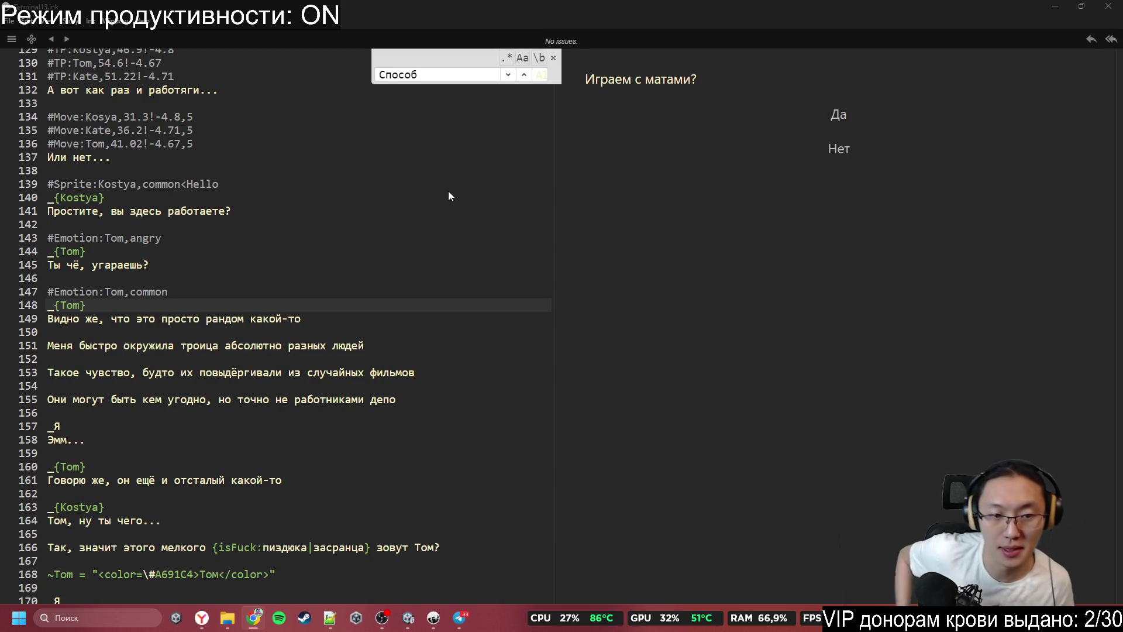
# Minimize Inky so the Unity editor with the visual novel scene shows
pyautogui.click(1055, 6)
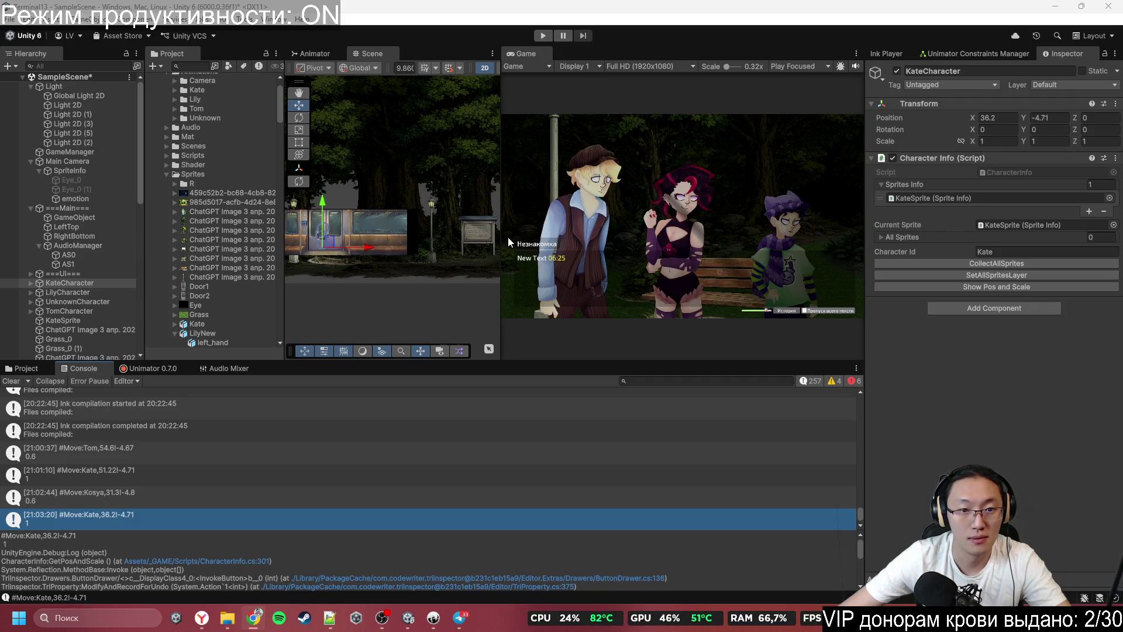
# Pan the Unity scene to check the characters' positions, then return to the Inky script
pyautogui.moveTo(452, 222)
pyautogui.mouseDown()
pyautogui.moveTo(503, 234)
pyautogui.moveTo(472, 227)
pyautogui.mouseUp()
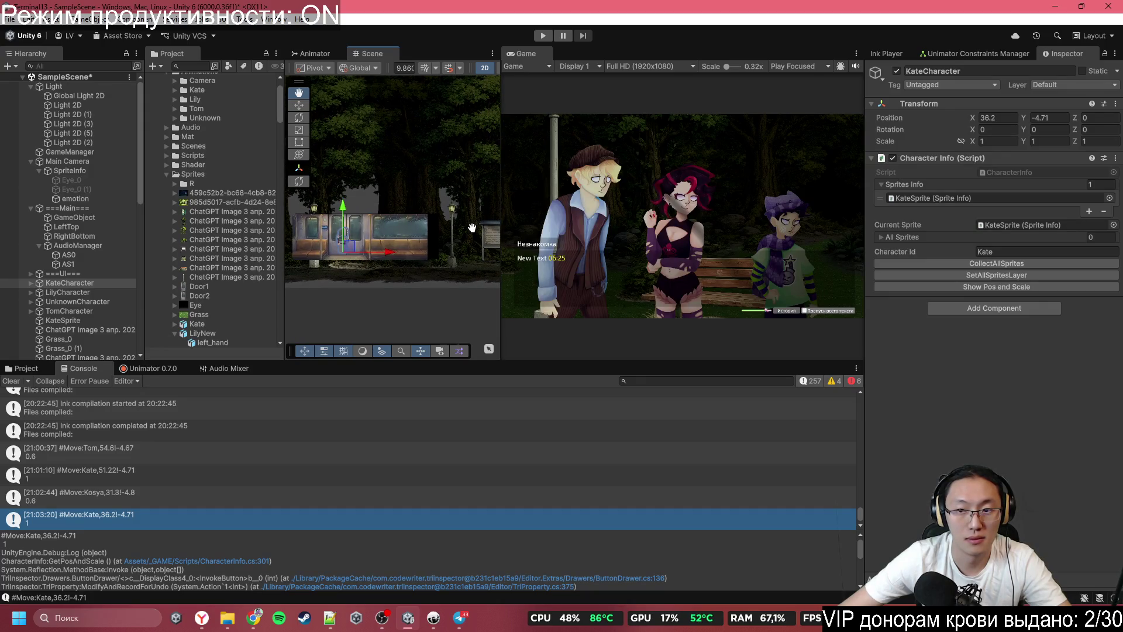
pyautogui.press('w')
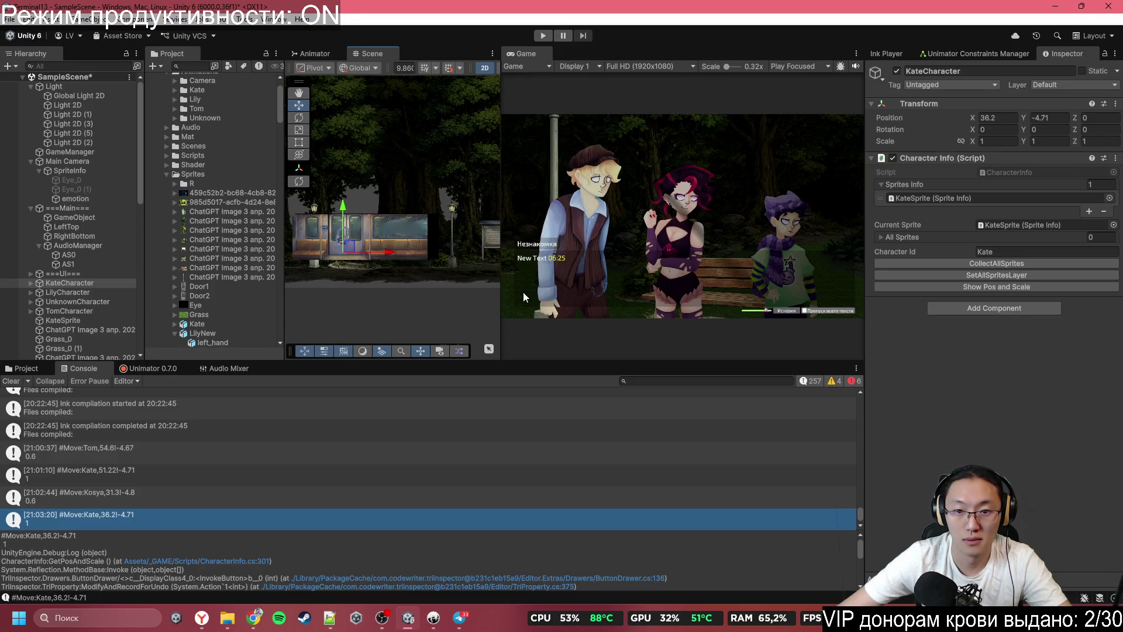
pyautogui.click(434, 617)
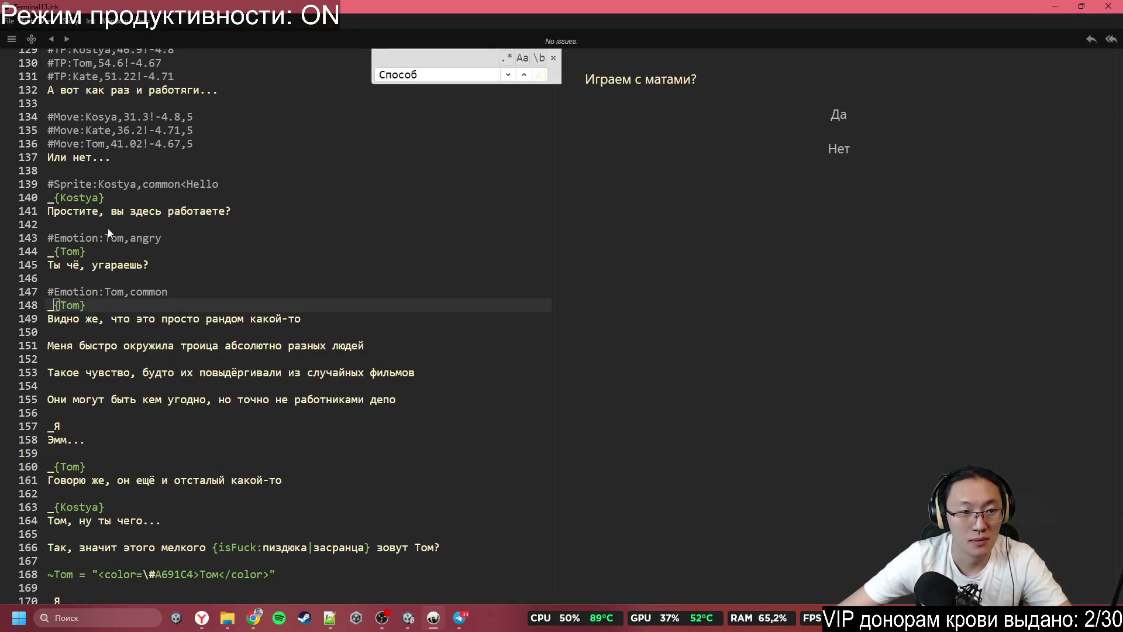
# Scroll through the script past Tom's angry and common emotion tags toward Tom's reply
pyautogui.click(83, 212)
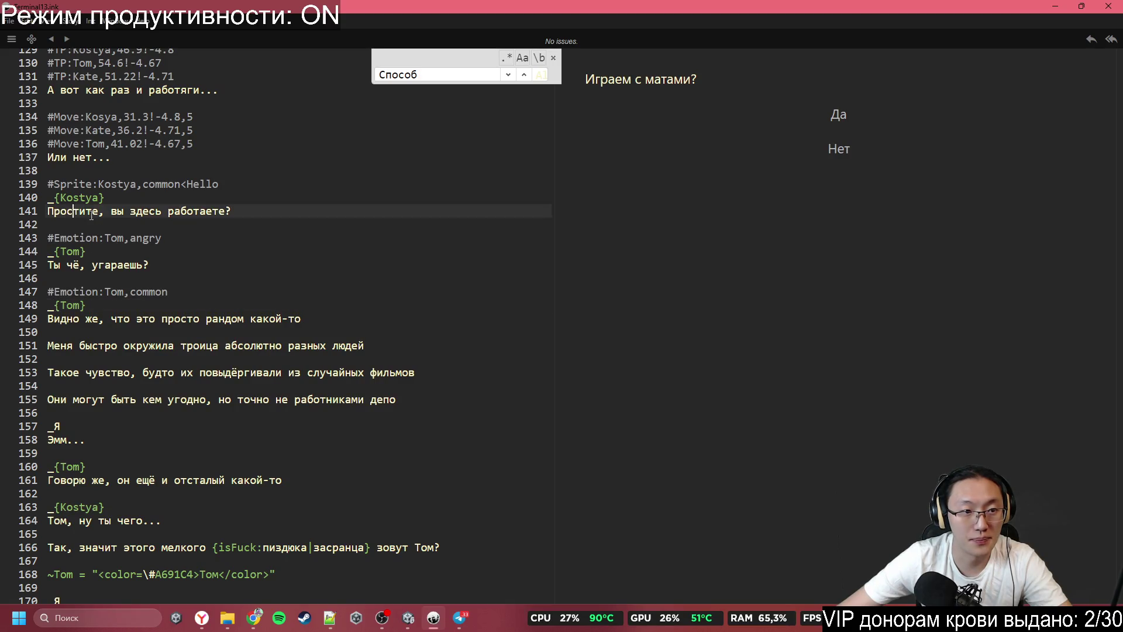
pyautogui.hotkey('alt', 'Tab')
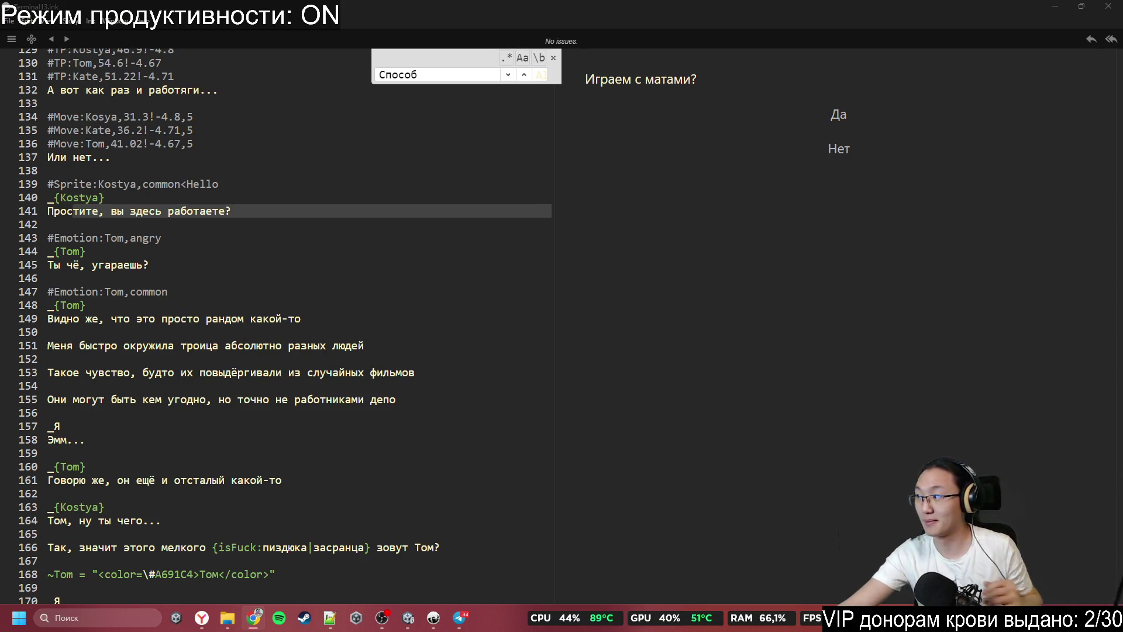
pyautogui.click(115, 237)
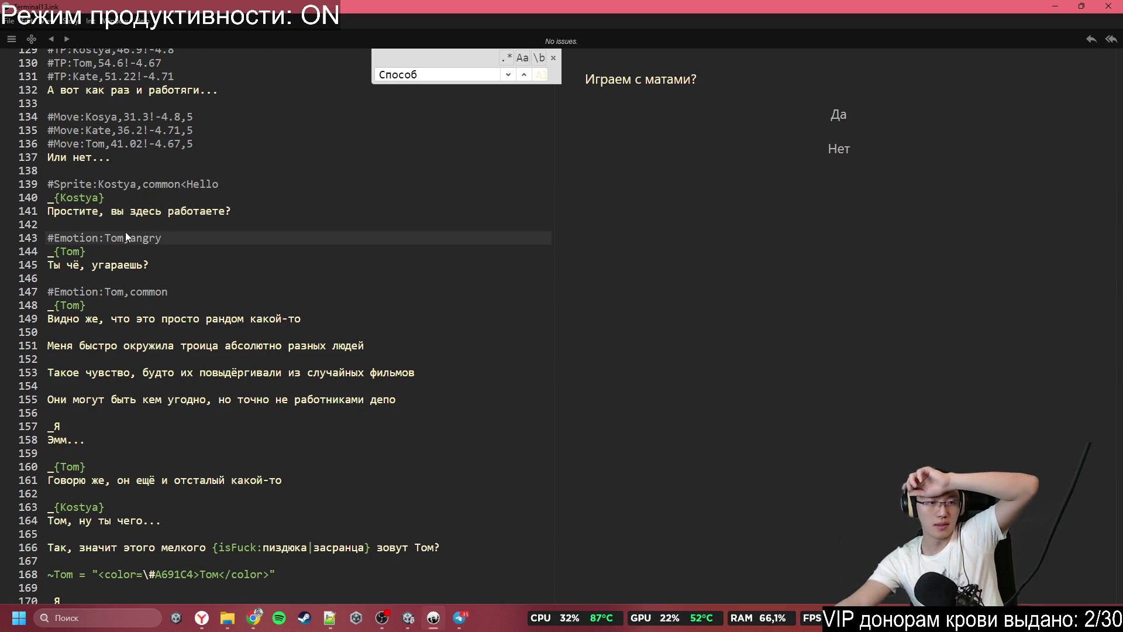
pyautogui.scroll(-2, 123, 234)
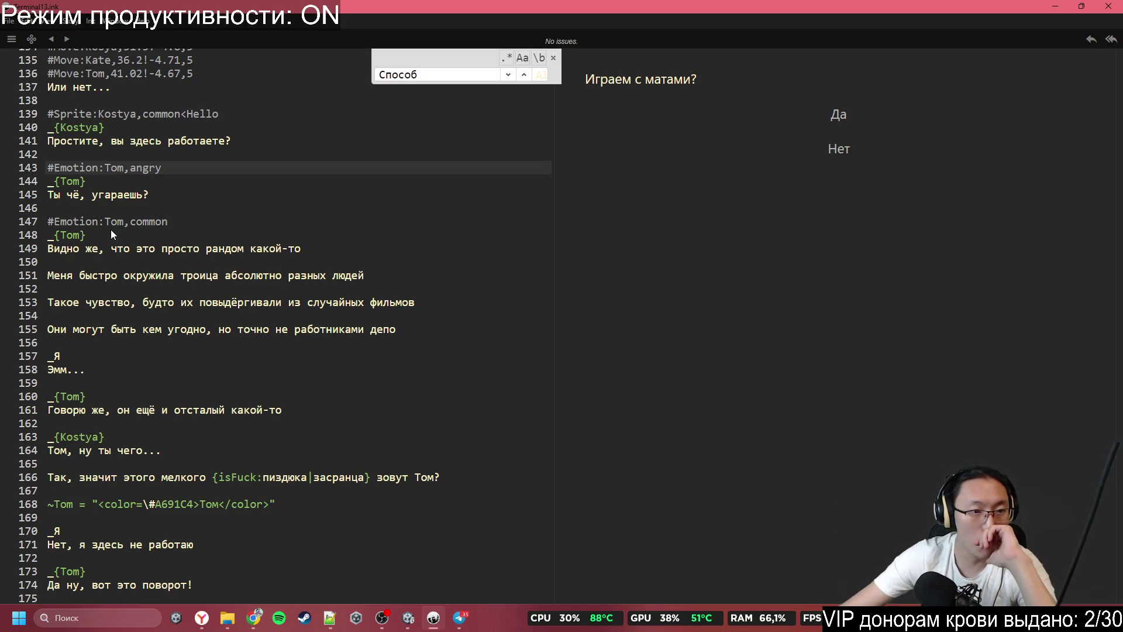
pyautogui.press('Down')
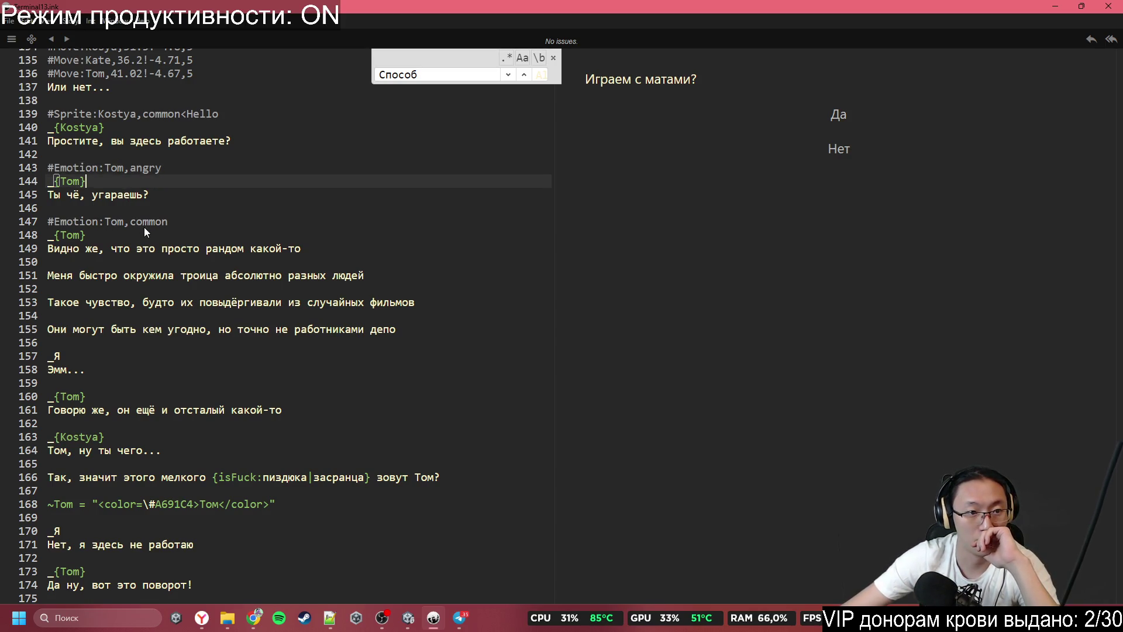
pyautogui.moveTo(98, 221); pyautogui.dragTo(155, 248)
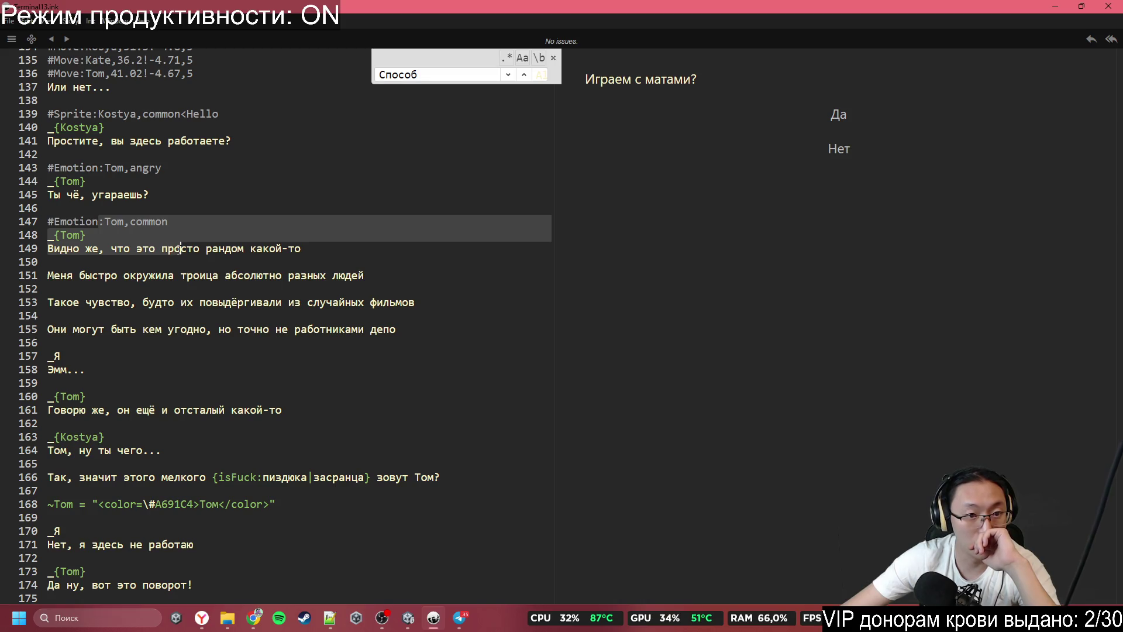
pyautogui.click(159, 262)
pyautogui.scroll(-1, 151, 284)
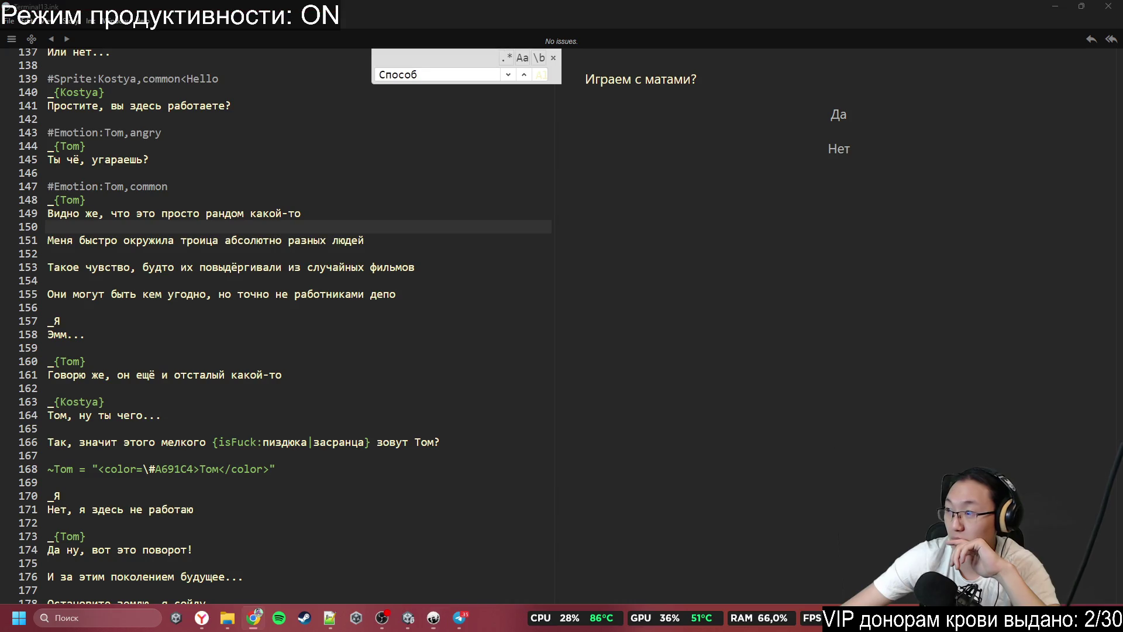
pyautogui.click(146, 292)
pyautogui.click(298, 309)
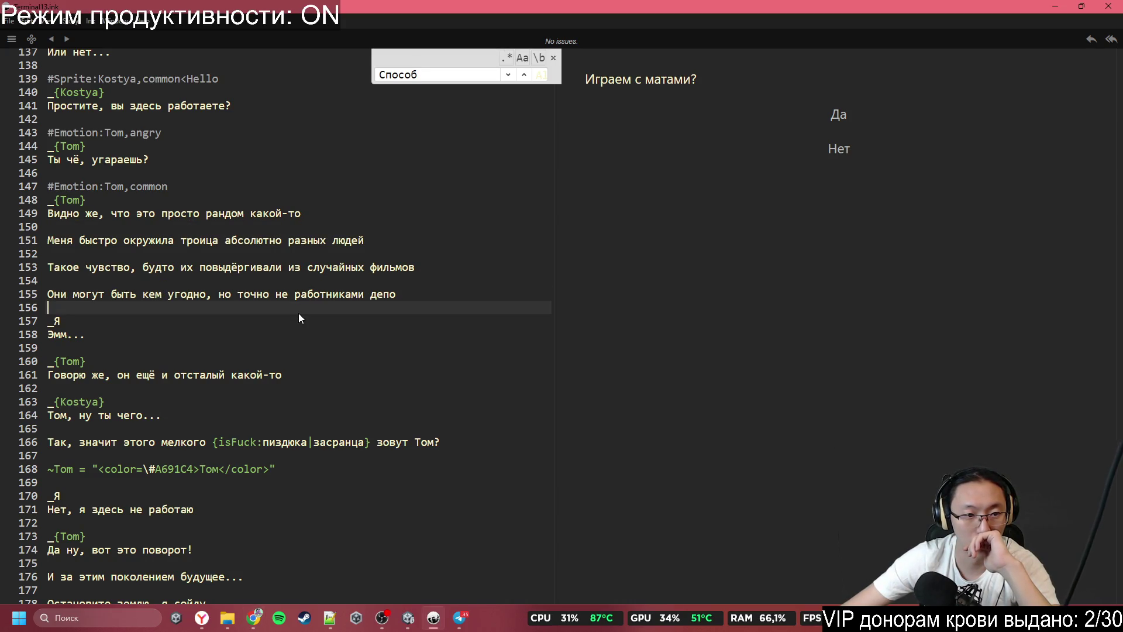
pyautogui.scroll(-2, 263, 313)
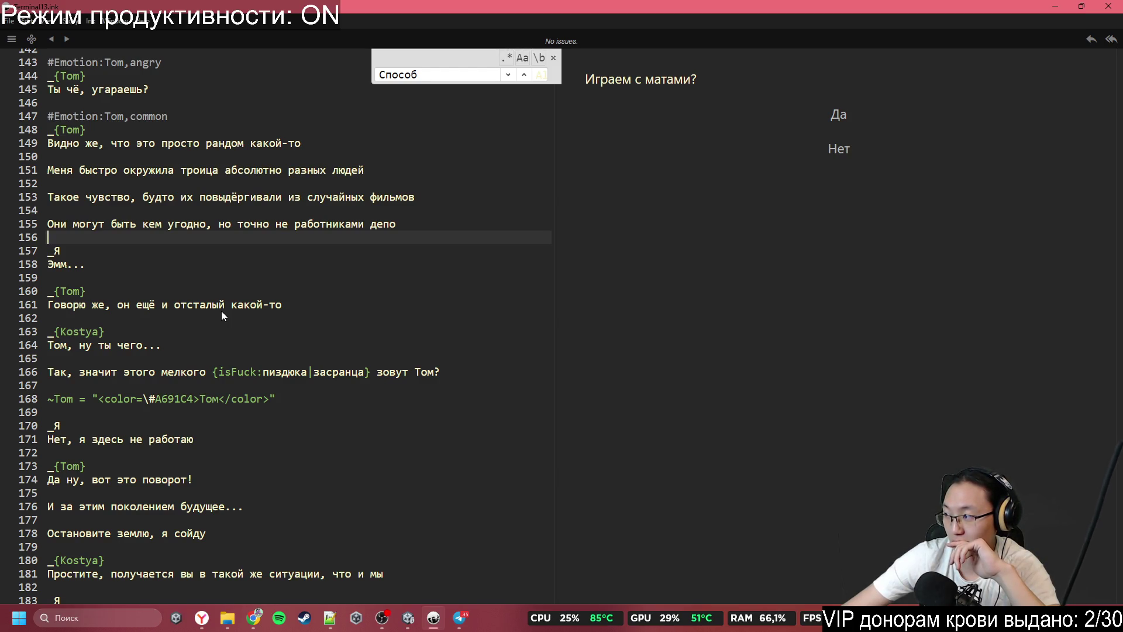
pyautogui.scroll(-1, 221, 311)
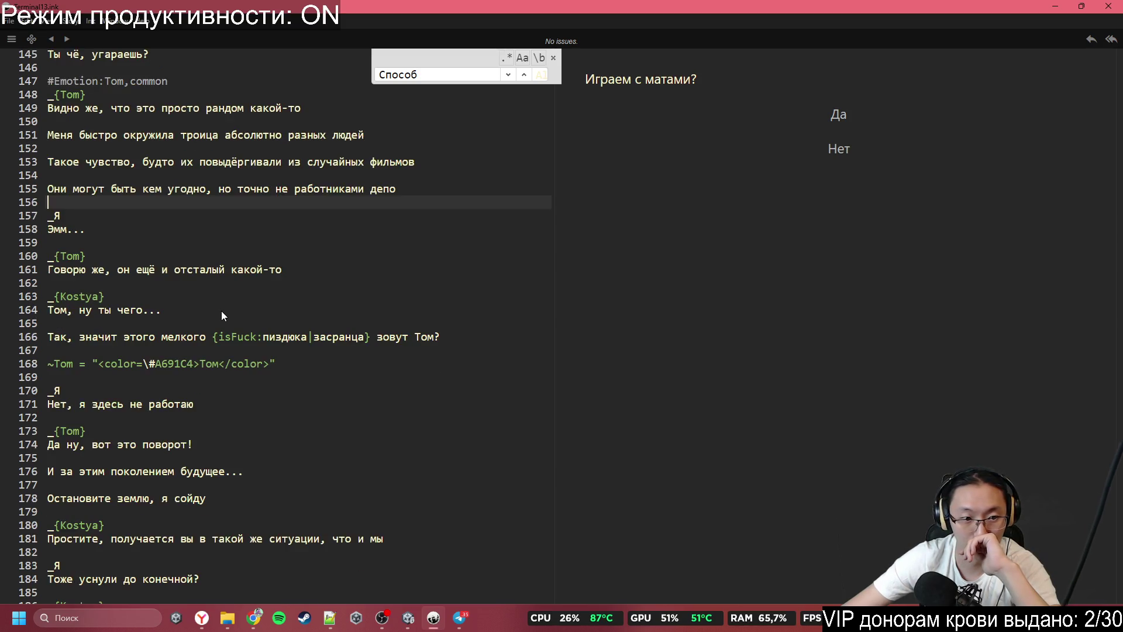
pyautogui.click(134, 322)
# Insert #Emotion:Kate,cunning on a new line after 'Эмм...', just above Tom's name tag
pyautogui.moveTo(91, 270); pyautogui.dragTo(162, 295)
pyautogui.click(161, 292)
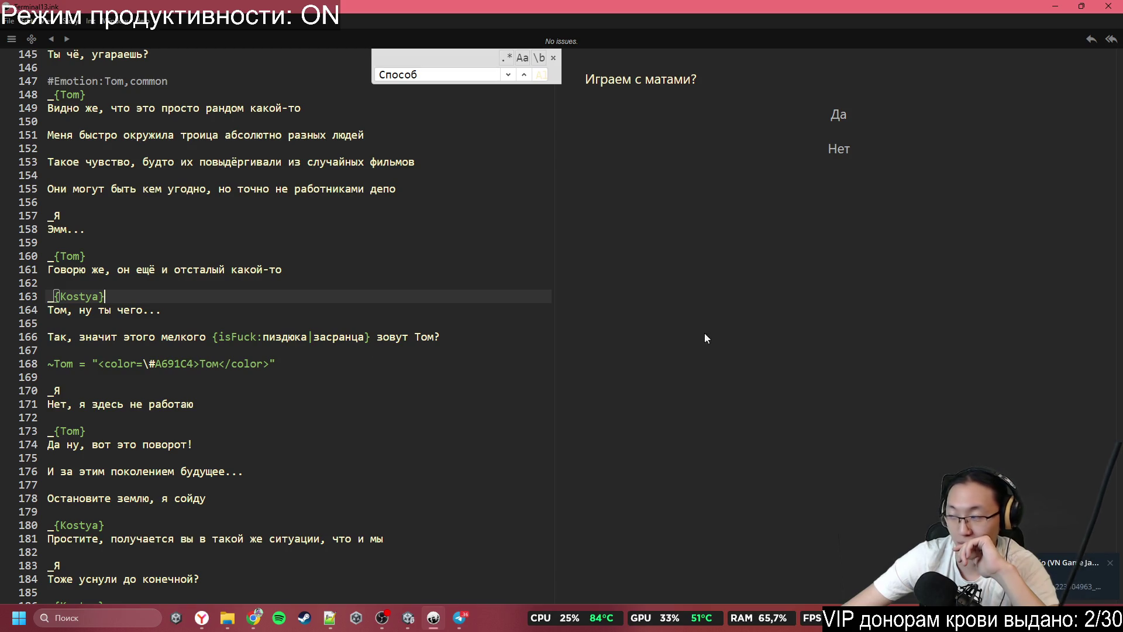
pyautogui.hotkey('alt', 'Tab')
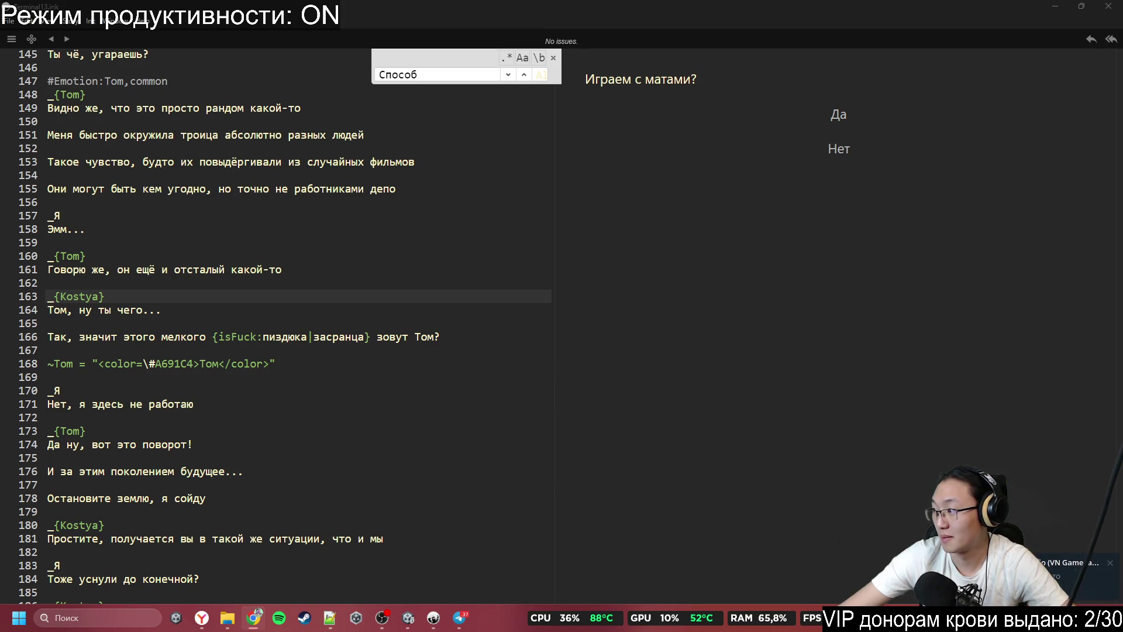
pyautogui.click(170, 311)
pyautogui.click(169, 287)
pyautogui.click(183, 242)
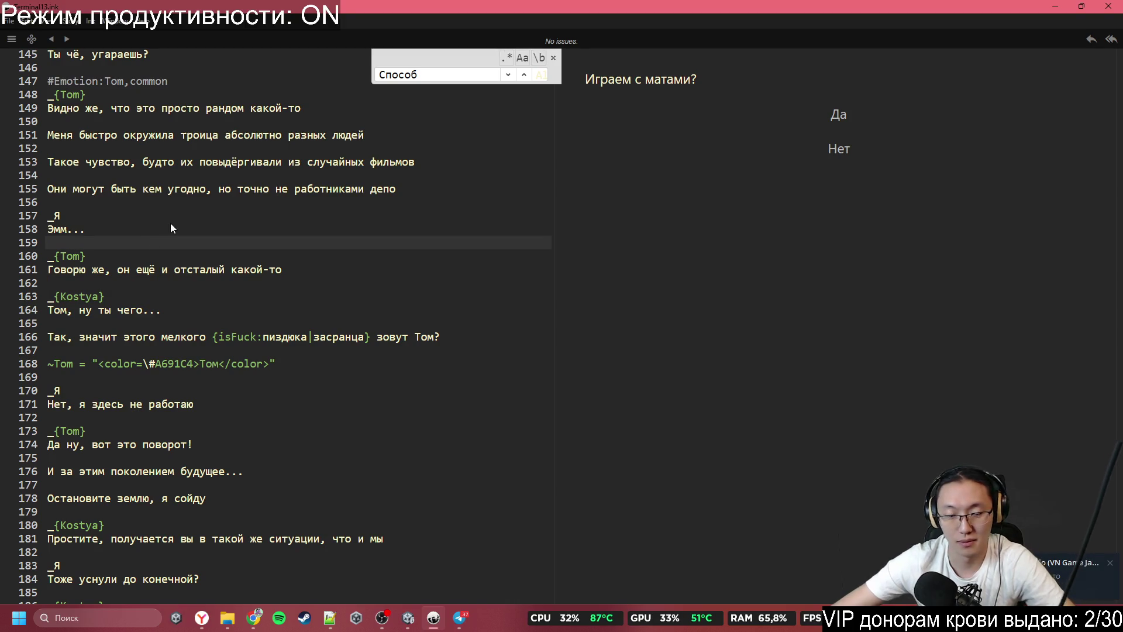
pyautogui.press('Return')
pyautogui.write('#Emotion:Kate,cunning')
pyautogui.scroll(-1, 233, 252)
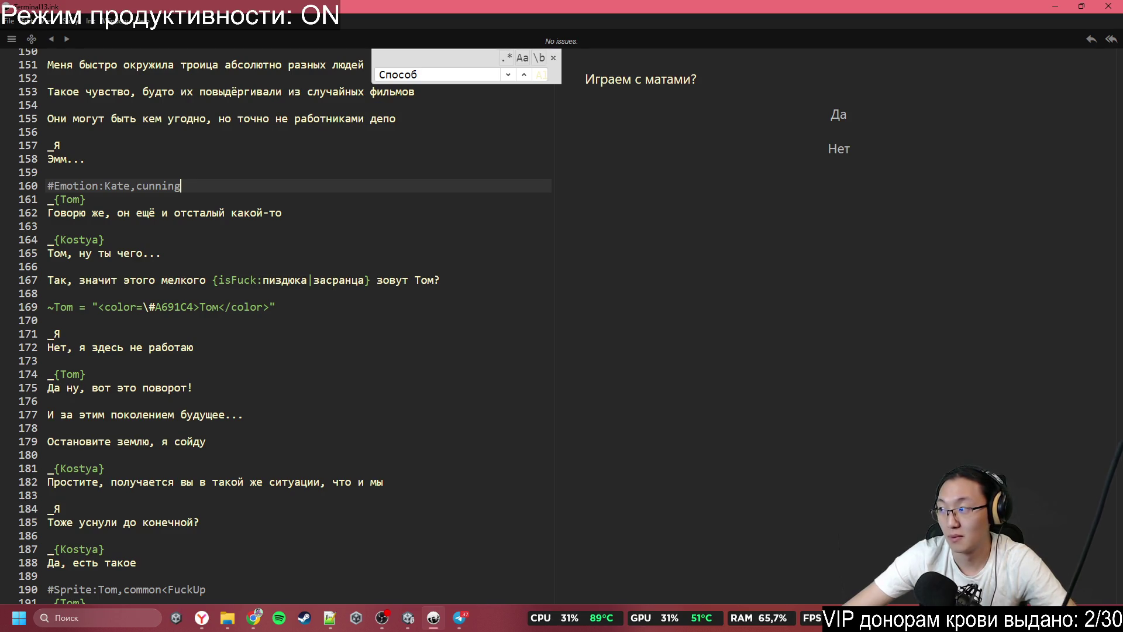
# Add #Emotion:Kate,common on a new line above the {Kostya} speaker line
pyautogui.hotkey('alt', 'Tab')
pyautogui.hotkey('alt', 'Tab')
pyautogui.click(180, 361)
pyautogui.click(164, 229)
pyautogui.press('Return')
pyautogui.write('#Emotion:Kate,common')
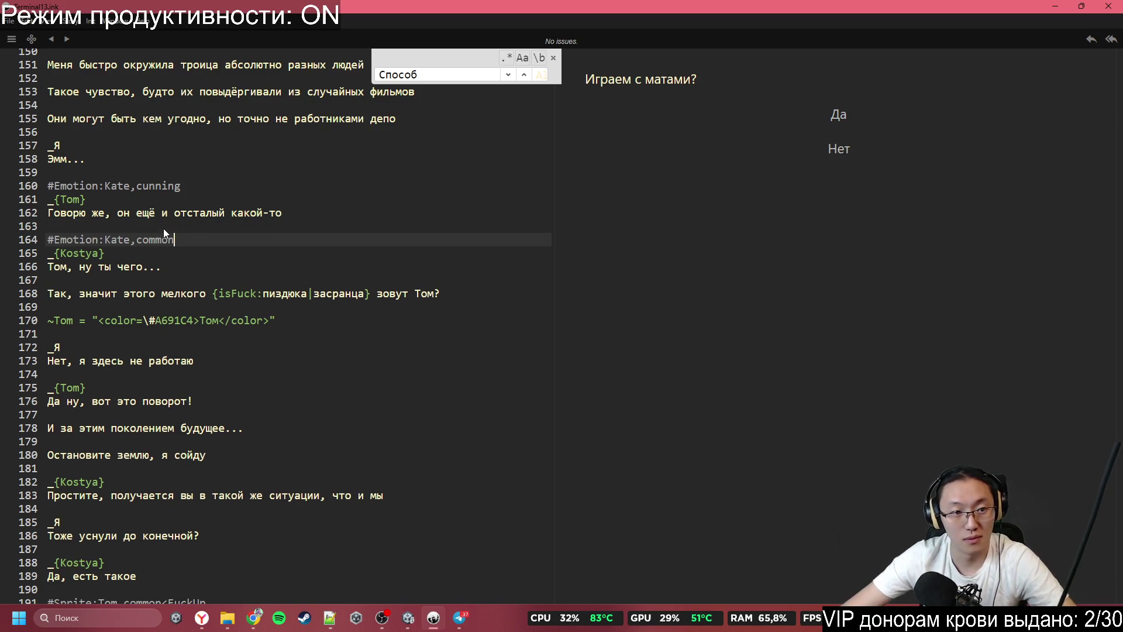
# Scroll down the script to Kate's «Я пойду, присмотрю за ним» line
pyautogui.scroll(-1, 257, 258)
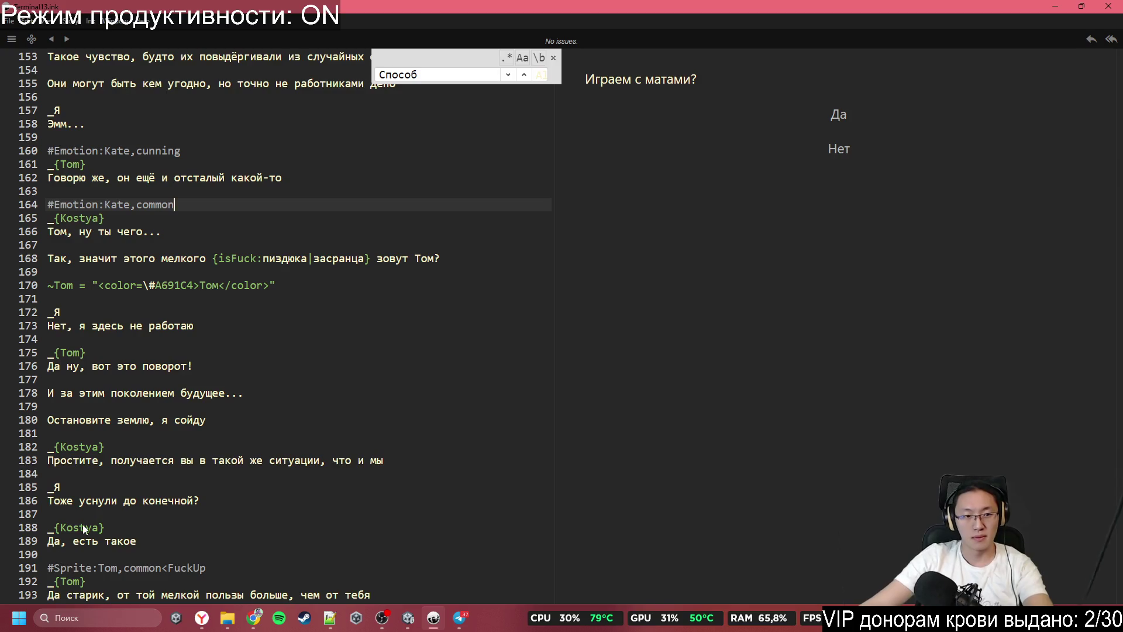
pyautogui.scroll(-2, 56, 553)
pyautogui.scroll(-1, 228, 339)
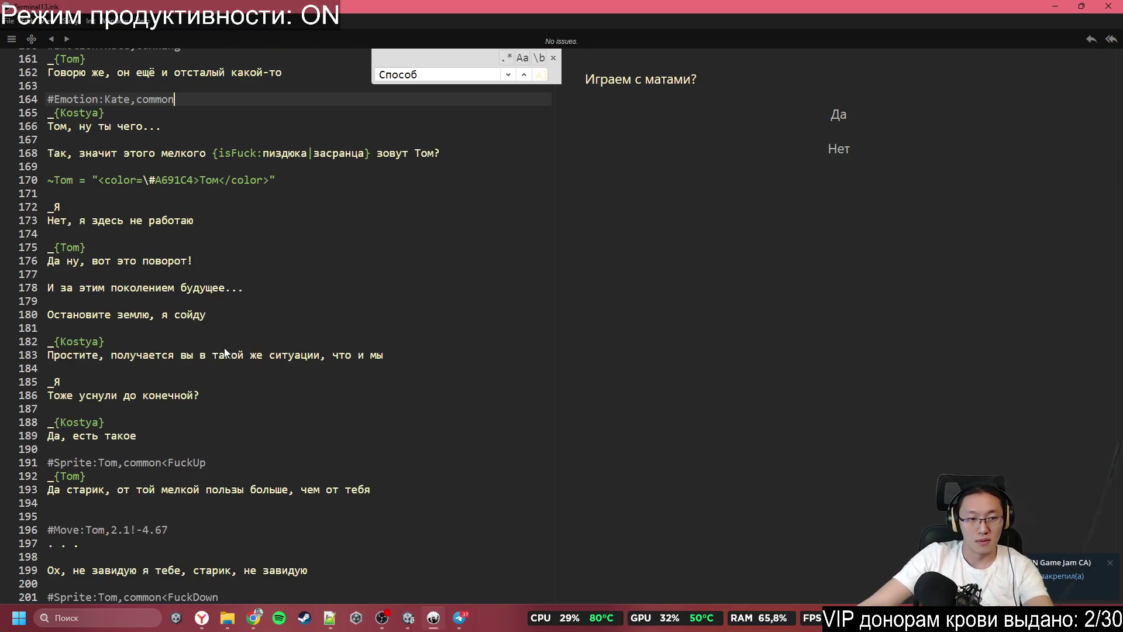
pyautogui.scroll(-1, 139, 357)
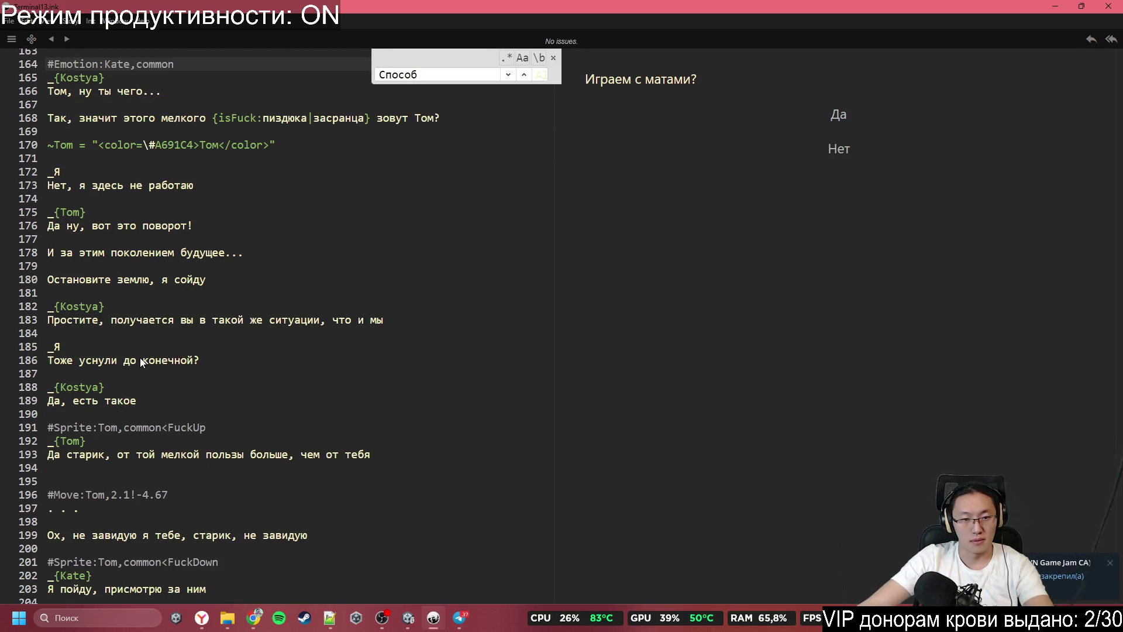
pyautogui.scroll(-1, 140, 358)
pyautogui.scroll(-1, 153, 360)
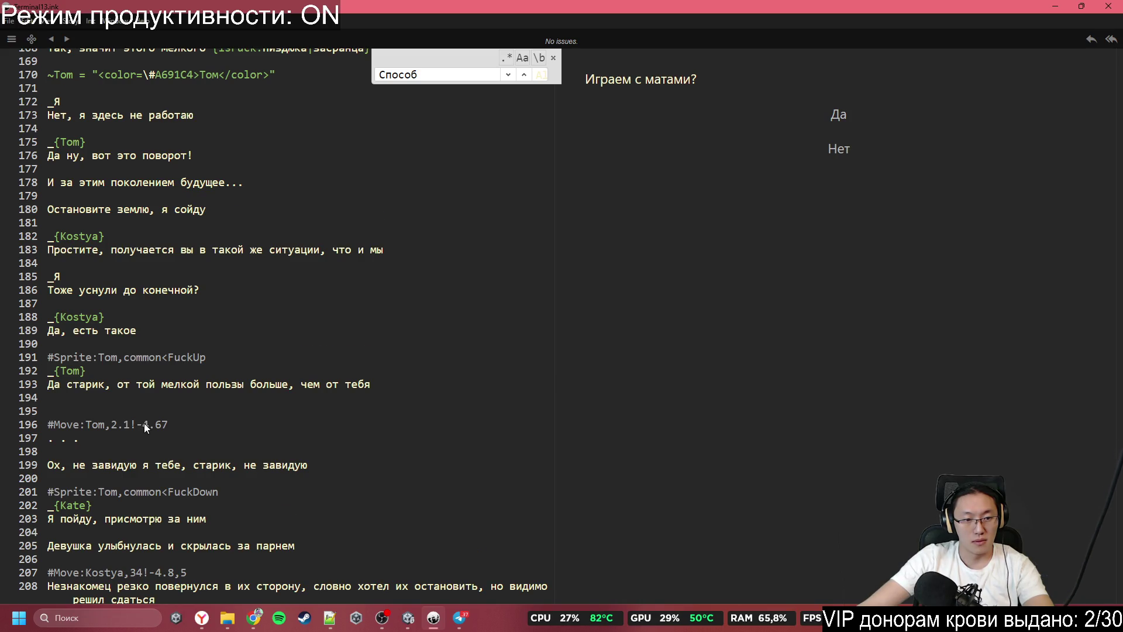
pyautogui.scroll(-2, 144, 423)
pyautogui.scroll(-1, 149, 451)
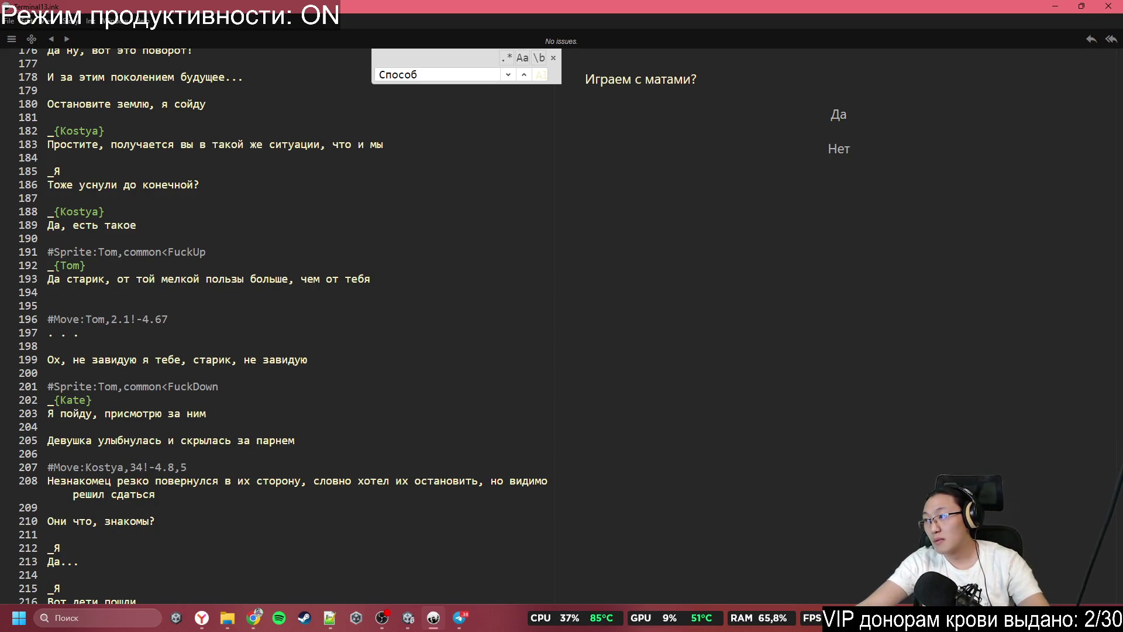
pyautogui.hotkey('alt', 'Tab')
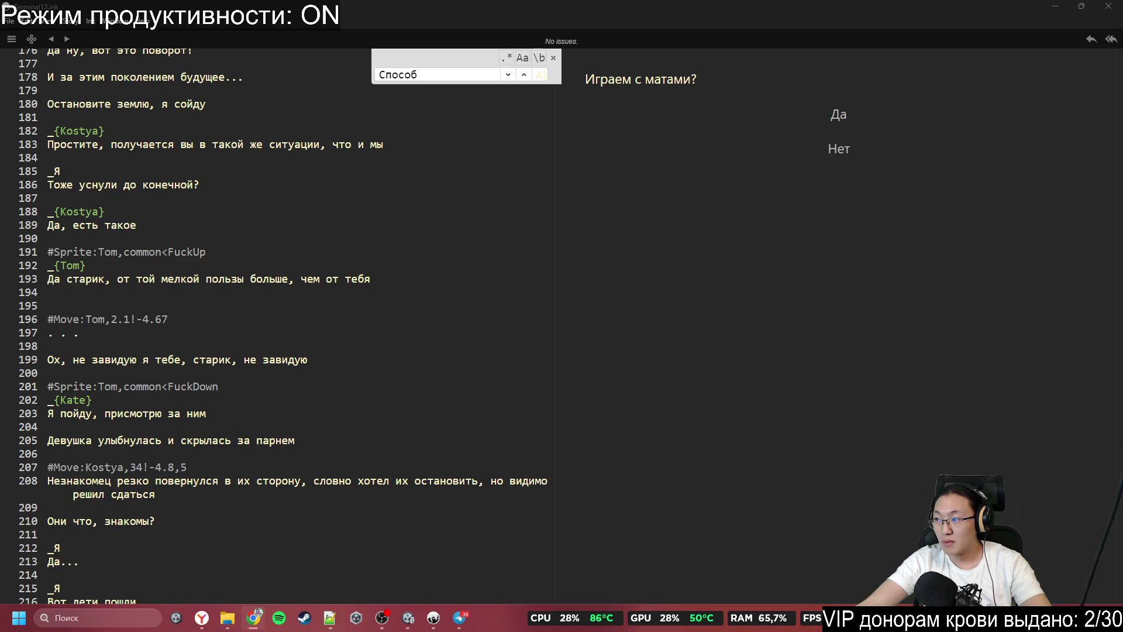
# Insert #Emotion:Kate,cunning on a new line under Tom's FuckDown sprite tag
pyautogui.click(267, 428)
pyautogui.click(249, 389)
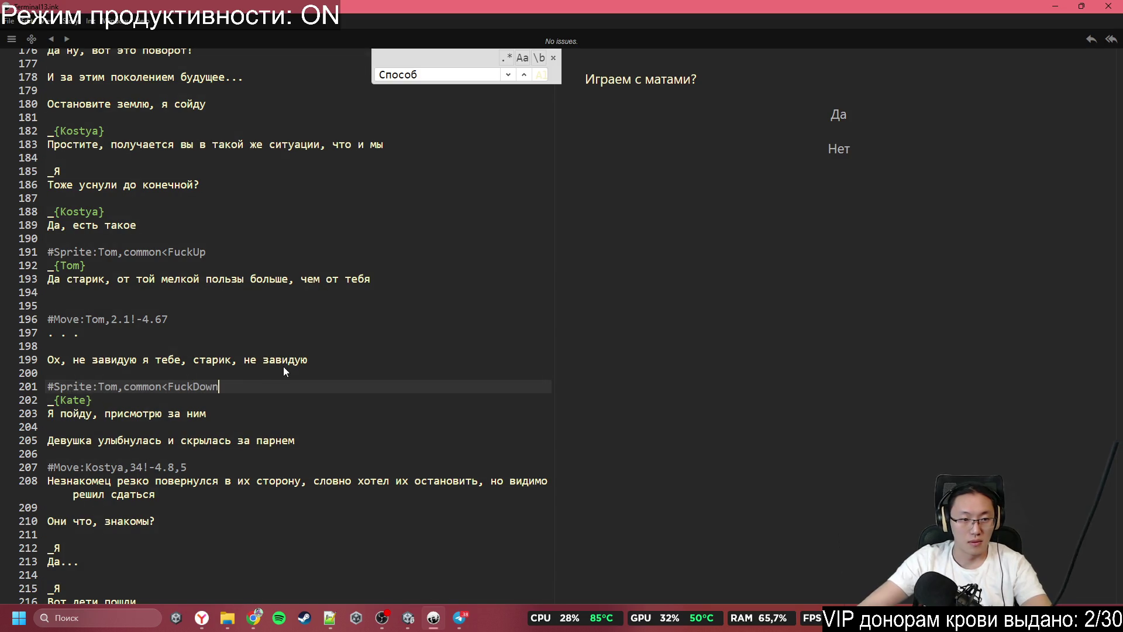
pyautogui.press('Return')
pyautogui.write('#Emotion:Kate,cunning')
pyautogui.click(334, 454)
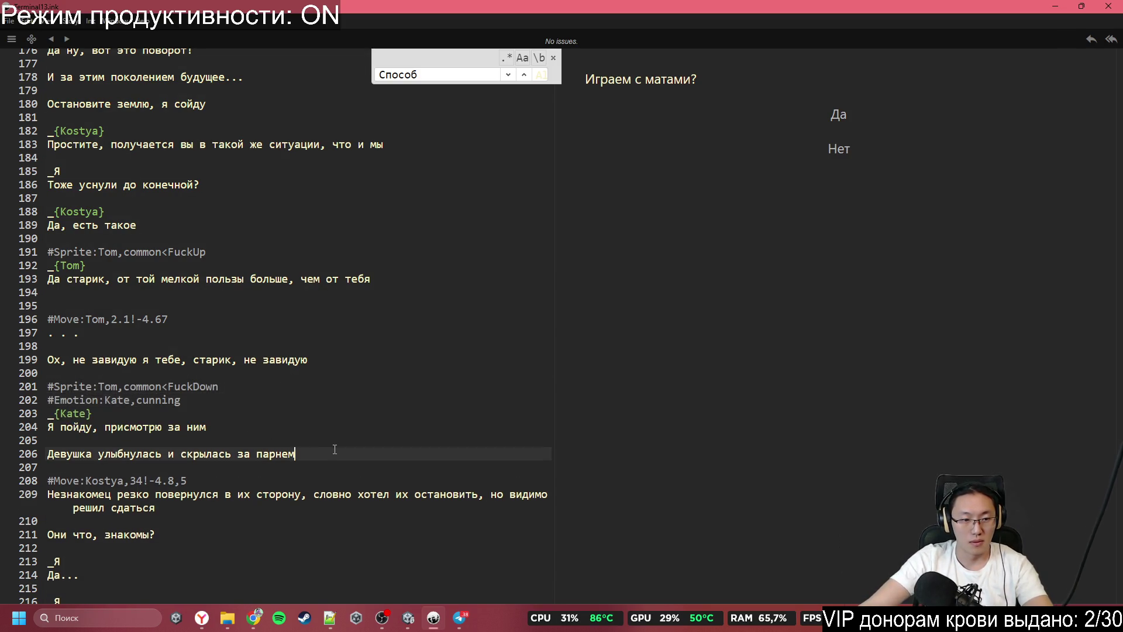
pyautogui.click(49, 455)
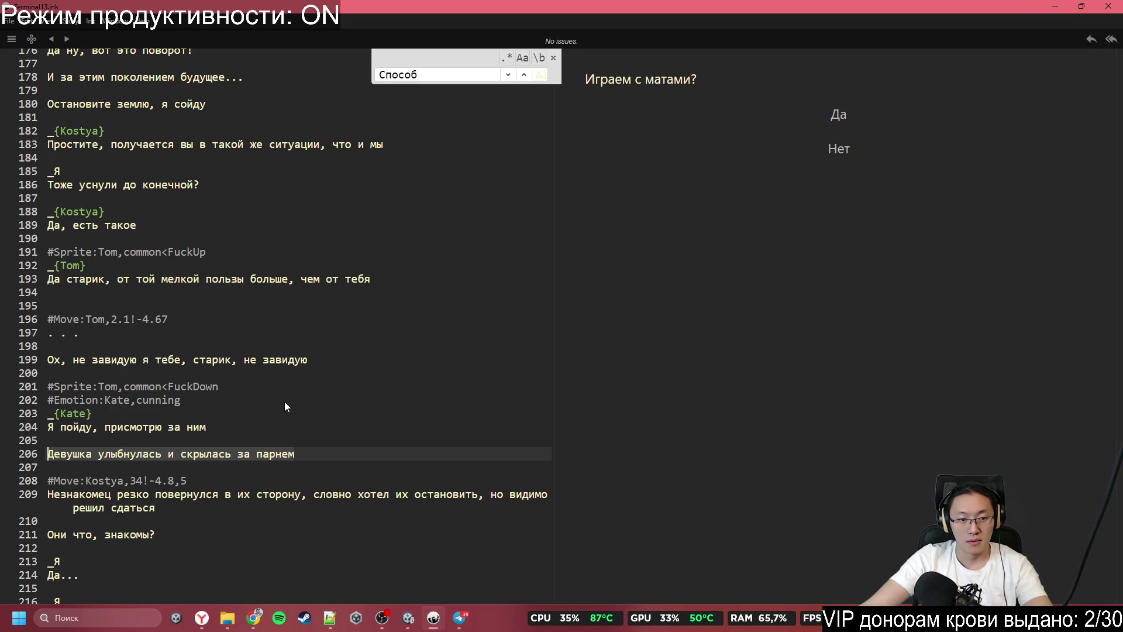
pyautogui.scroll(-3, 216, 447)
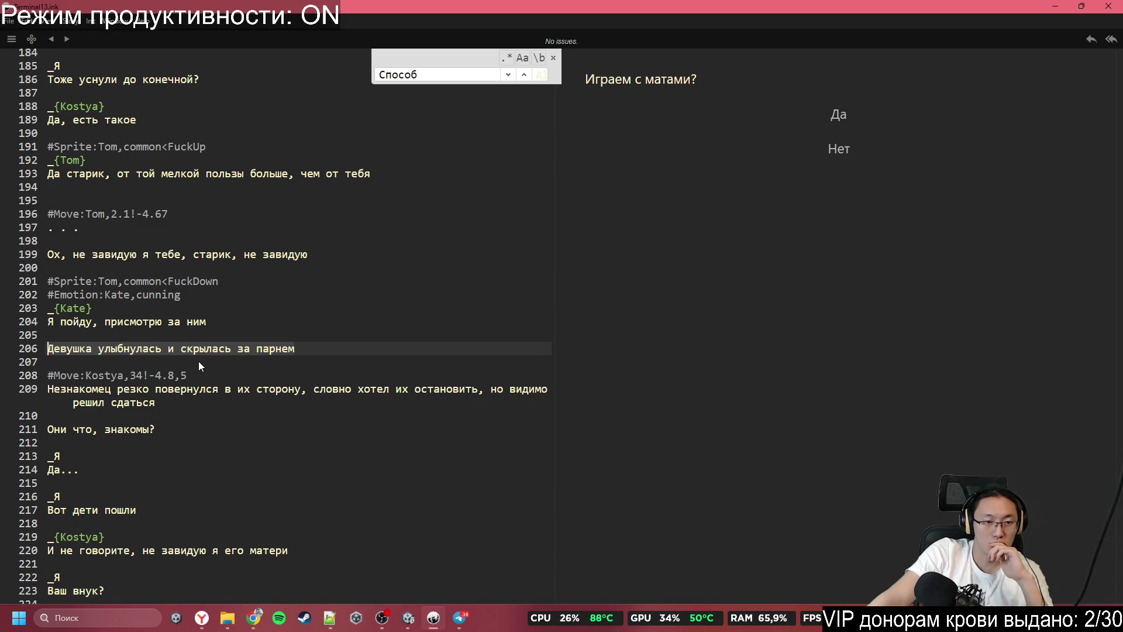
pyautogui.scroll(-1, 198, 361)
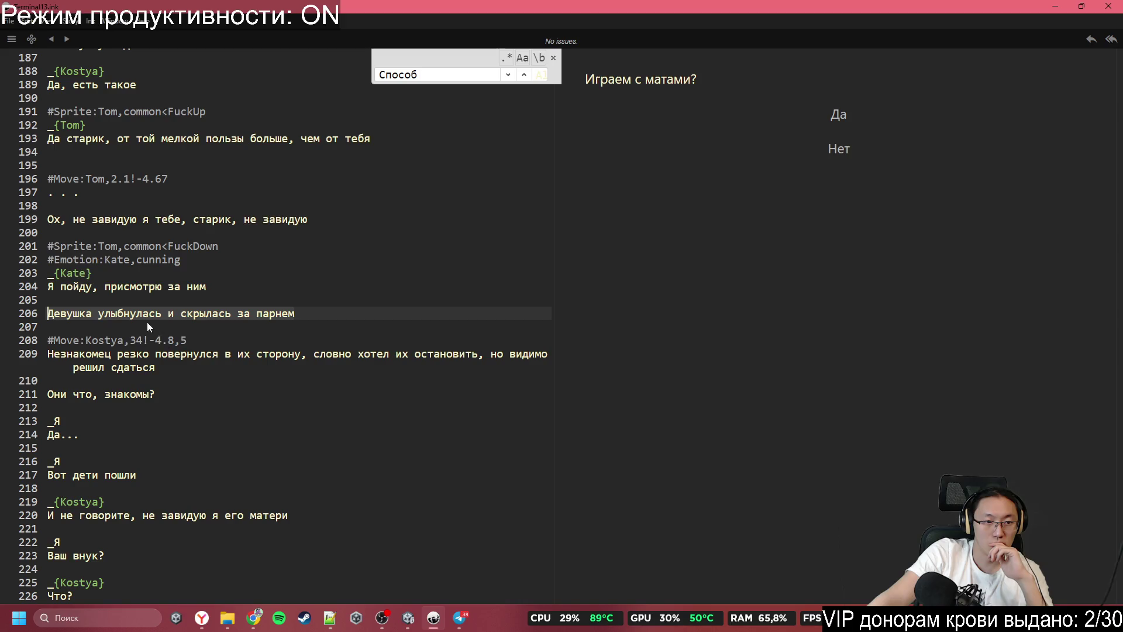
# Add a blank line after Kate's line 204 and select Tom's Move x value 2.1
pyautogui.click(193, 259)
pyautogui.click(224, 286)
pyautogui.click(240, 299)
pyautogui.press('Return')
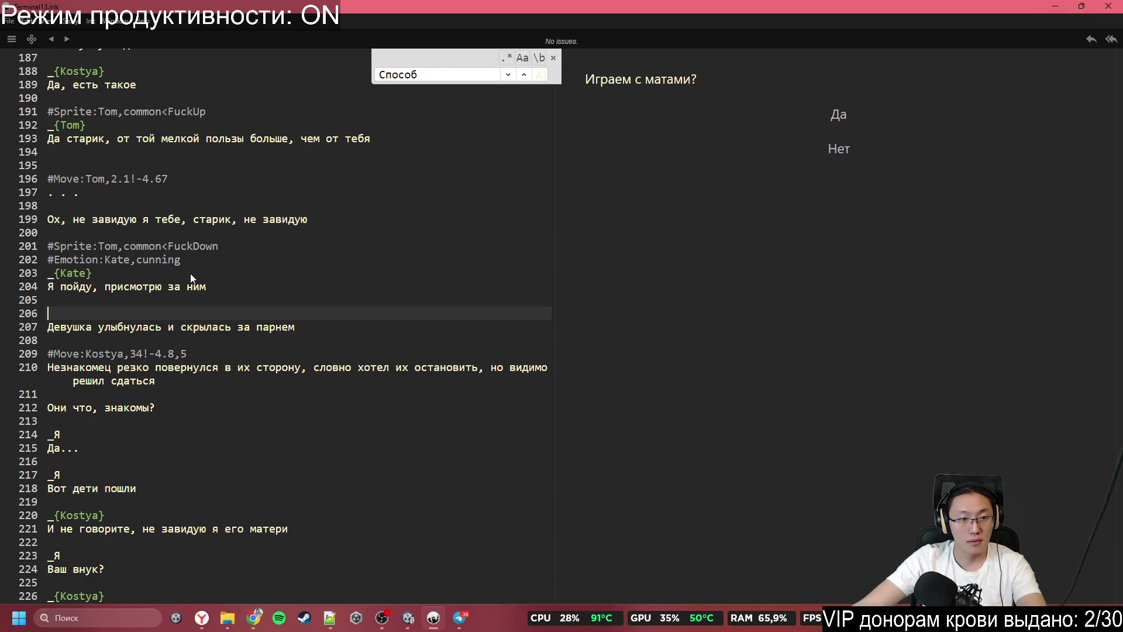
pyautogui.moveTo(128, 182); pyautogui.dragTo(111, 181)
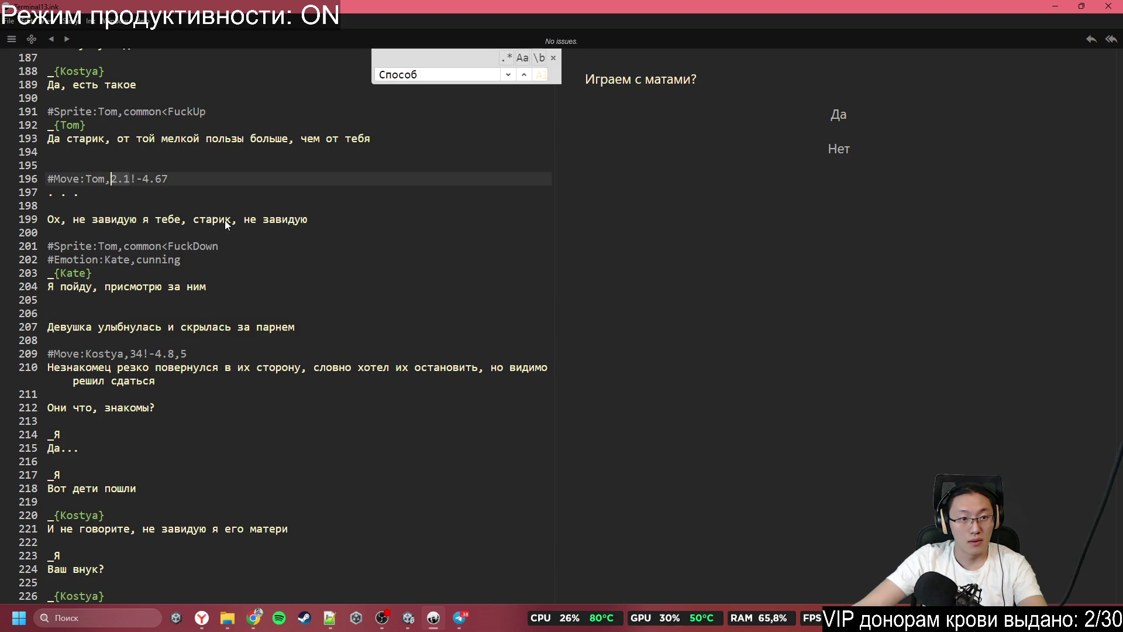
pyautogui.hotkey('alt', 'Tab')
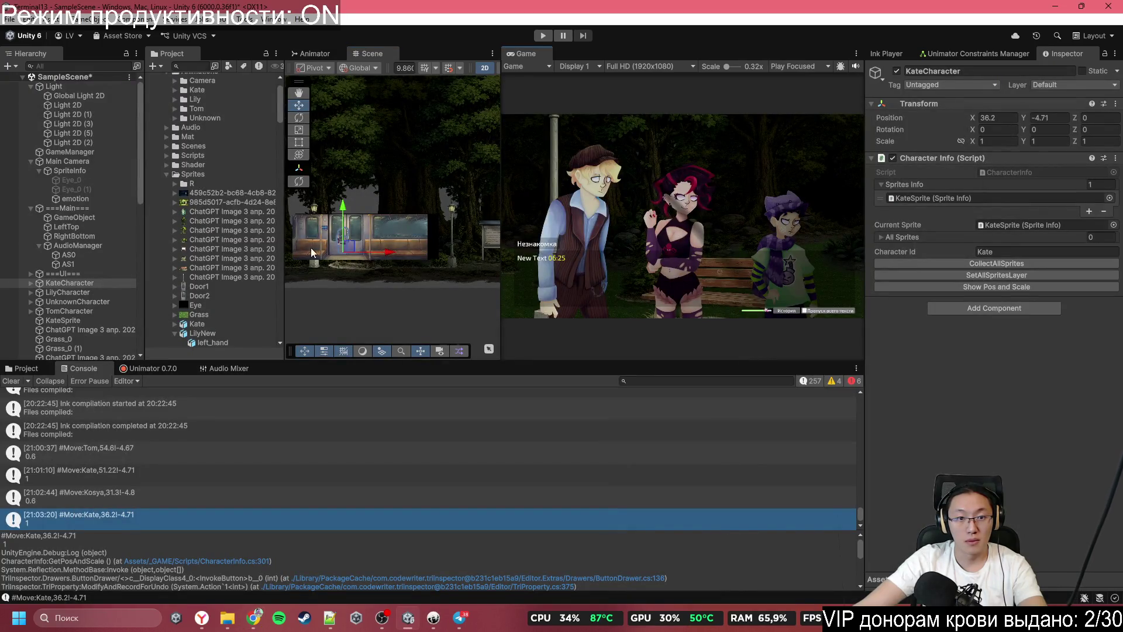
# Frame TomCharacter in the Scene view and set its Transform Position X to 2.1
pyautogui.press('f')
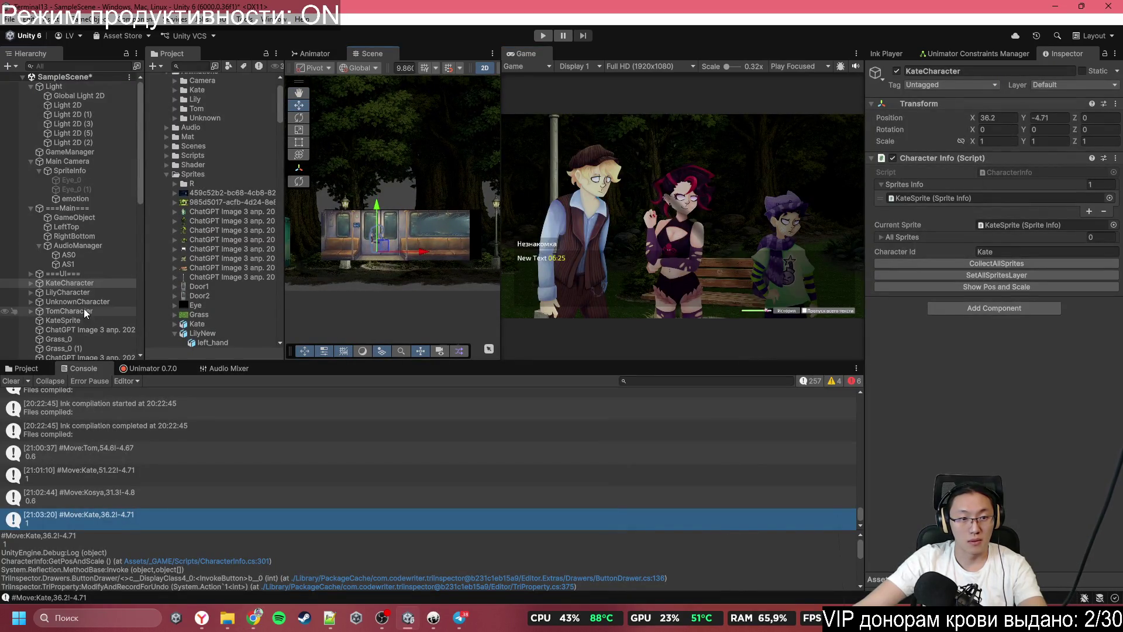
pyautogui.click(85, 311)
pyautogui.press('f')
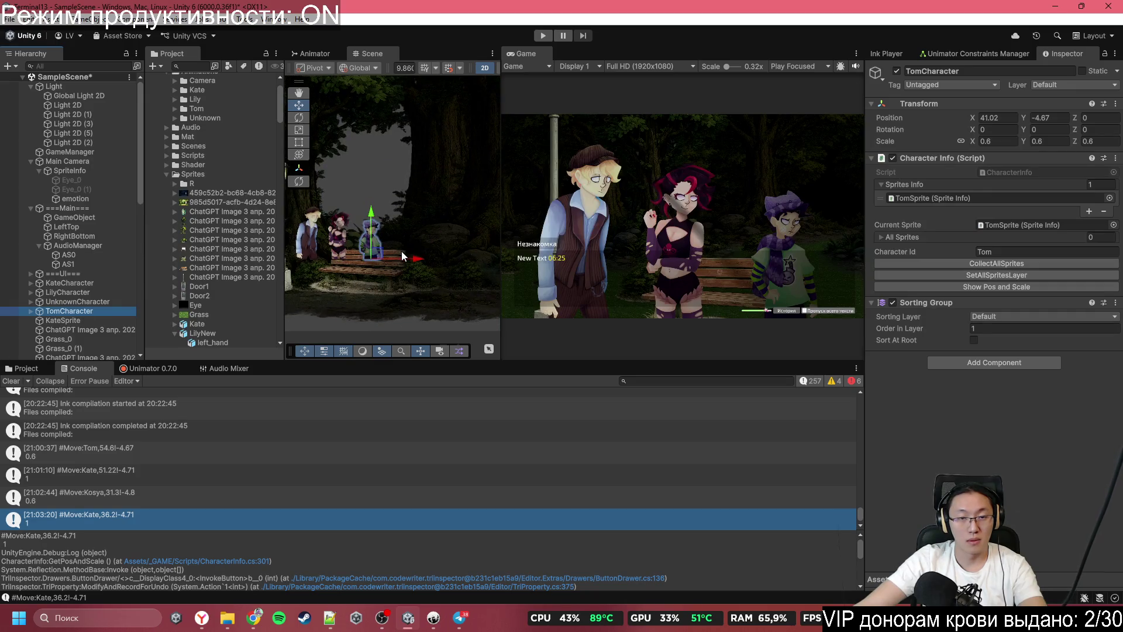
pyautogui.doubleClick(997, 117)
pyautogui.write('2.1')
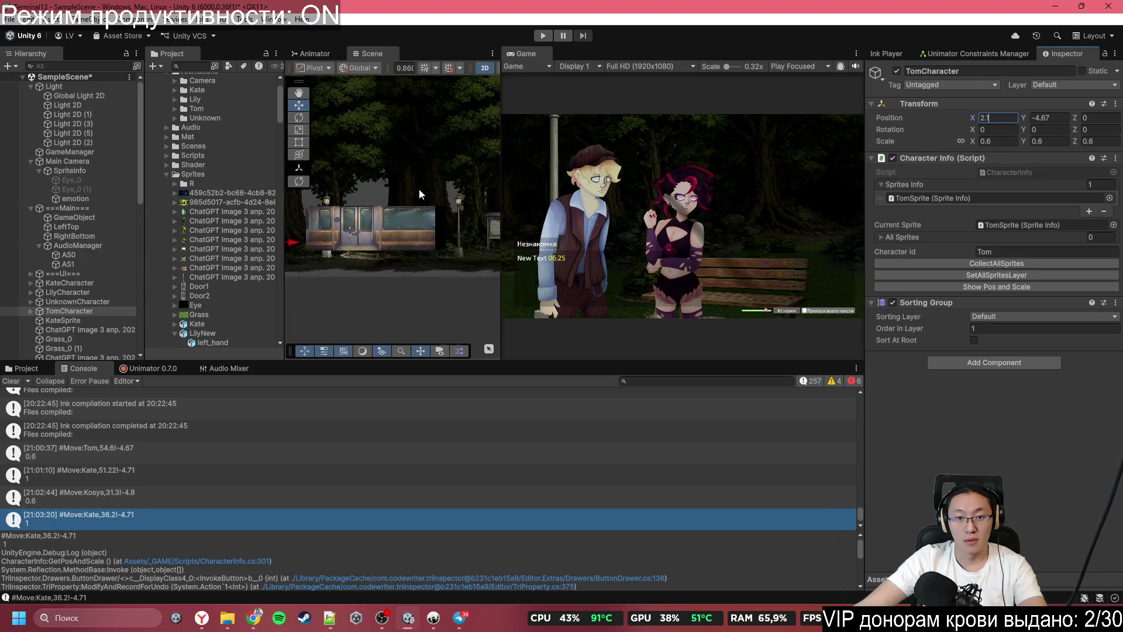